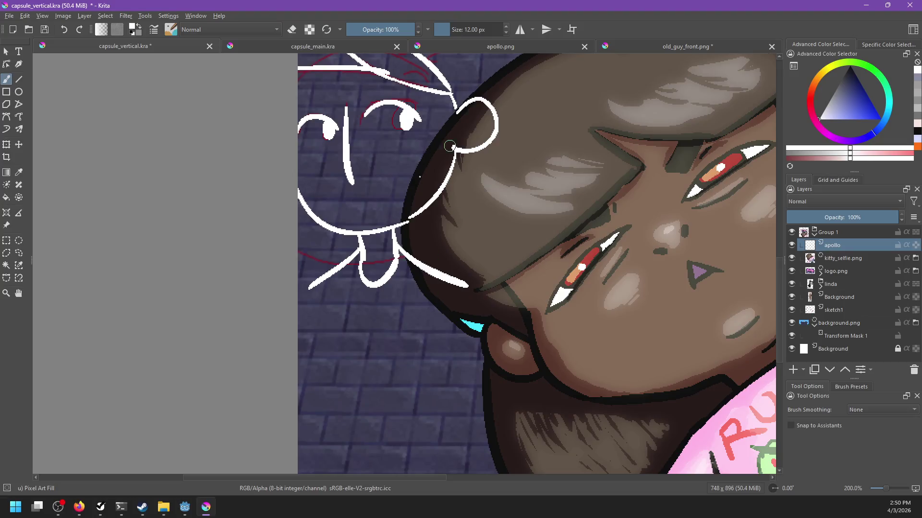
Draw a white outline down the body's left edge, retrying the stroke until it fits.
mouse_move(314, 291)
left_mouse_down()
mouse_move(310, 338)
mouse_move(284, 365)
mouse_move(273, 433)
left_mouse_up()
key("ctrl+z")
left_click_drag(291, 225, 293, 443)
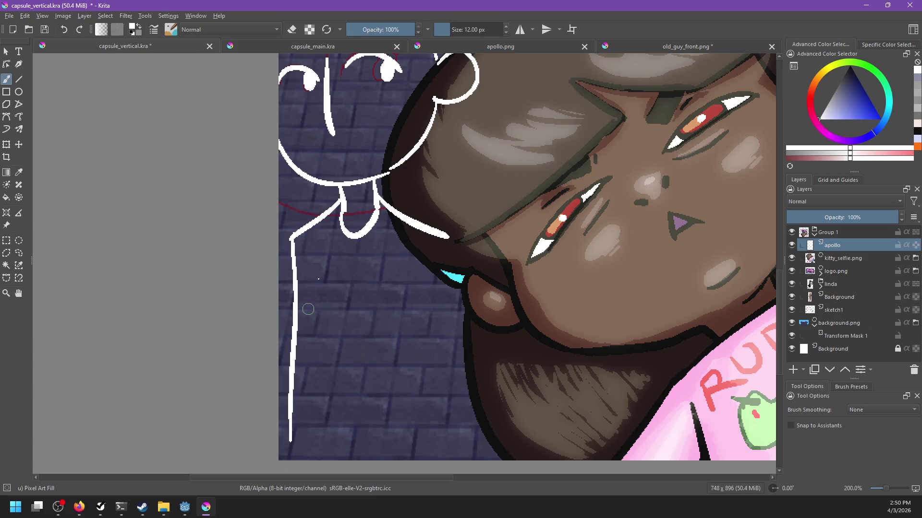
key("ctrl+z")
scroll(299, 228, "down", 2)
left_click_drag(290, 212, 281, 367)
key("ctrl+z")
left_click_drag(288, 209, 278, 420)
scroll(374, 307, "down", 4)
key("ctrl+z")
left_click_drag(285, 161, 279, 328)
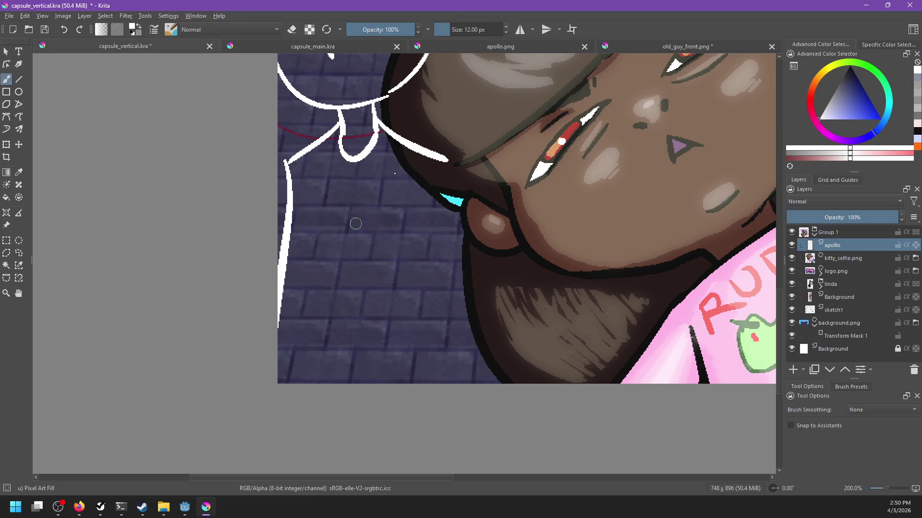
Extend the white line down the body's right side.
mouse_move(439, 168)
left_mouse_down()
mouse_move(434, 382)
mouse_move(461, 230)
mouse_move(468, 384)
left_mouse_up()
key("ctrl+z")
key("ctrl+z")
key("ctrl+z")
left_click_drag(447, 159, 462, 384)
Copy the sketch and paste it into a new image.
scroll(519, 228, "up", 10)
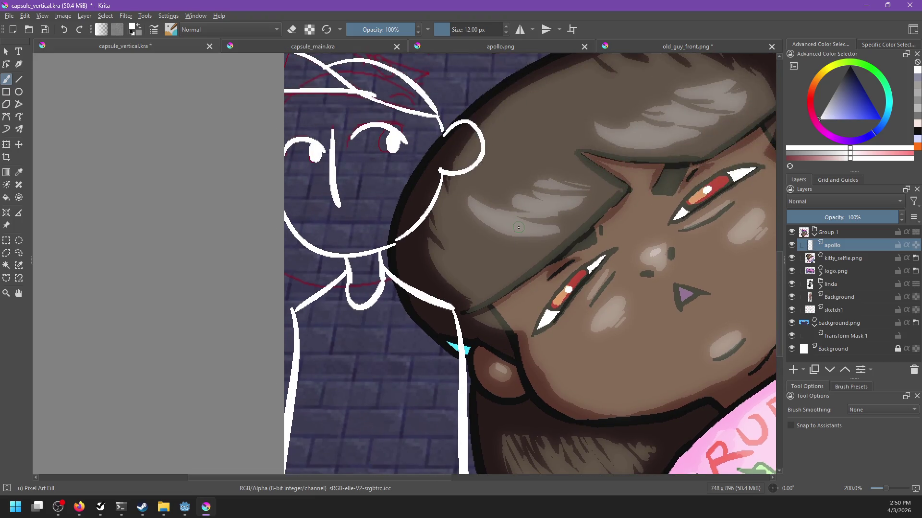
left_click(519, 228, "ctrl")
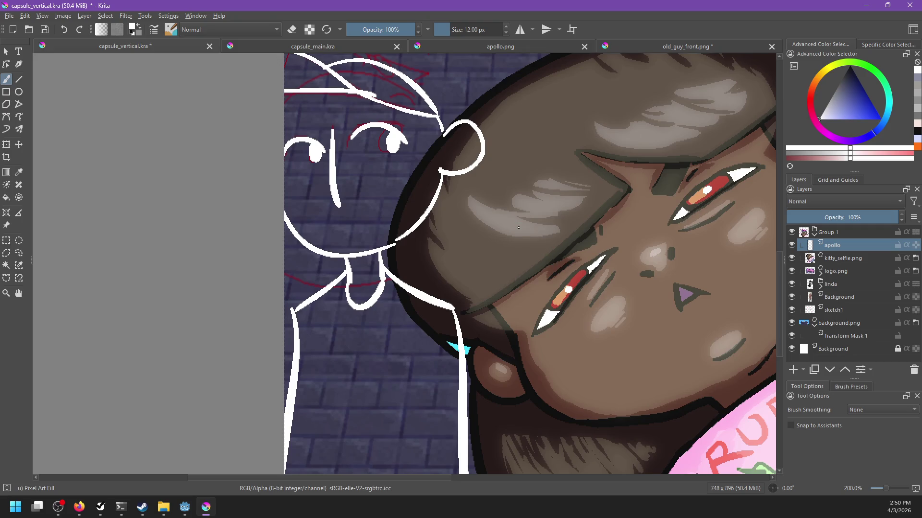
key("ctrl")
key("ctrl+shift+n")
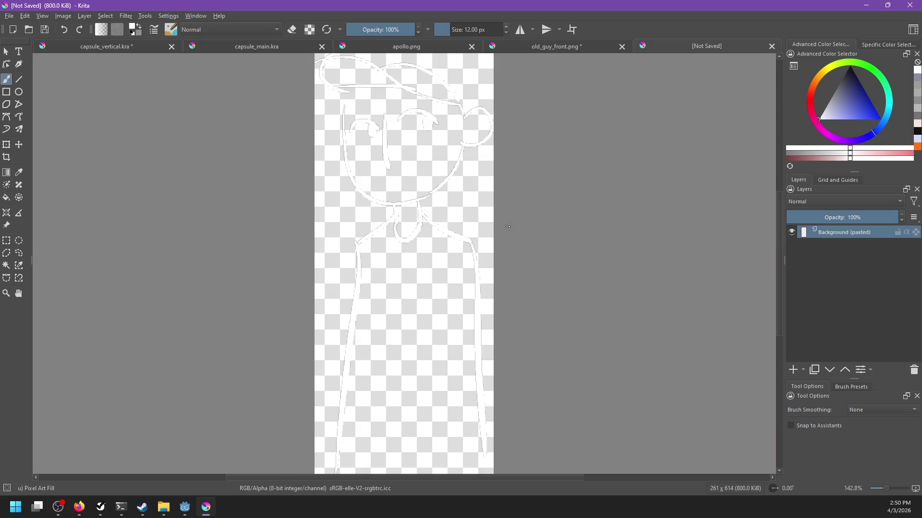
Alpha-lock the pasted layer and fill its lines with black.
scroll(479, 223, "down", 2)
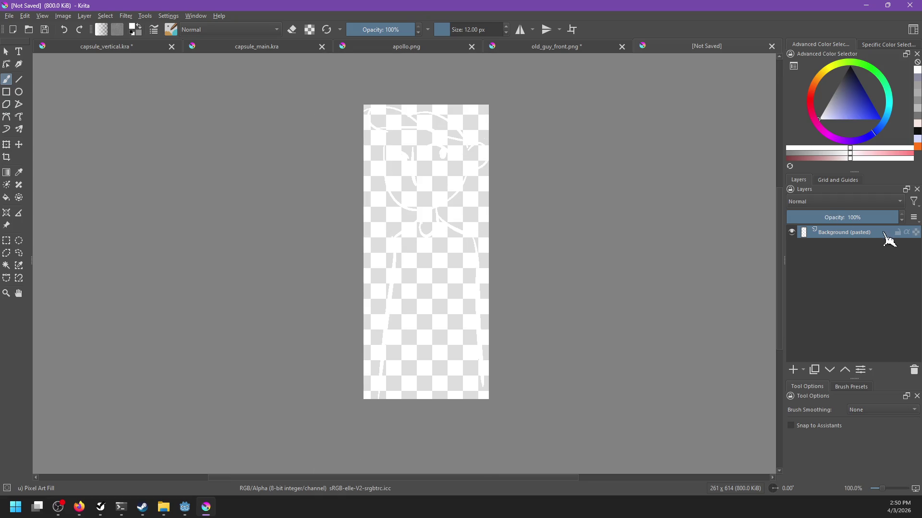
left_click(906, 233)
left_click(764, 120, "ctrl")
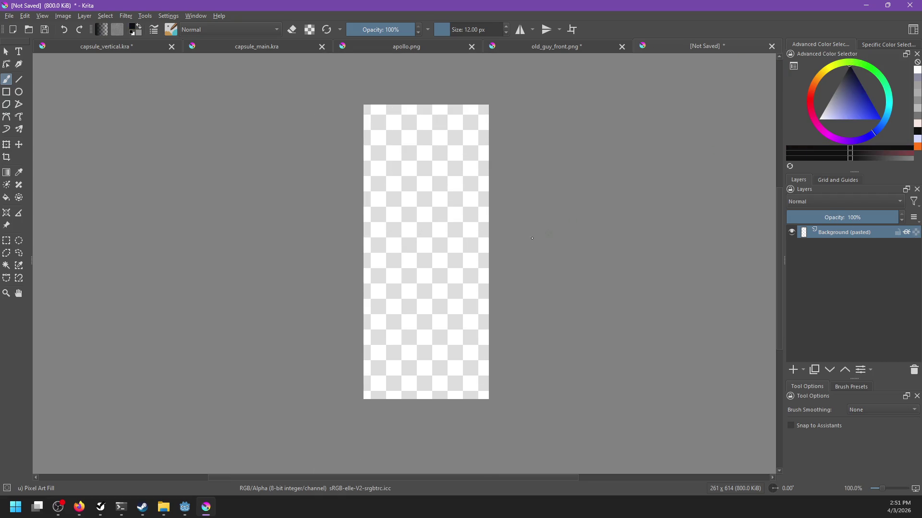
left_click(907, 233)
left_click(916, 232)
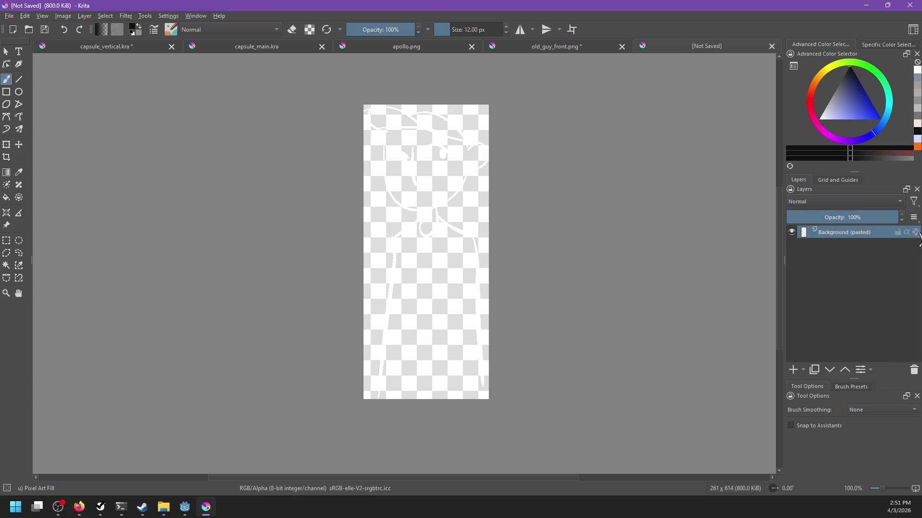
key("shift+BackSpace")
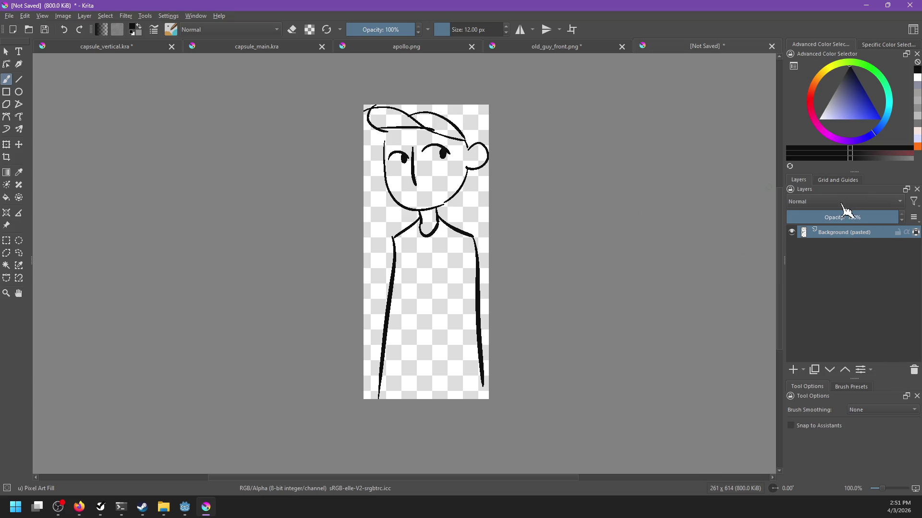
Bring up the Scale To New Size dialog, currently 261×614 px.
scroll(404, 170, "up", 2)
left_click_drag(375, 165, 355, 217)
key("ctrl+alt+i")
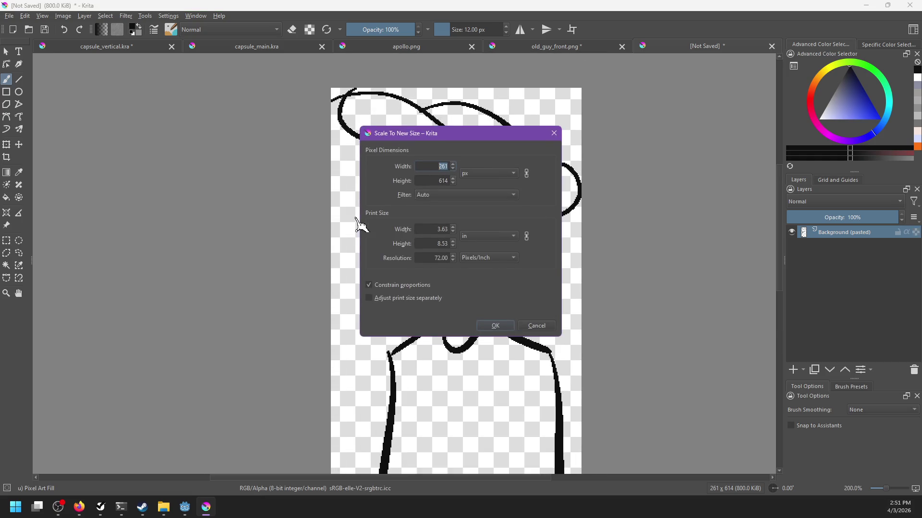
Cancel scaling and resize the canvas to 400 × 650 px instead.
type("400")
key("Escape")
key("ctrl+alt+c")
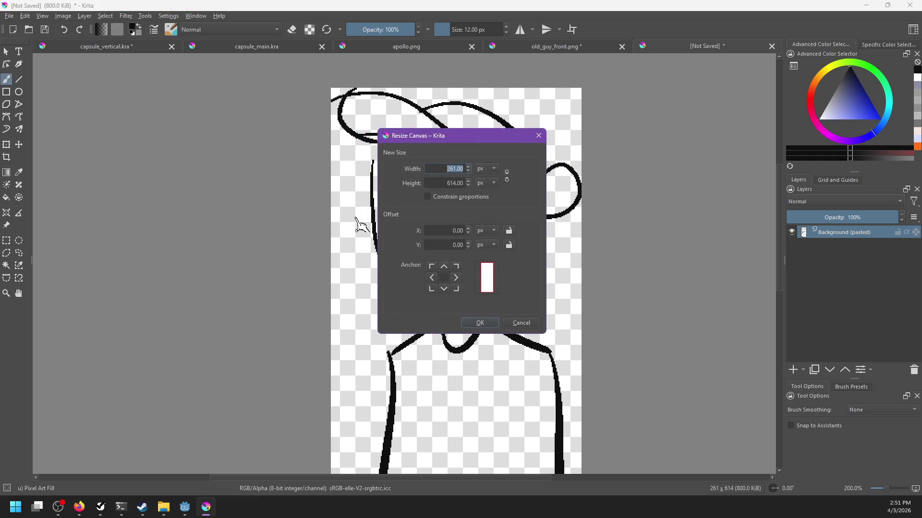
type("400")
key("Tab")
type("650")
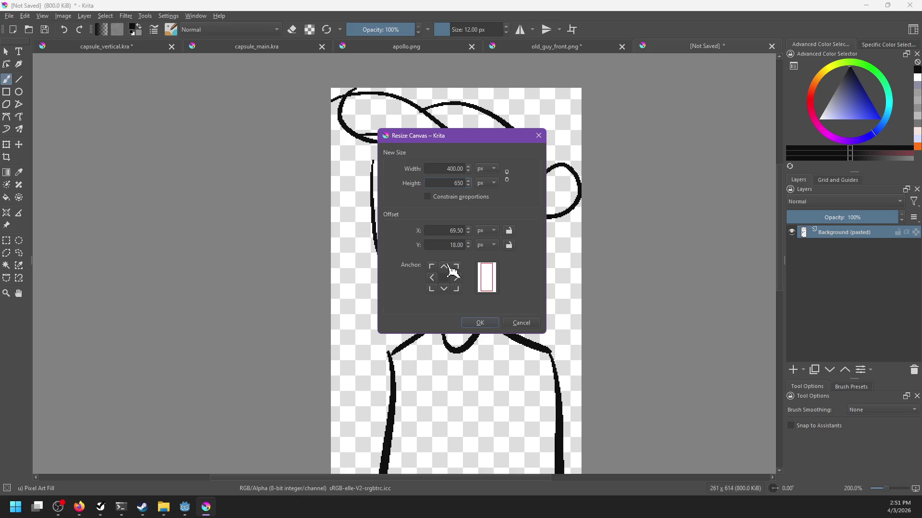
left_click(478, 322)
key("minus")
key("minus")
key("minus")
key("plus")
key("plus")
key("plus")
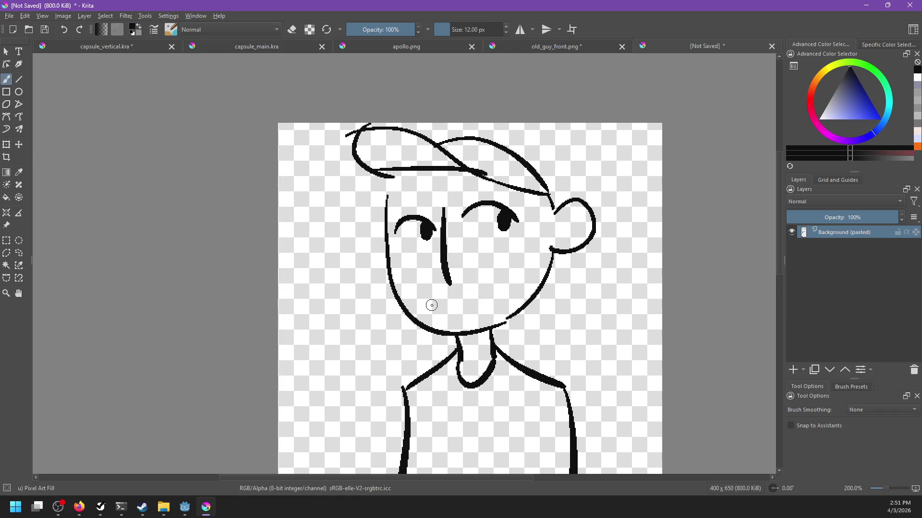
Move the sketch layer about 50 px down on the canvas.
key("ctrl+alt+i")
key("Escape")
key("minus")
key("minus")
left_click_drag(422, 241, 412, 181)
key("t")
left_click_drag(425, 214, 425, 238)
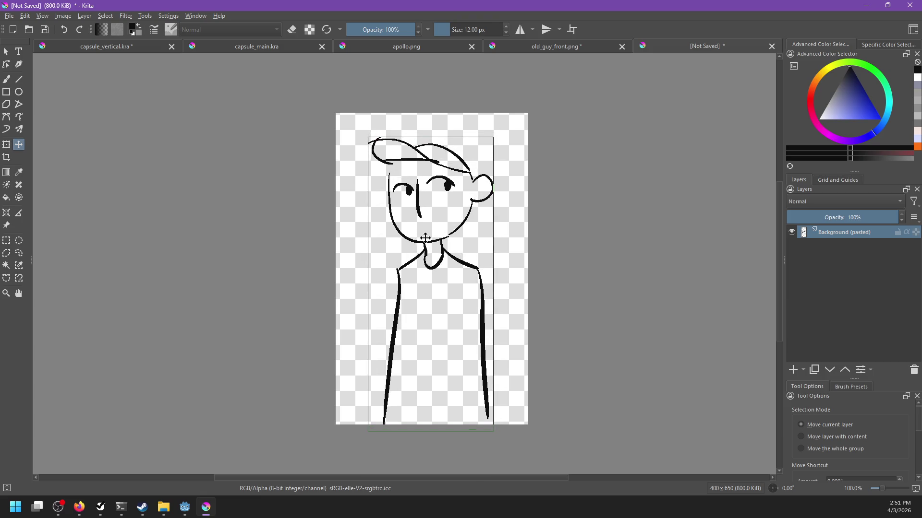
key("b")
key("plus")
key("plus")
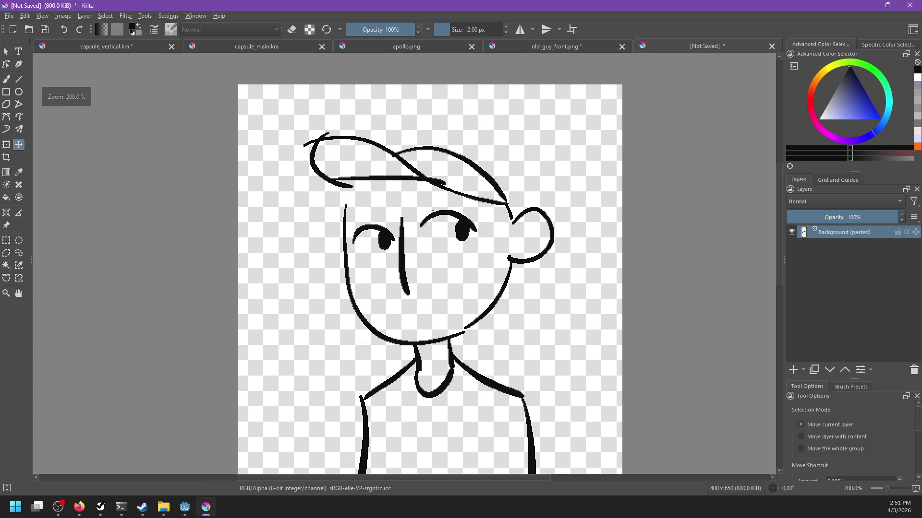
Erase the cap's left loop.
key("e")
mouse_move(299, 135)
left_mouse_down()
mouse_move(350, 190)
mouse_move(356, 179)
mouse_move(435, 179)
left_mouse_up()
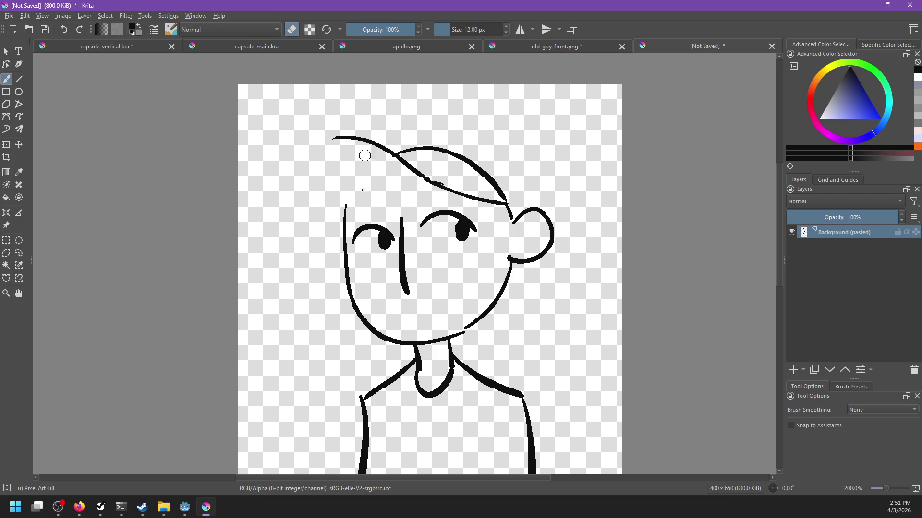
key("e")
Draw a brim line across the forehead, retrying the stroke several times.
left_click_drag(348, 219, 442, 197)
key("ctrl+z")
left_click_drag(337, 221, 457, 202)
key("ctrl+z")
left_click_drag(346, 212, 471, 193)
key("ctrl+z")
left_click_drag(342, 211, 473, 193)
key("ctrl+z")
left_click_drag(344, 211, 504, 198)
key("ctrl+z")
left_click_drag(344, 211, 486, 204)
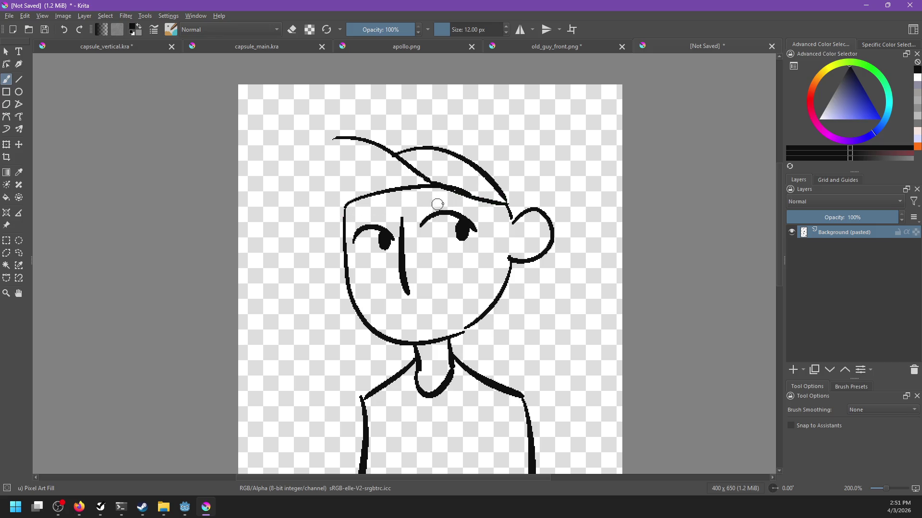
Erase the diagonal cap stroke and join the brim to the right cap stroke.
key("e")
mouse_move(315, 129)
left_mouse_down()
mouse_move(366, 137)
mouse_move(453, 191)
left_mouse_up()
key("e")
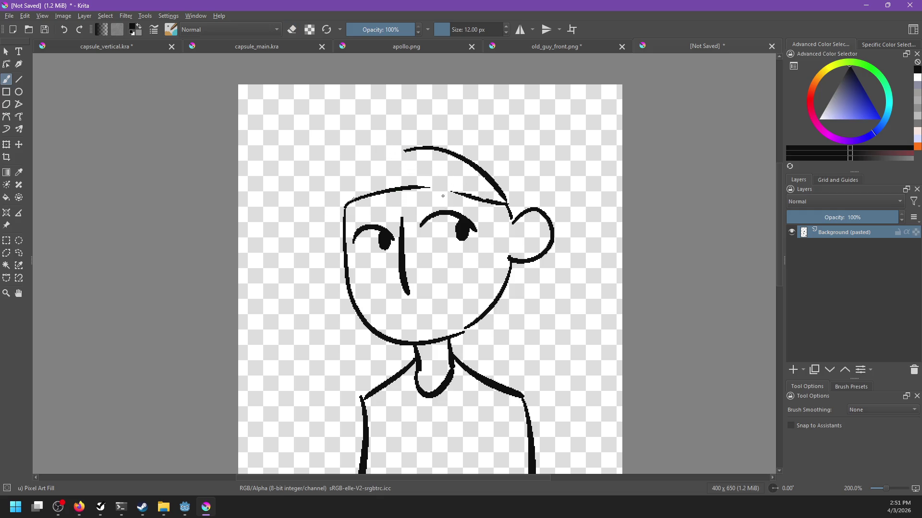
mouse_move(350, 203)
left_mouse_down()
mouse_move(463, 192)
mouse_move(487, 202)
left_mouse_up()
key("ctrl+z")
key("ctrl+z")
left_click_drag(418, 187, 479, 198)
left_click(399, 47)
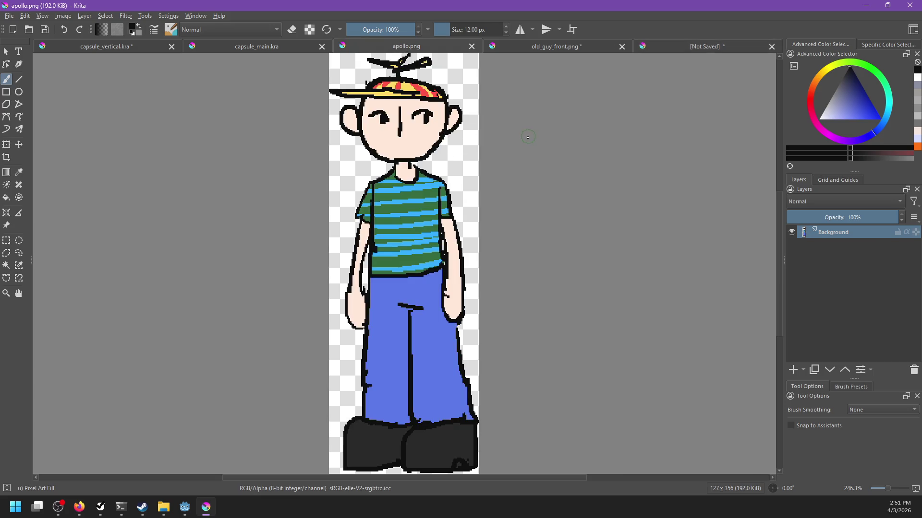
Back in the untitled sketch, erase the old chin line.
left_click(677, 47)
key("e")
left_click_drag(355, 307, 495, 331)
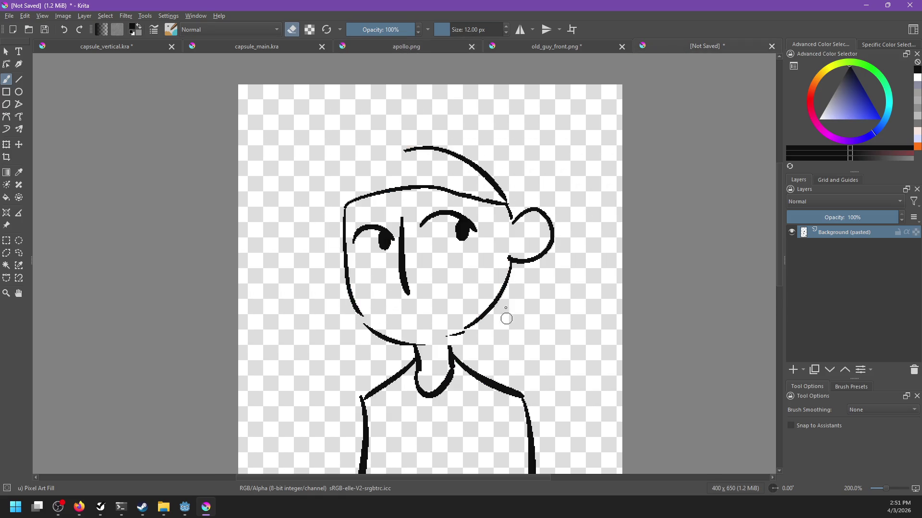
key("ctrl+z")
mouse_move(428, 342)
left_mouse_down()
mouse_move(350, 322)
mouse_move(439, 335)
left_mouse_up()
left_click_drag(352, 318, 392, 341)
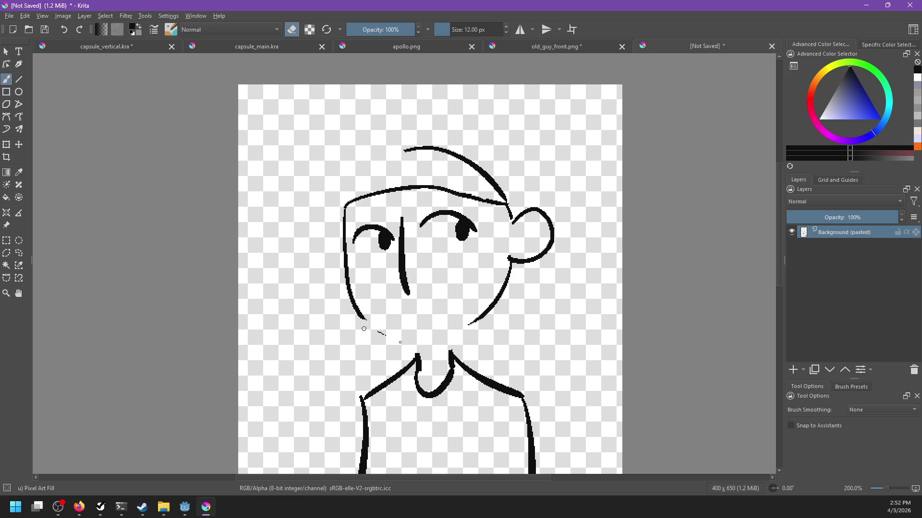
key("e")
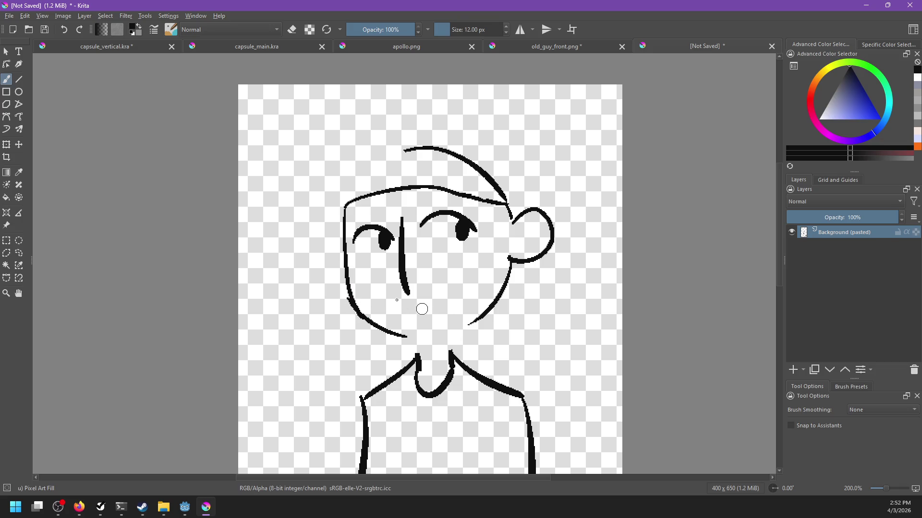
Draw a new curved chin closing the face, retrying the stroke repeatedly.
left_click_drag(353, 300, 421, 325)
key("ctrl+z")
key("ctrl+z")
left_click_drag(346, 301, 420, 324)
key("ctrl+z")
mouse_move(349, 302)
left_mouse_down()
mouse_move(410, 332)
mouse_move(488, 303)
left_mouse_up()
key("ctrl+z")
key("ctrl+z")
left_click_drag(383, 332, 501, 312)
key("ctrl+z")
left_click_drag(383, 332, 485, 308)
key("ctrl+z")
left_click_drag(384, 332, 470, 310)
key("ctrl+z")
left_click_drag(384, 332, 480, 310)
key("ctrl+z")
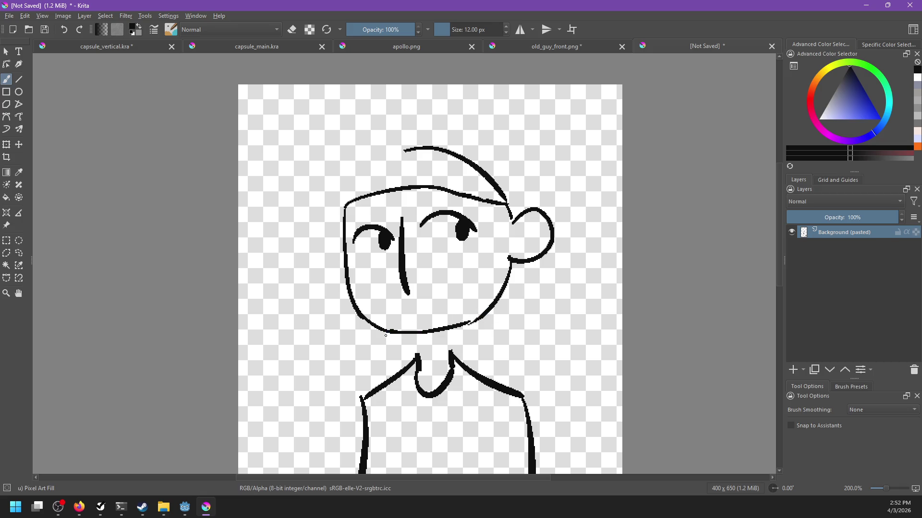
Redraw the chin as one continuous curve up to the right jaw.
left_click_drag(444, 328, 496, 302)
key("ctrl+z")
left_click_drag(444, 329, 499, 300)
key("ctrl+z")
key("ctrl+z")
key("ctrl+z")
left_click_drag(413, 336, 480, 319)
key("ctrl+z")
mouse_move(386, 332)
left_mouse_down()
mouse_move(453, 331)
mouse_move(483, 310)
left_mouse_up()
key("ctrl+z")
left_click_drag(403, 334, 475, 314)
Join the chin to the left and right neck lines.
key("ctrl+z")
left_click_drag(370, 322, 489, 305)
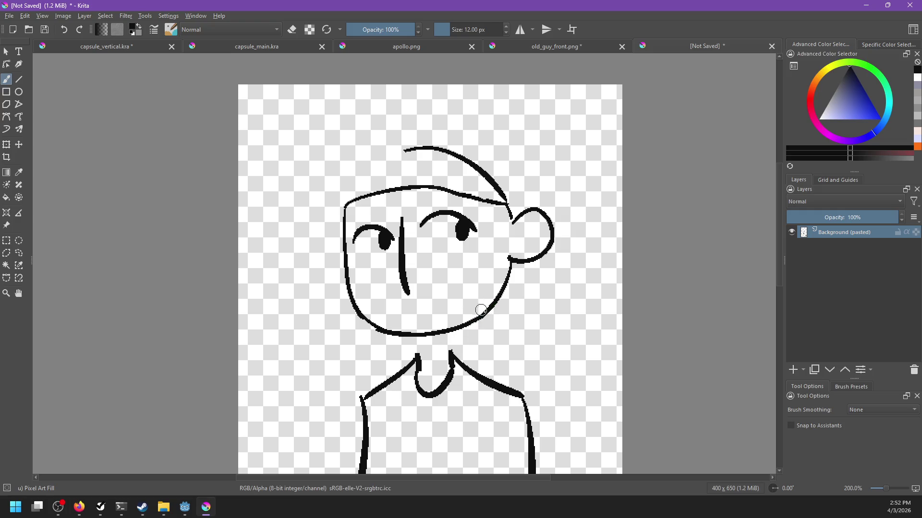
key("e")
key("e")
left_click_drag(416, 336, 418, 369)
key("ctrl+z")
key("ctrl+z")
left_click_drag(416, 336, 418, 369)
mouse_move(450, 336)
left_mouse_down()
mouse_move(451, 369)
mouse_move(479, 293)
mouse_move(484, 371)
left_mouse_up()
key("ctrl+z")
Try drawing a curved brim arcing over the head, checking the apollo.png reference.
mouse_move(336, 188)
left_mouse_down()
mouse_move(431, 178)
mouse_move(496, 186)
left_mouse_up()
key("ctrl+z")
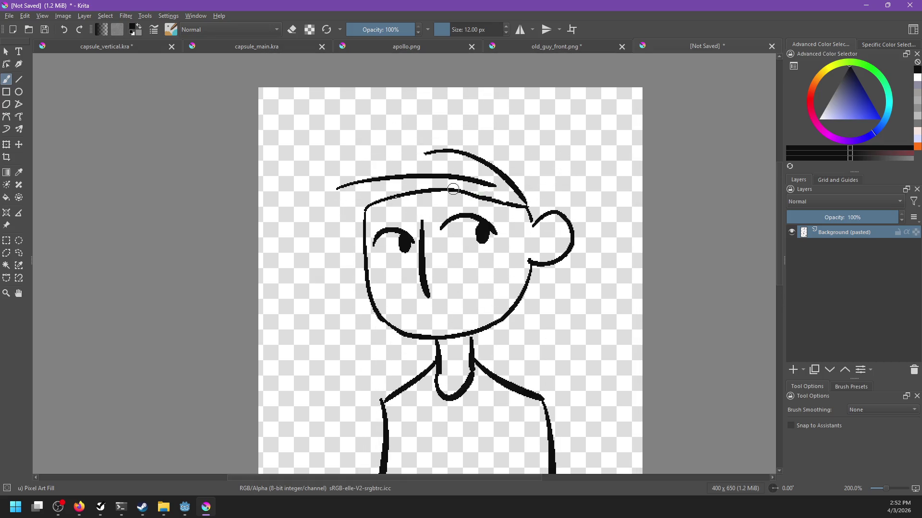
key("ctrl+z")
left_click_drag(294, 201, 483, 185)
key("ctrl+z")
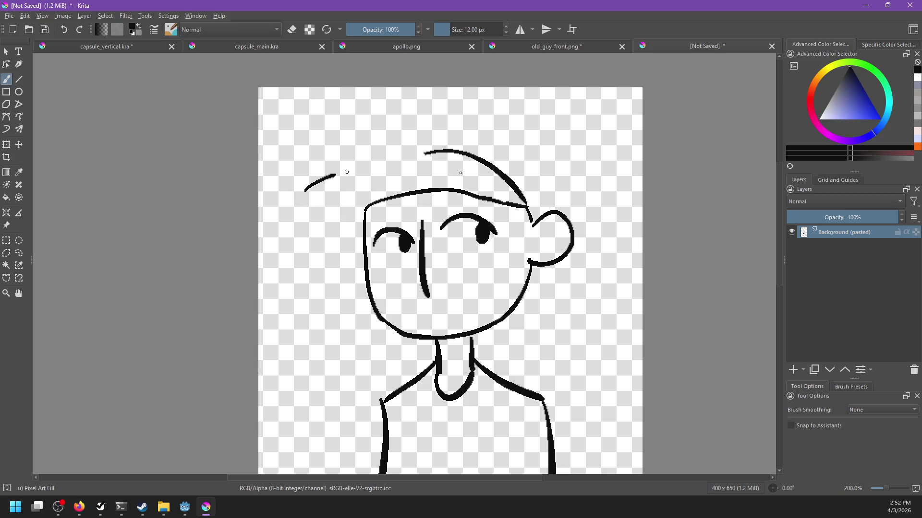
left_click_drag(305, 190, 482, 191)
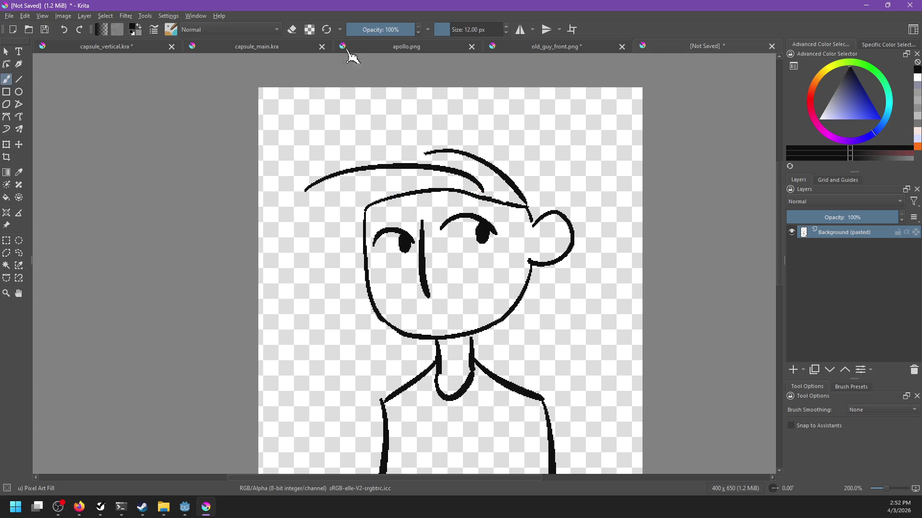
left_click(392, 46)
left_click(703, 48)
key("ctrl+z")
Redraw the arcing brim, link its left end to the head, and erase the stub.
left_click_drag(377, 176, 477, 182)
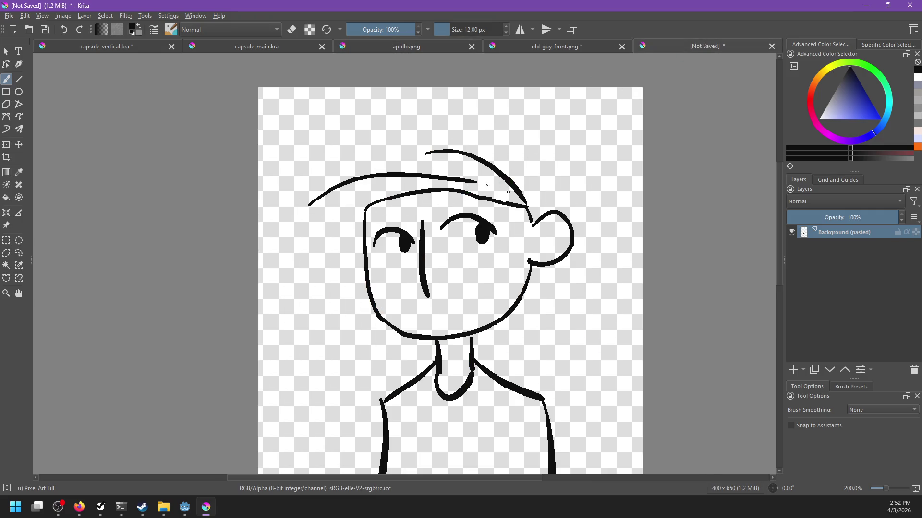
key("ctrl+z")
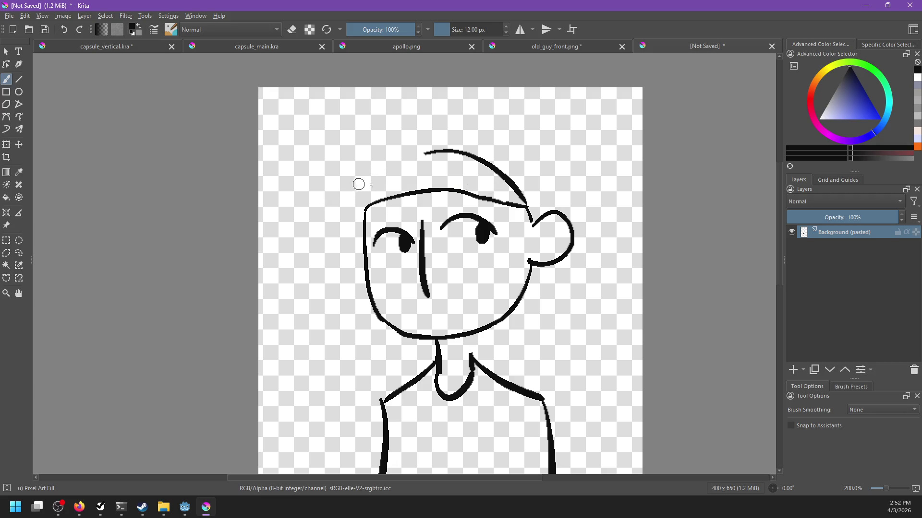
left_click_drag(334, 190, 490, 195)
key("ctrl+z")
left_click_drag(338, 188, 364, 216)
key("e")
left_click_drag(336, 182, 332, 191)
key("e")
key("ctrl+z")
Draw a long propeller blade curving from the cap top, then view old_guy_front.png.
left_click_drag(384, 170, 434, 155)
key("ctrl+z")
key("ctrl+z")
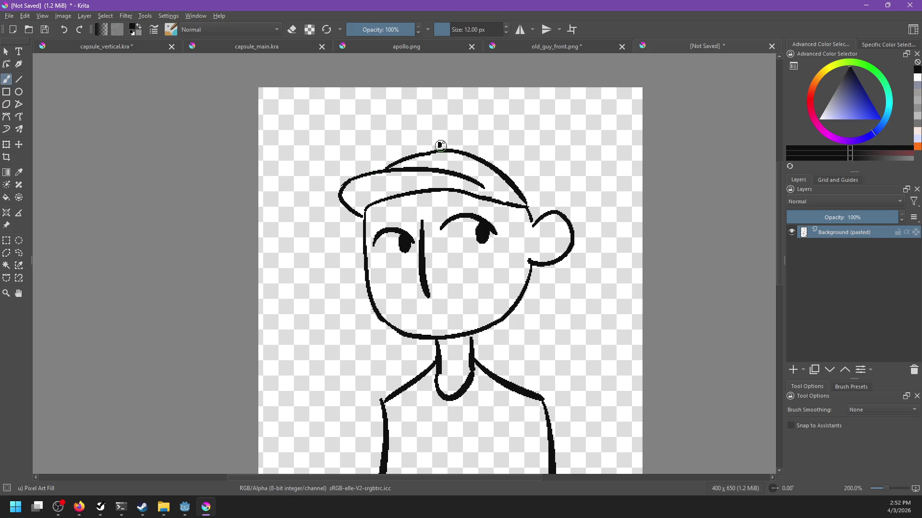
mouse_move(440, 109)
left_mouse_down()
mouse_move(386, 104)
mouse_move(413, 136)
mouse_move(345, 103)
mouse_move(412, 139)
mouse_move(404, 122)
mouse_move(410, 142)
mouse_move(491, 159)
left_mouse_up()
key("ctrl+z")
key("ctrl+z")
key("ctrl+z")
left_click_drag(442, 137, 500, 173)
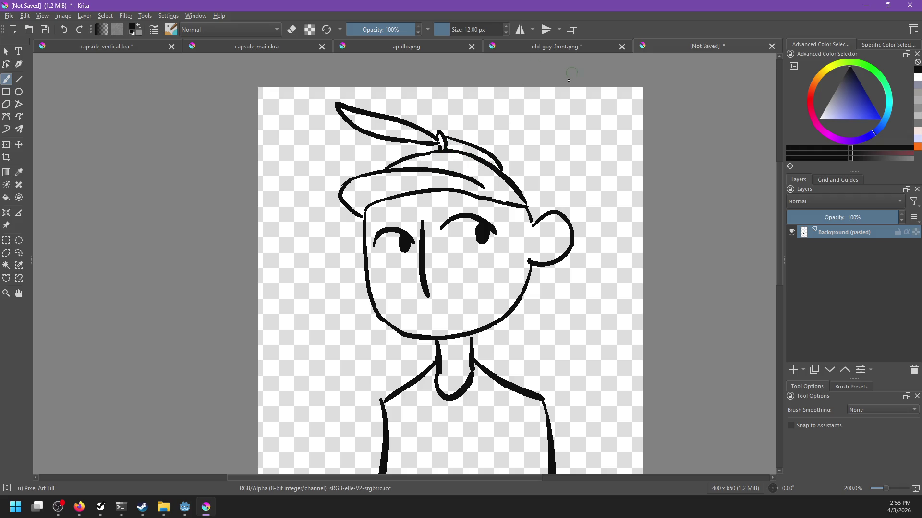
left_click(585, 48)
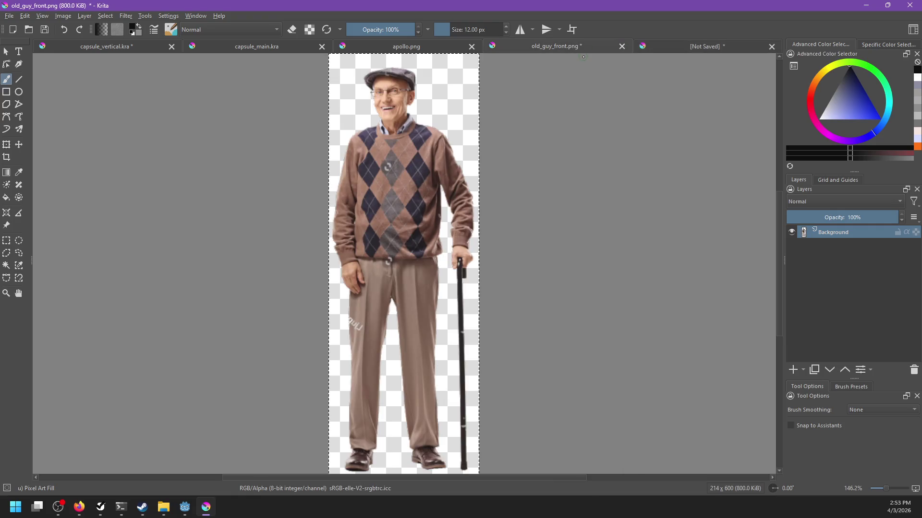
Draw the second propeller blade to the right on the unsaved line art.
left_click(422, 48)
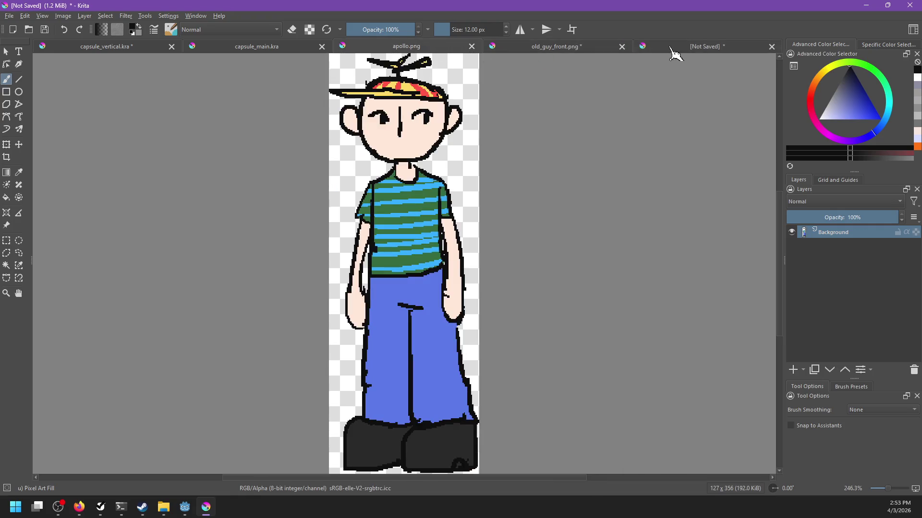
left_click(674, 49)
mouse_move(442, 135)
left_mouse_down()
mouse_move(545, 94)
mouse_move(408, 160)
left_mouse_up()
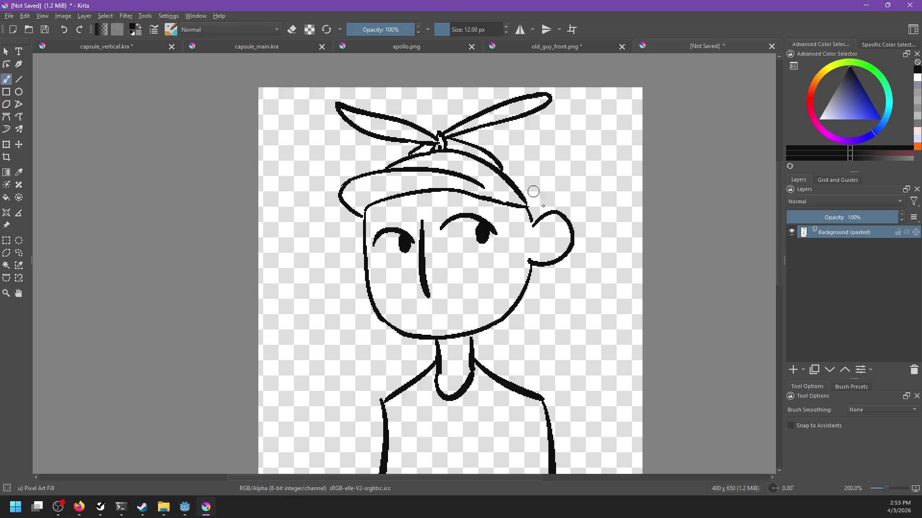
Save the line art as elem_apollo.kra and start closing old_guy_front.png.
key("ctrl+s")
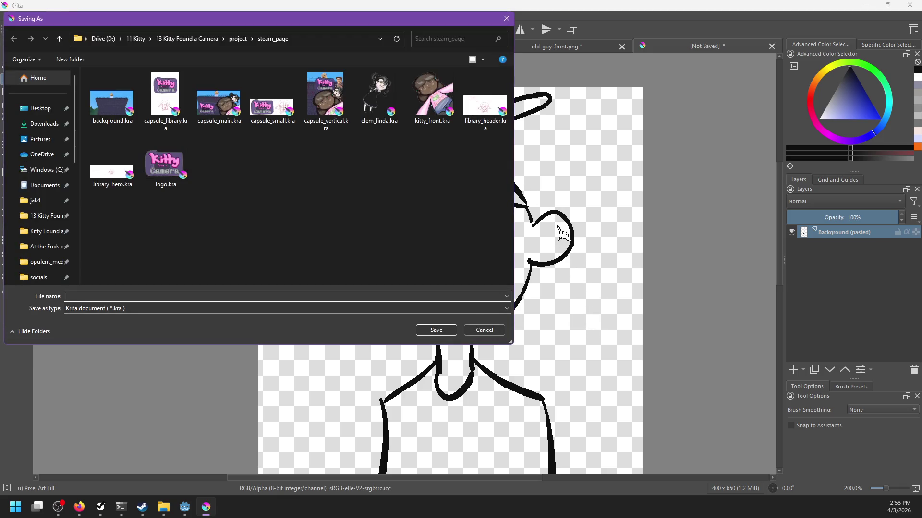
type("elem_ap")
key("Return")
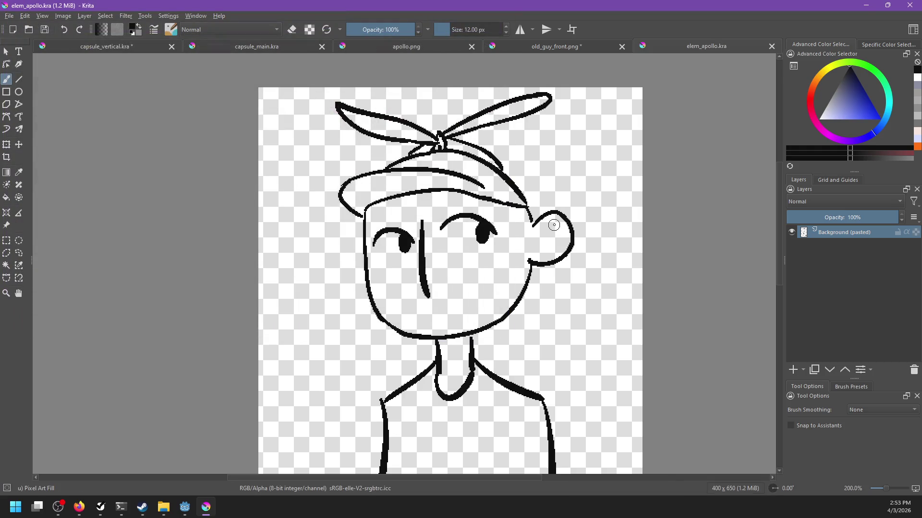
scroll(524, 240, "down", 2)
scroll(514, 278, "up", 2)
scroll(504, 245, "up", 1)
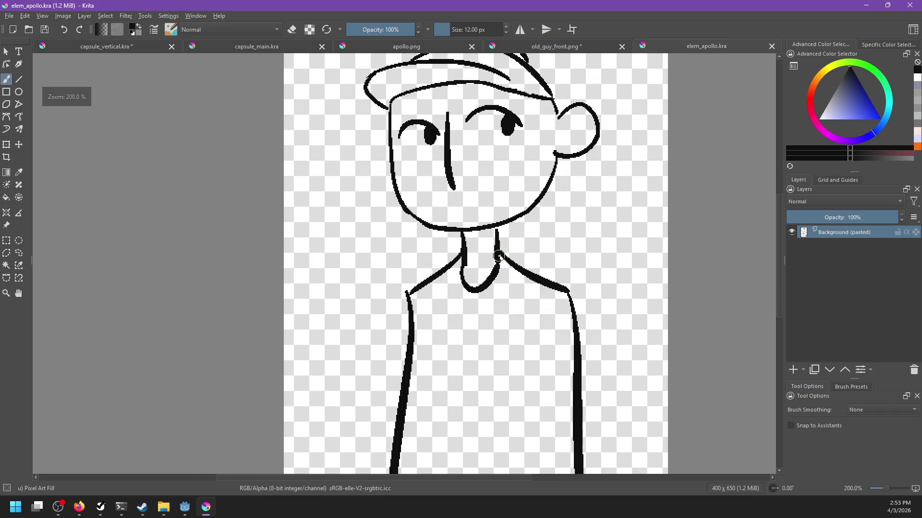
left_click_drag(495, 302, 486, 163)
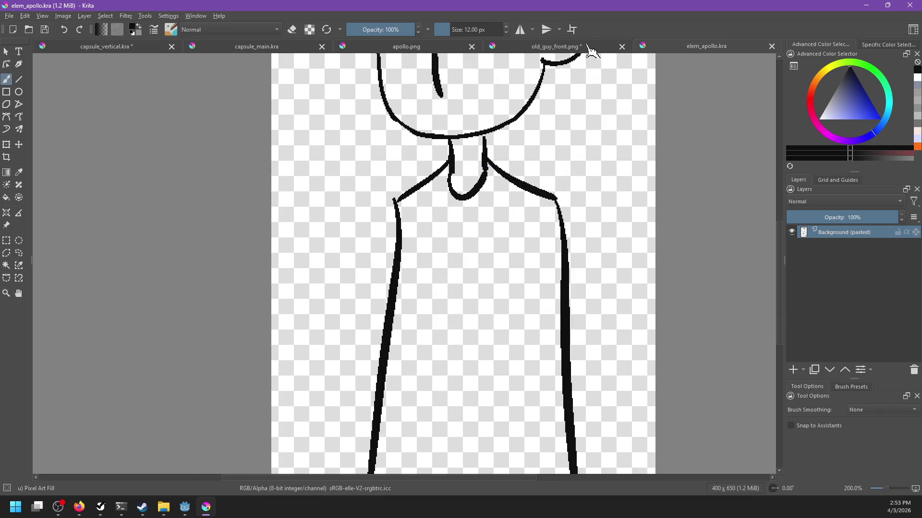
left_click(588, 47)
left_click(621, 46)
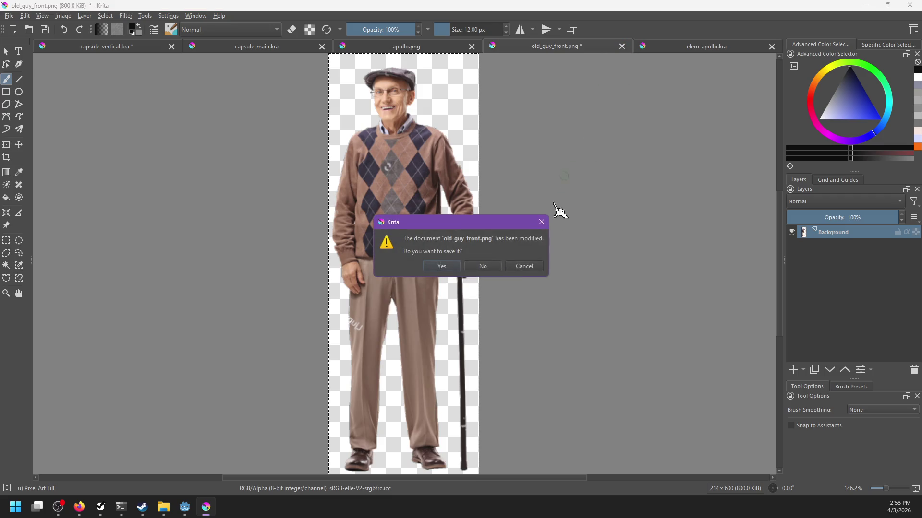
Close old_guy_front.png without saving, check the apollo.png reference, and darken the line near the ear.
left_click(497, 265)
left_click(504, 48)
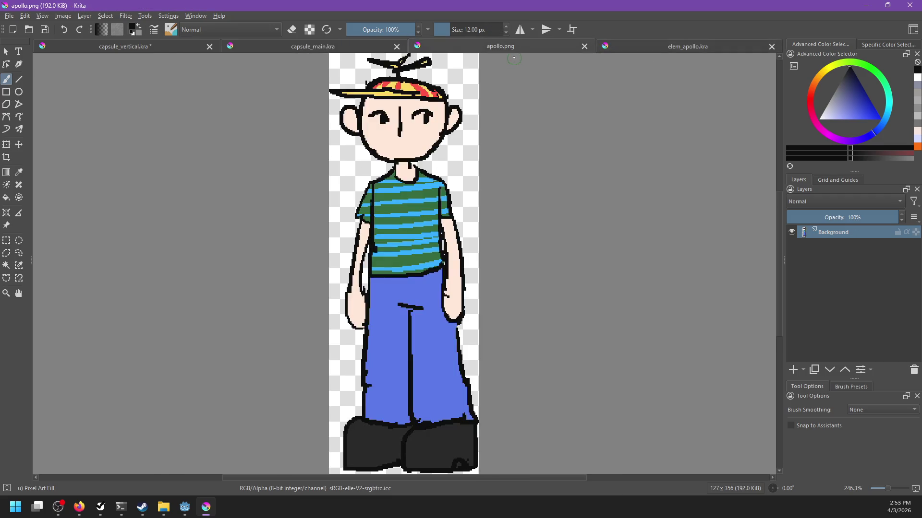
left_click(651, 49)
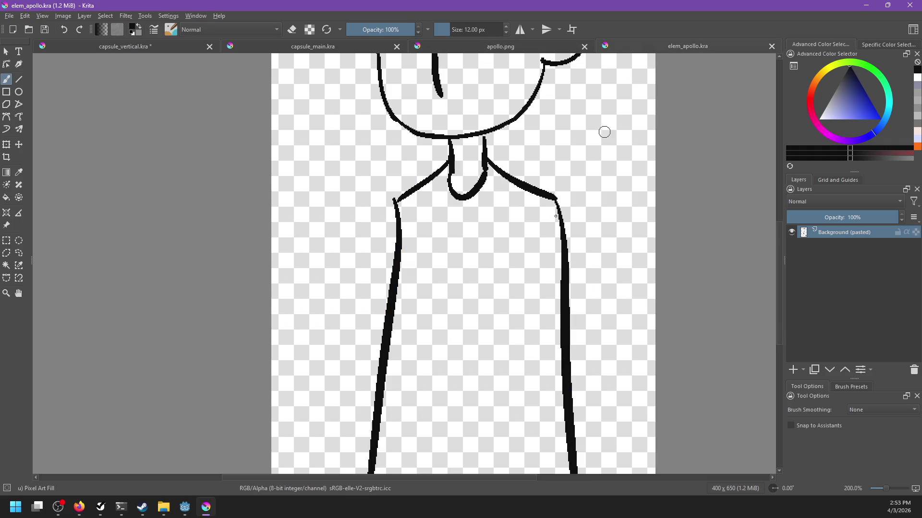
scroll(576, 216, "up", 3)
scroll(548, 293, "down", 1)
left_click_drag(527, 132, 524, 139)
left_click_drag(539, 270, 536, 331)
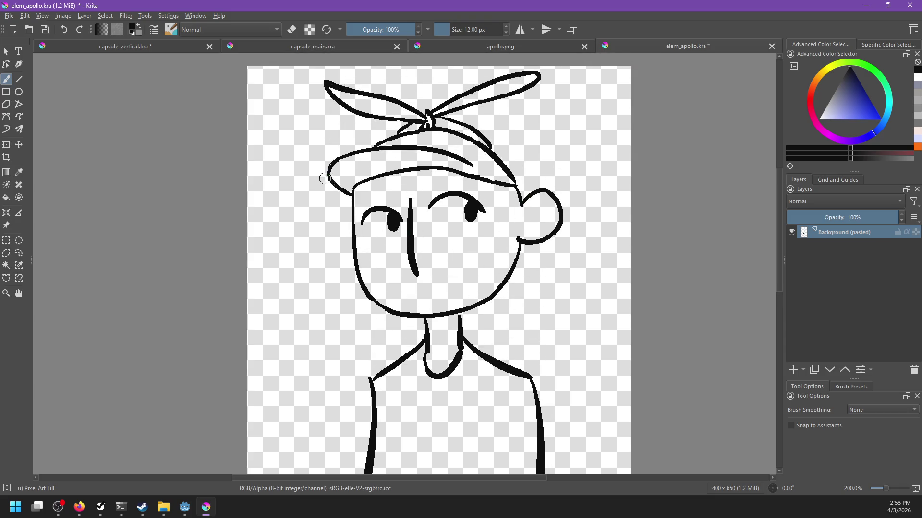
Try tapered lines down the left and right sides of the body, undoing the bad strokes.
left_click_drag(352, 197, 397, 29)
left_click_drag(418, 211, 377, 356)
key("ctrl+z")
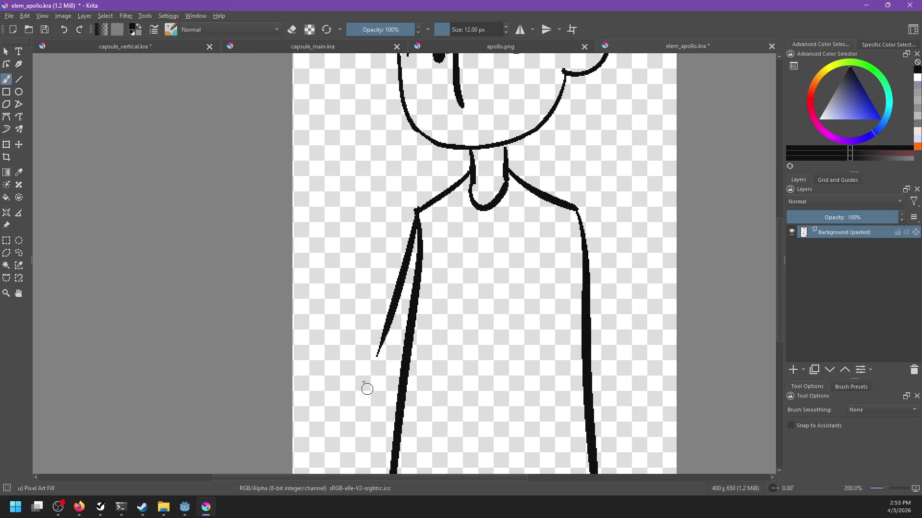
left_click_drag(581, 207, 606, 346)
key("ctrl+z")
left_click_drag(597, 274, 580, 247)
Erase most of the right body line and redraw the right shoulder line shorter.
key("e")
left_click_drag(570, 194, 571, 330)
mouse_move(574, 283)
left_mouse_down()
mouse_move(563, 411)
mouse_move(575, 366)
left_mouse_up()
key("e")
left_click_drag(564, 181, 621, 370)
key("ctrl+z")
left_click_drag(562, 186, 600, 363)
Try a sleeve edge on the right arm and erase the upper part of the thick left body line.
left_click_drag(539, 252, 585, 247)
key("ctrl+z")
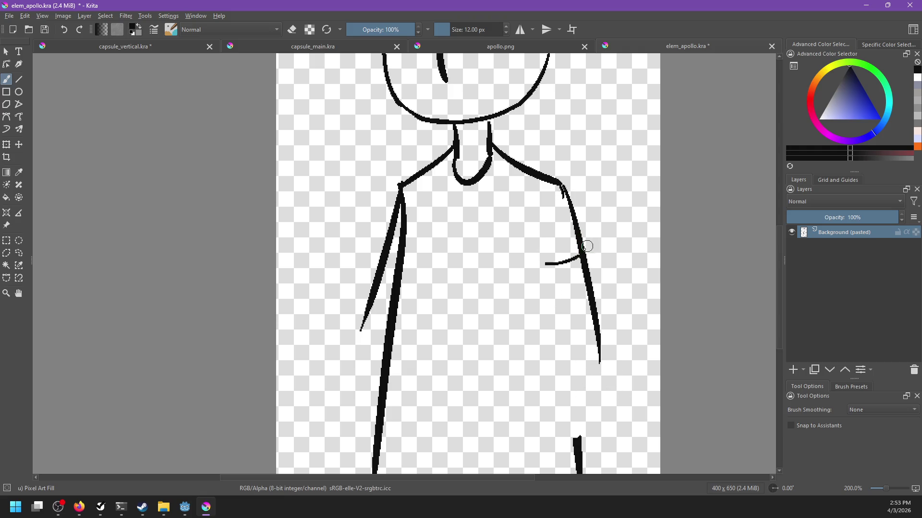
key("e")
left_click_drag(403, 190, 391, 331)
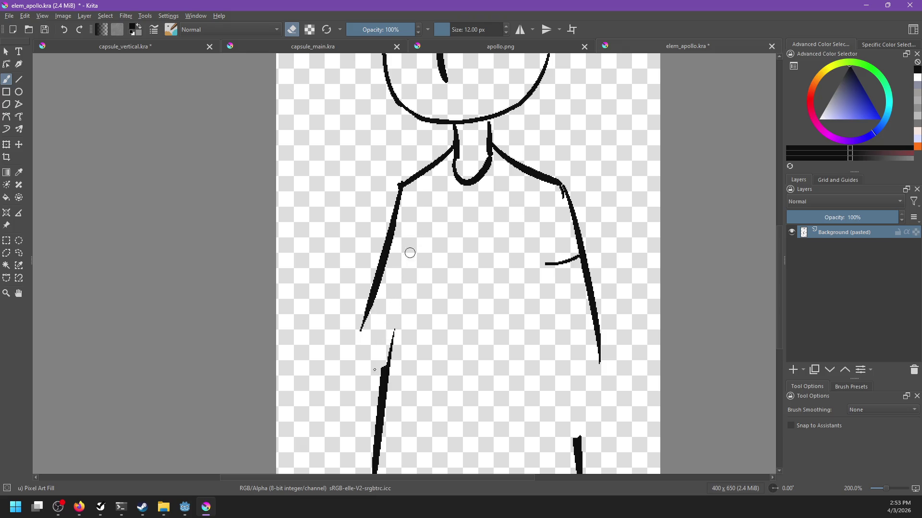
key("e")
mouse_move(412, 211)
left_mouse_down()
mouse_move(422, 344)
mouse_move(411, 399)
left_mouse_up()
key("ctrl+z")
scroll(490, 379, "down", 2)
scroll(476, 329, "up", 2)
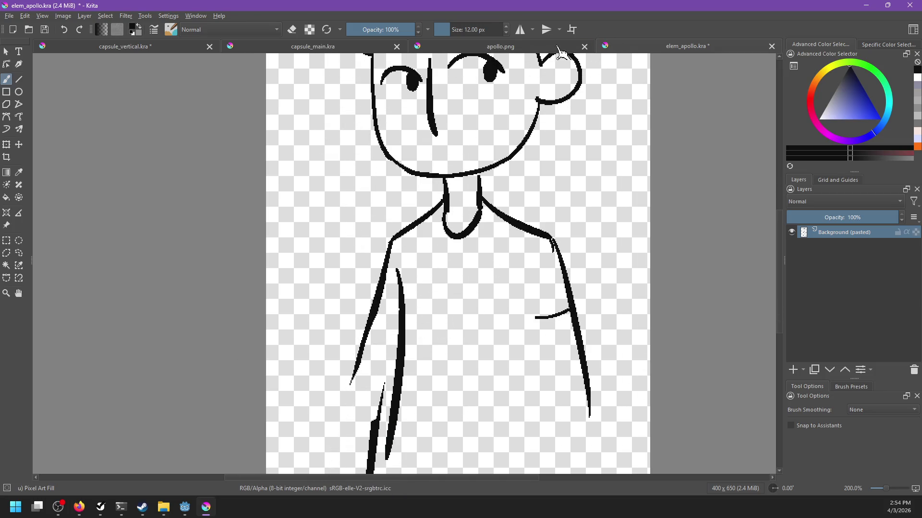
After checking the apollo.png reference, try long lines down both sides of the torso.
left_click(566, 48)
left_click(619, 48)
scroll(438, 330, "down", 3)
left_click_drag(411, 187, 398, 361)
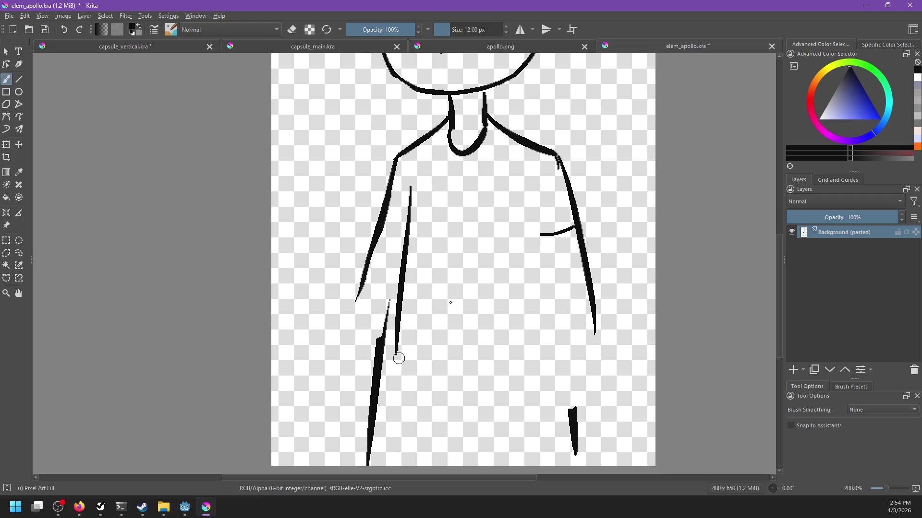
mouse_move(541, 178)
left_mouse_down()
mouse_move(534, 366)
mouse_move(541, 361)
left_mouse_up()
key("ctrl+z")
key("ctrl+z")
mouse_move(520, 189)
left_mouse_down()
mouse_move(545, 239)
mouse_move(531, 222)
mouse_move(539, 372)
left_mouse_up()
Draw the inner right arm line down from the sleeve corner, retrying several times.
key("ctrl+z")
key("ctrl+z")
left_click_drag(536, 225, 539, 368)
key("ctrl+z")
left_click_drag(539, 240, 567, 377)
key("ctrl+z")
left_click_drag(537, 232, 561, 379)
key("ctrl+z")
left_click_drag(539, 224, 550, 387)
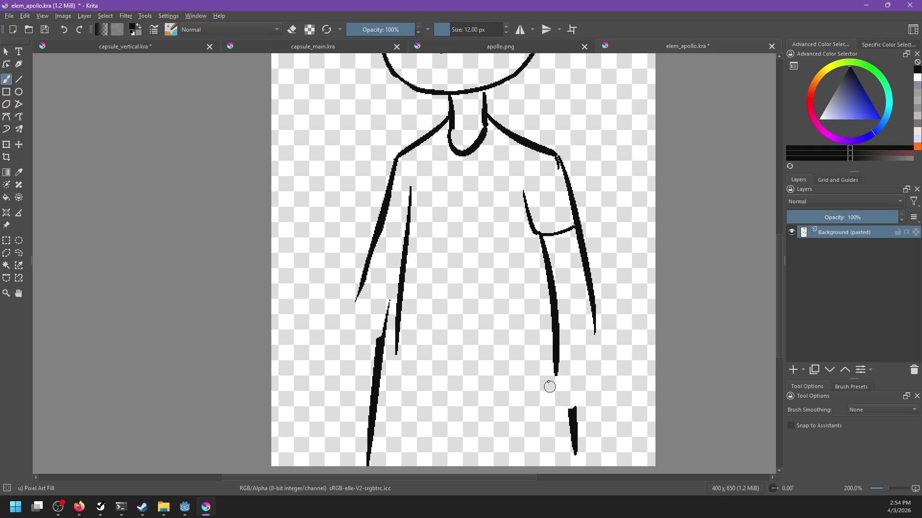
Redraw the inner right arm line so it ends in a hooked hand.
key("ctrl+z")
mouse_move(539, 238)
left_mouse_down()
mouse_move(568, 365)
mouse_move(596, 394)
left_mouse_up()
key("ctrl+z")
mouse_move(571, 360)
left_mouse_down()
mouse_move(563, 397)
mouse_move(601, 401)
left_mouse_up()
mouse_move(596, 319)
left_mouse_down()
mouse_move(600, 408)
mouse_move(603, 394)
mouse_move(586, 413)
left_mouse_up()
key("ctrl+z")
Erase the stray marks below the right hand and the lower-left body stroke.
scroll(582, 318, "down", 3)
key("e")
left_click_drag(569, 356, 582, 403)
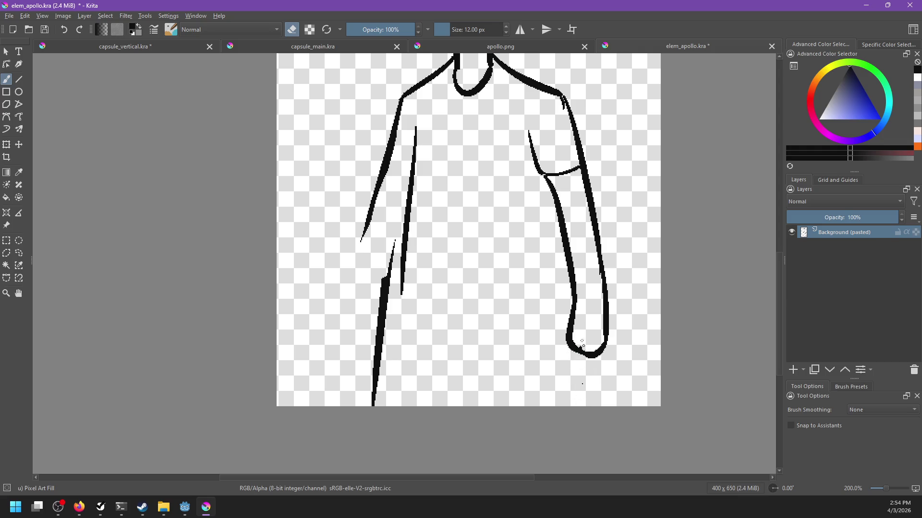
mouse_move(383, 225)
left_mouse_down()
mouse_move(387, 300)
mouse_move(375, 324)
left_mouse_up()
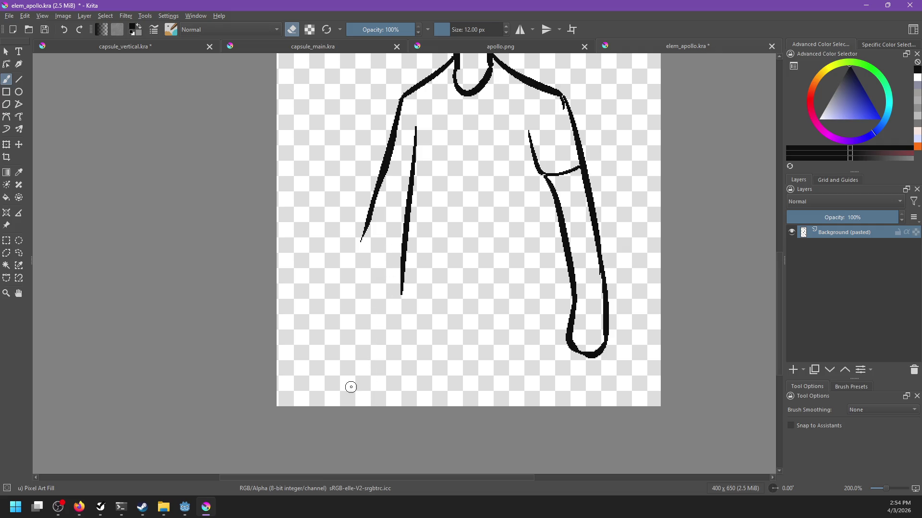
scroll(414, 260, "up", 5)
left_click_drag(407, 216, 385, 375)
key("e")
key("ctrl+z")
key("ctrl+shift+z")
key("ctrl+z")
key("ctrl+shift+z")
Draw the left arm's armpit curve, inner line and outer contour, closing it into a hand.
left_click_drag(402, 220, 398, 396)
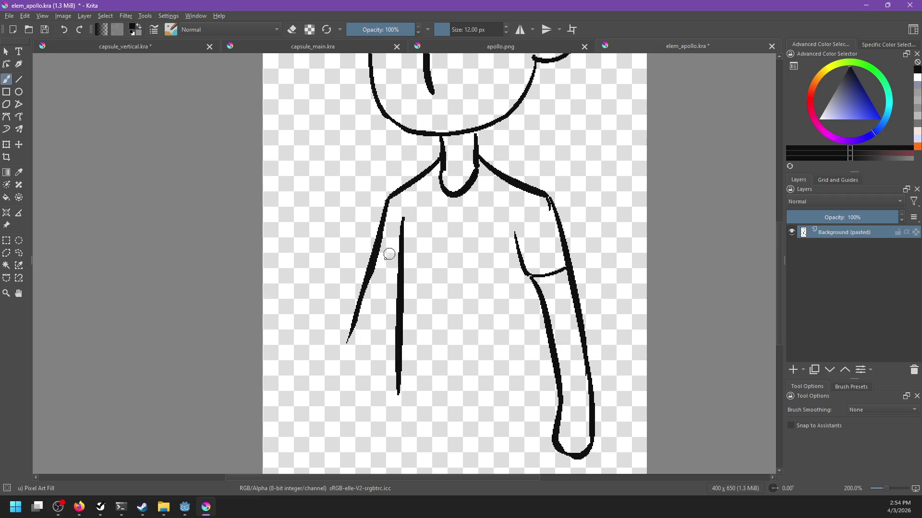
mouse_move(379, 253)
left_mouse_down()
mouse_move(399, 271)
mouse_move(367, 391)
left_mouse_up()
key("ctrl+z")
left_click_drag(398, 269, 368, 402)
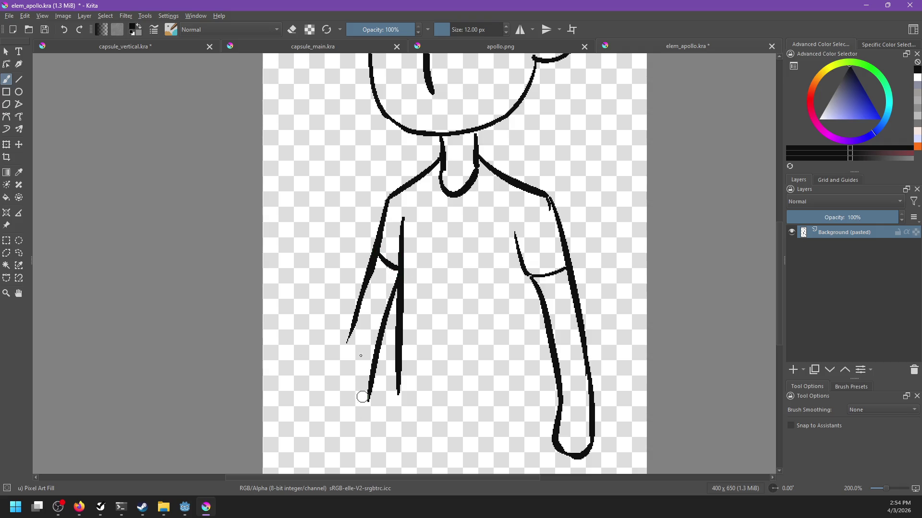
mouse_move(361, 295)
left_mouse_down()
mouse_move(345, 420)
mouse_move(384, 430)
left_mouse_up()
key("ctrl+z")
key("ctrl+z")
left_click_drag(339, 396, 384, 431)
left_click_drag(371, 384, 380, 435)
Draw the inner line of the right arm, redoing it until it fits.
mouse_move(449, 339)
left_mouse_down()
mouse_move(453, 406)
mouse_move(457, 339)
left_mouse_up()
left_click_drag(521, 297, 518, 423)
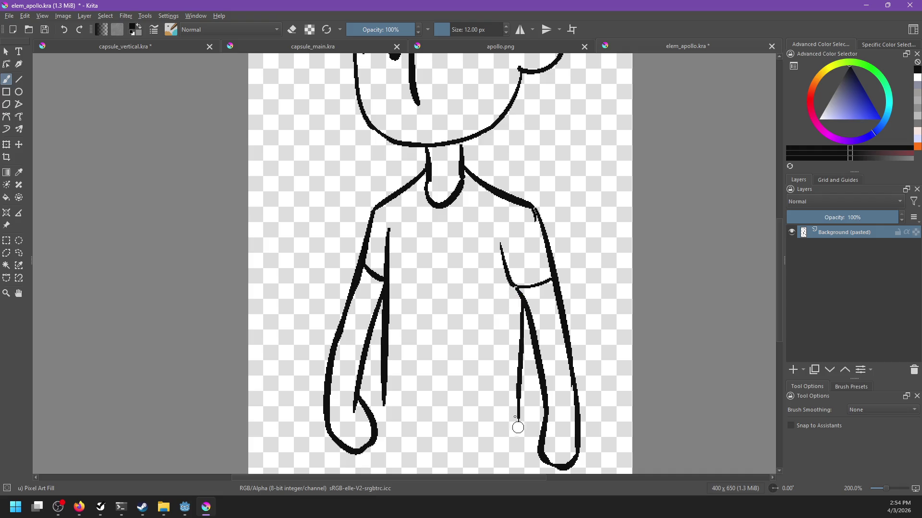
key("ctrl+z")
left_click_drag(519, 298, 519, 392)
key("ctrl+z")
left_click_drag(519, 300, 518, 422)
key("ctrl+z")
left_click_drag(515, 289, 519, 422)
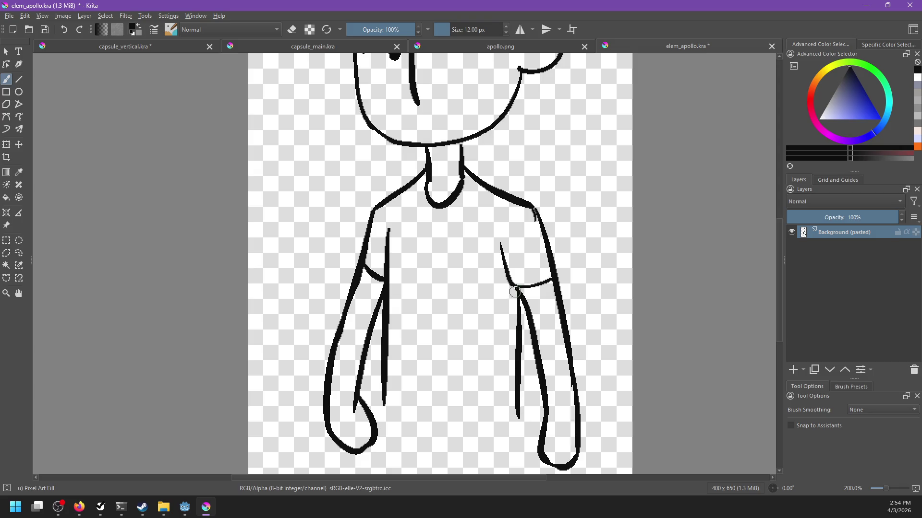
Redraw the right shoulder line thicker and smoother.
scroll(551, 273, "up", 2)
key("e")
key("e")
key("ctrl+z")
left_click_drag(530, 268, 549, 307)
After checking apollo.png, erase the left arm's outer sleeve stroke and retry the shoulder line.
scroll(549, 315, "up", 5)
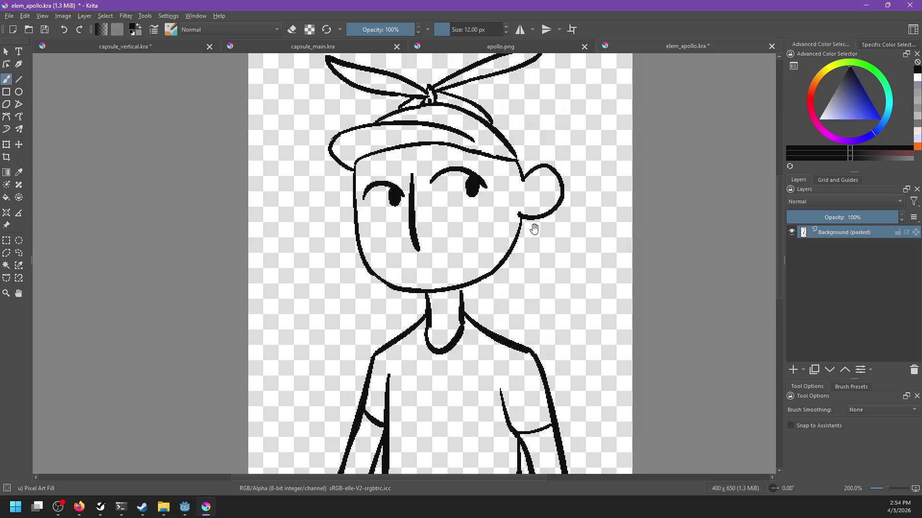
left_click(569, 49)
left_click(627, 53)
scroll(449, 253, "down", 3)
key("e")
mouse_move(425, 266)
left_mouse_down()
mouse_move(431, 296)
mouse_move(409, 284)
left_mouse_up()
key("e")
mouse_move(430, 225)
left_mouse_down()
mouse_move(408, 306)
mouse_move(442, 312)
mouse_move(444, 303)
left_mouse_up()
key("ctrl+z")
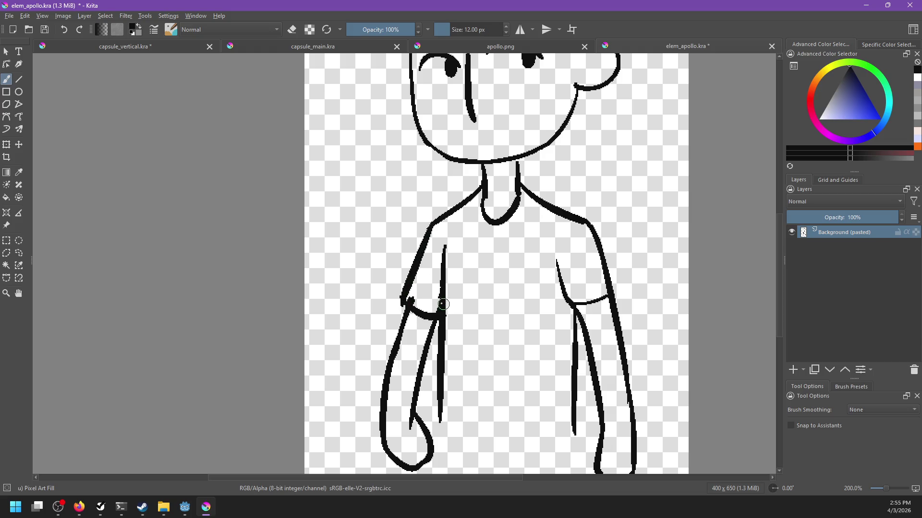
Erase the extra lines inside both sleeves and draw the cuff across the right sleeve.
key("e")
left_click_drag(434, 268, 437, 276)
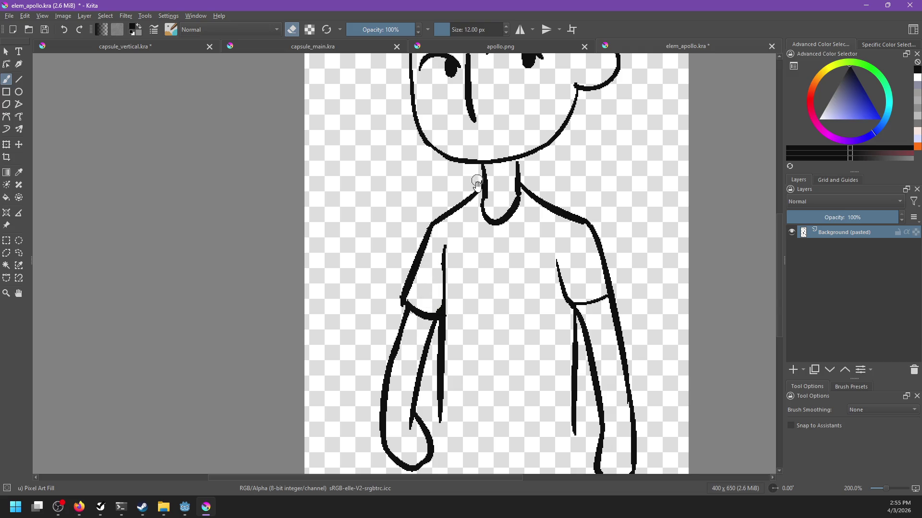
scroll(477, 180, "down", 2)
scroll(511, 240, "up", 2)
mouse_move(508, 240)
left_mouse_down()
mouse_move(514, 280)
mouse_move(539, 283)
mouse_move(560, 267)
mouse_move(556, 256)
left_mouse_up()
key("e")
mouse_move(542, 204)
left_mouse_down()
mouse_move(562, 283)
mouse_move(547, 287)
mouse_move(573, 282)
left_mouse_up()
key("ctrl+z")
key("ctrl+z")
left_click_drag(509, 289, 570, 279)
key("ctrl+z")
left_click_drag(508, 235, 513, 286)
Draw the curved shirt hem between the arms.
scroll(490, 336, "down", 3)
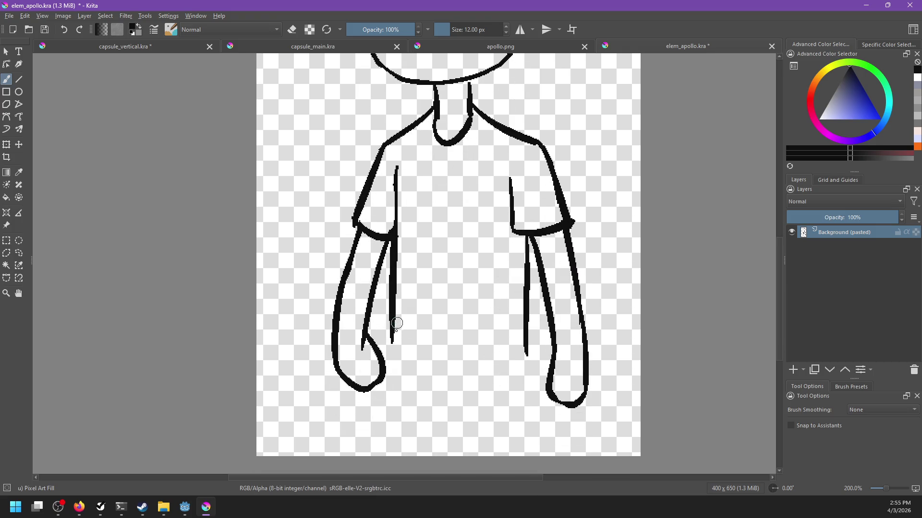
left_click_drag(386, 338, 521, 356)
key("ctrl+z")
left_click_drag(391, 339, 524, 354)
key("ctrl+z")
left_click_drag(391, 338, 527, 354)
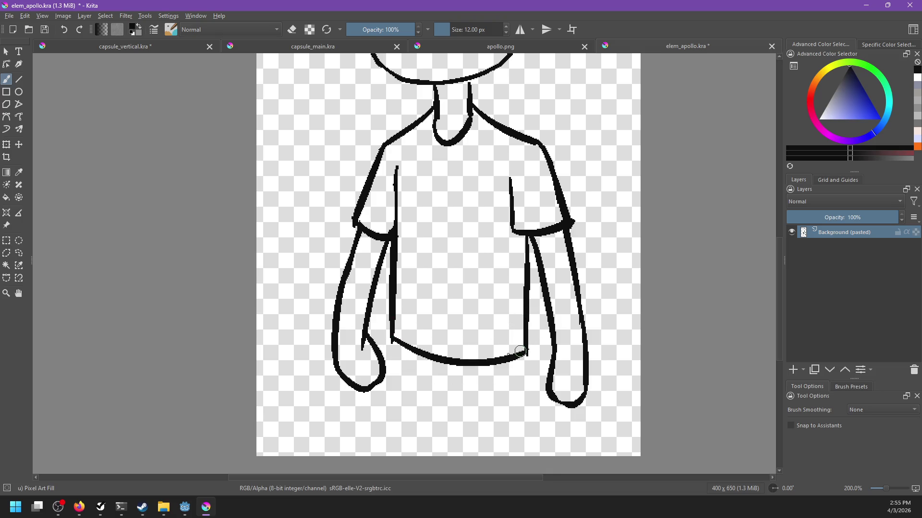
Draw the left trouser leg line down from the hem's left corner.
left_click_drag(390, 336, 386, 456)
key("ctrl+z")
left_click_drag(387, 330, 382, 456)
key("ctrl+z")
left_click_drag(391, 341, 387, 456)
scroll(391, 432, "down", 2)
key("ctrl+z")
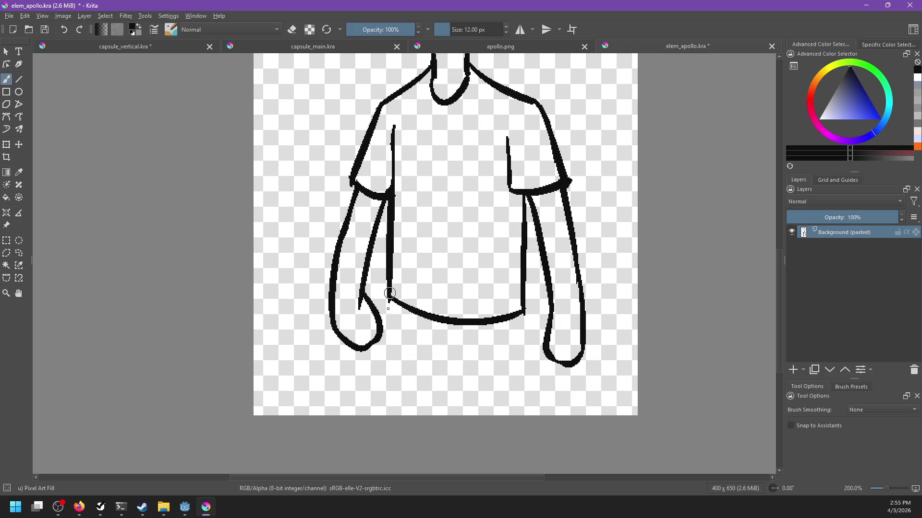
left_click_drag(392, 294, 384, 416)
Draw the crotch diagonal, the right trouser leg to the canvas bottom, and an inner-leg line.
mouse_move(434, 351)
left_mouse_down()
mouse_move(480, 360)
mouse_move(470, 378)
left_mouse_up()
key("ctrl+z")
key("ctrl+z")
left_click_drag(517, 310, 523, 416)
key("ctrl+z")
left_click_drag(526, 310, 528, 416)
key("ctrl+z")
left_click_drag(522, 312, 529, 432)
left_click_drag(454, 373, 458, 451)
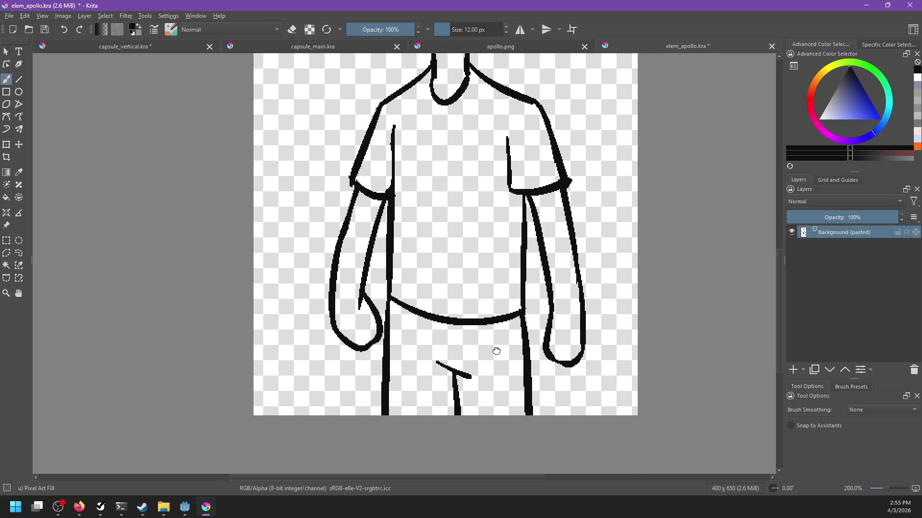
scroll(480, 412, "up", 5)
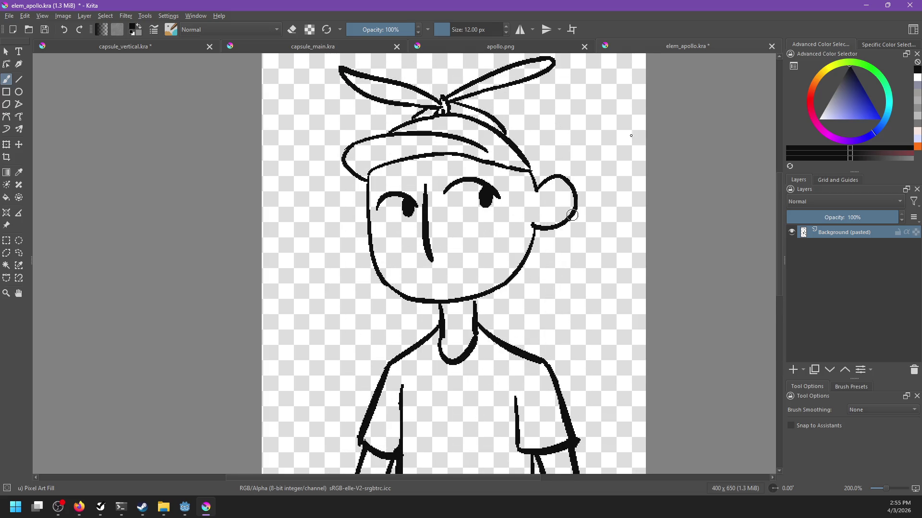
Fill the pants with blue sampled from the apollo.png reference.
left_click(517, 46)
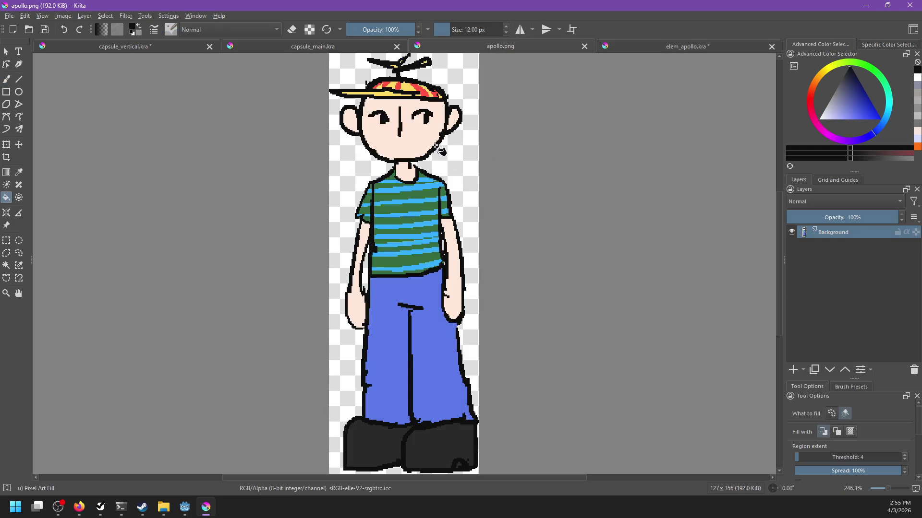
left_click(425, 291, "ctrl")
left_click(653, 51)
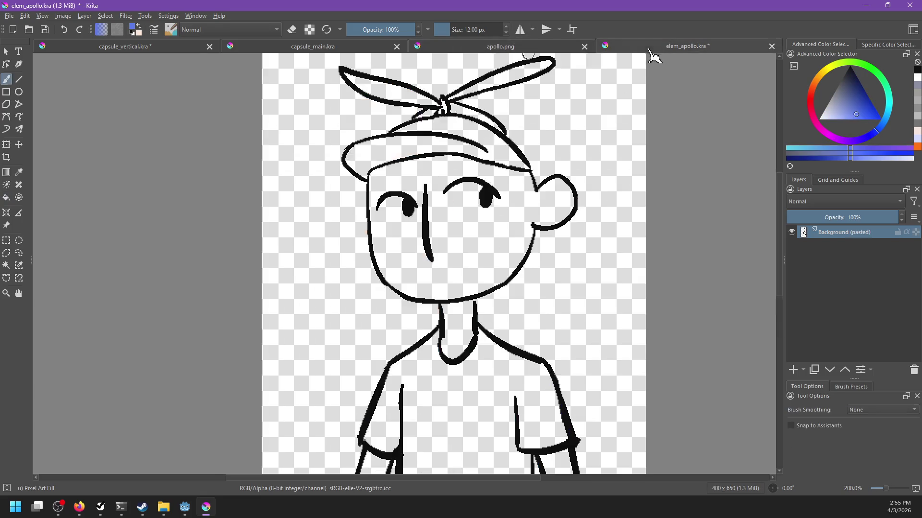
scroll(535, 154, "down", 3)
left_click(548, 324)
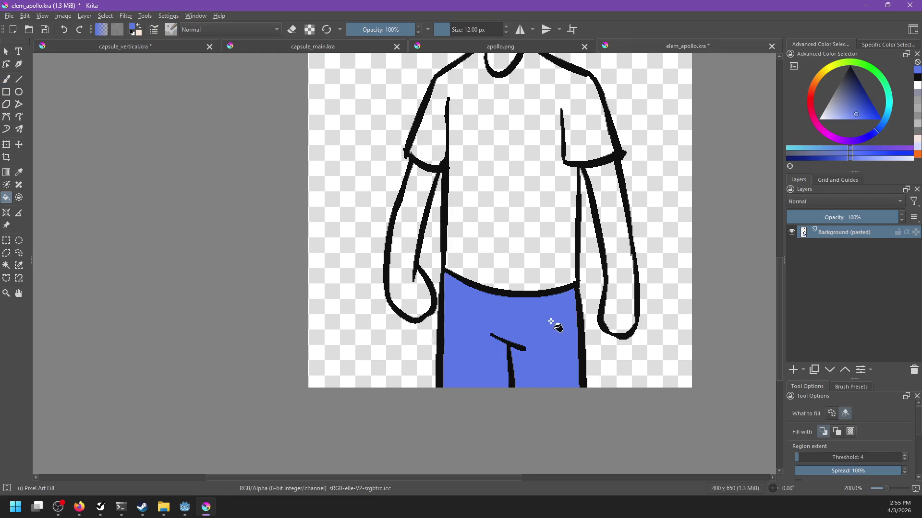
Start the peach skin fill, undoing an accidental background fill and a black neck fill.
left_click(521, 287, "ctrl")
scroll(485, 312, "up", 5)
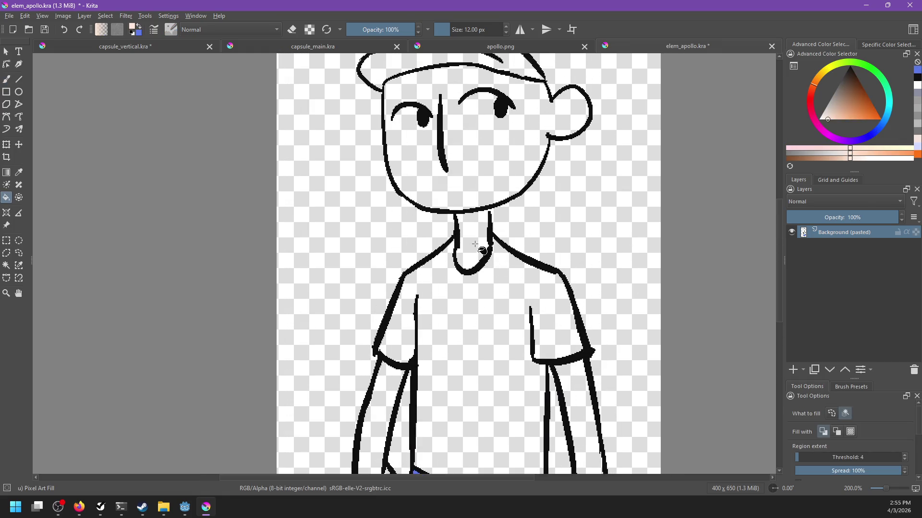
left_click(474, 245)
key("ctrl+z")
key("b")
left_click(489, 210, "ctrl")
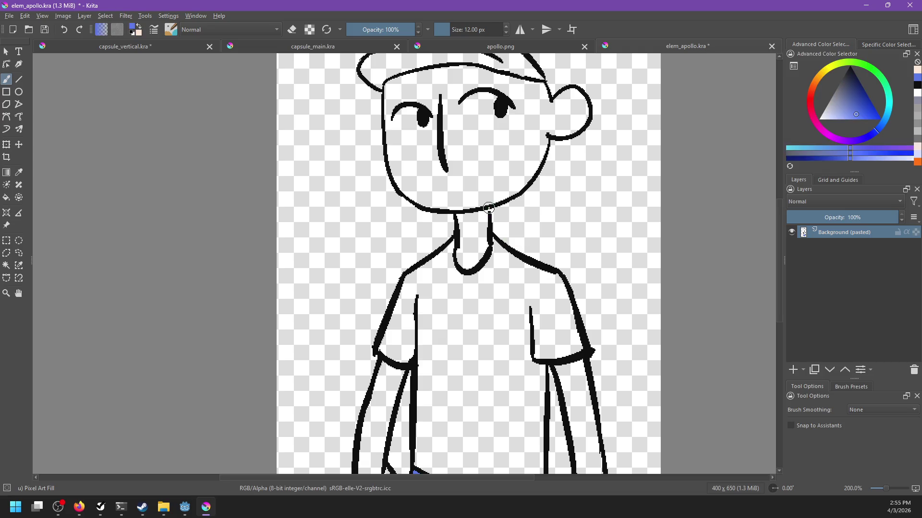
key("f")
left_click(488, 217)
key("ctrl+z")
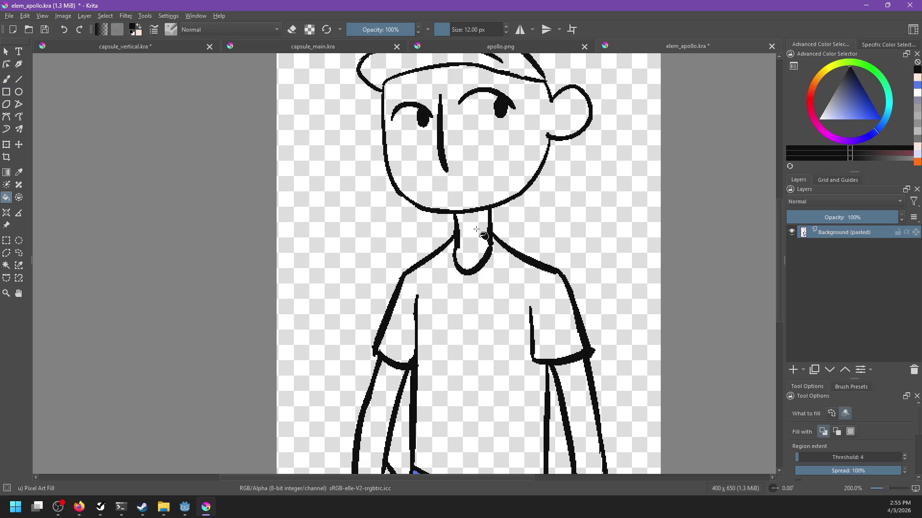
key("x")
Fill the neck, face and both arms with peach.
left_click(472, 240)
left_click(480, 153)
left_click_drag(568, 379, 556, 330)
left_click(556, 330)
left_click(377, 358)
mouse_move(482, 246)
left_mouse_down()
mouse_move(461, 395)
mouse_move(467, 315)
mouse_move(467, 400)
left_mouse_up()
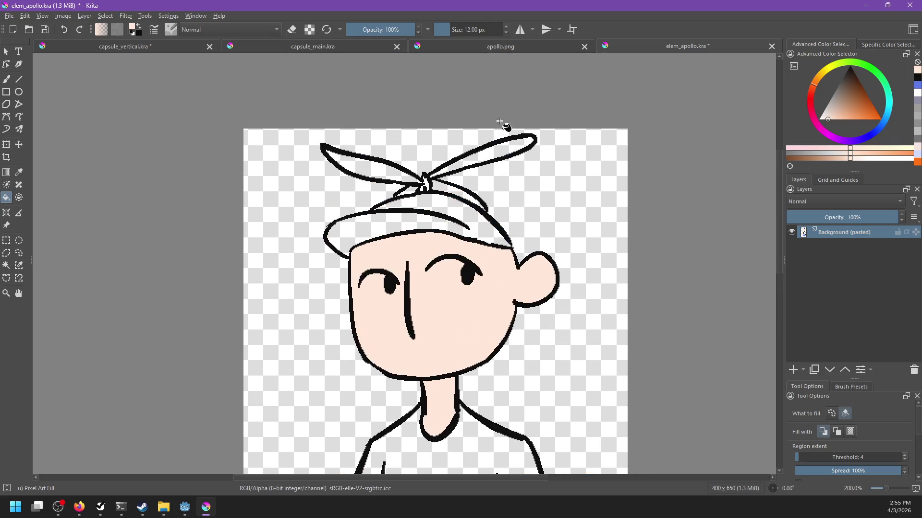
Fill the cap, propeller blades and nearby gaps with yellow from the reference cap.
left_click(503, 47)
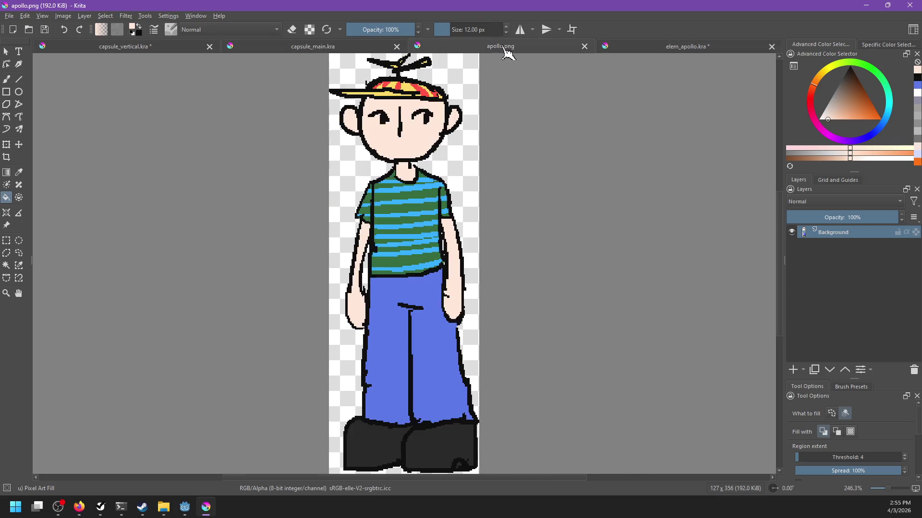
left_click(410, 85, "ctrl")
left_click(633, 47)
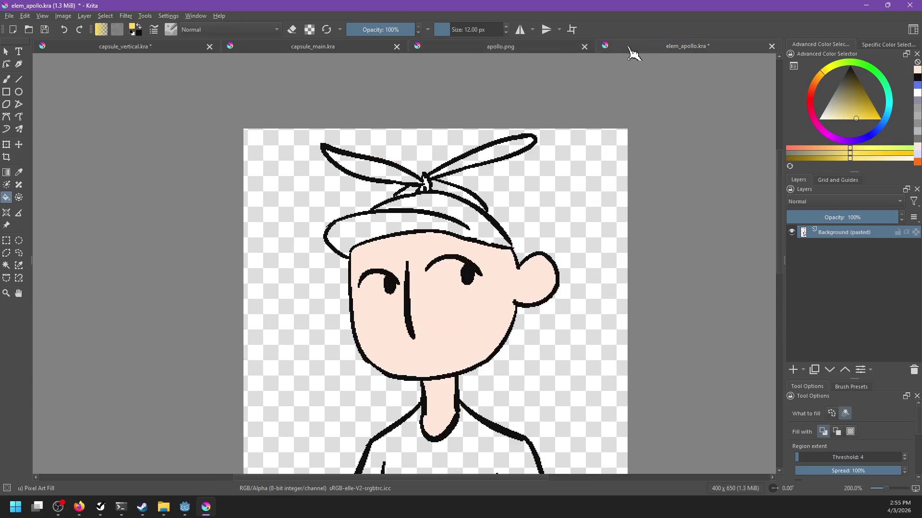
left_click(449, 197)
left_click(439, 186)
left_click(414, 189)
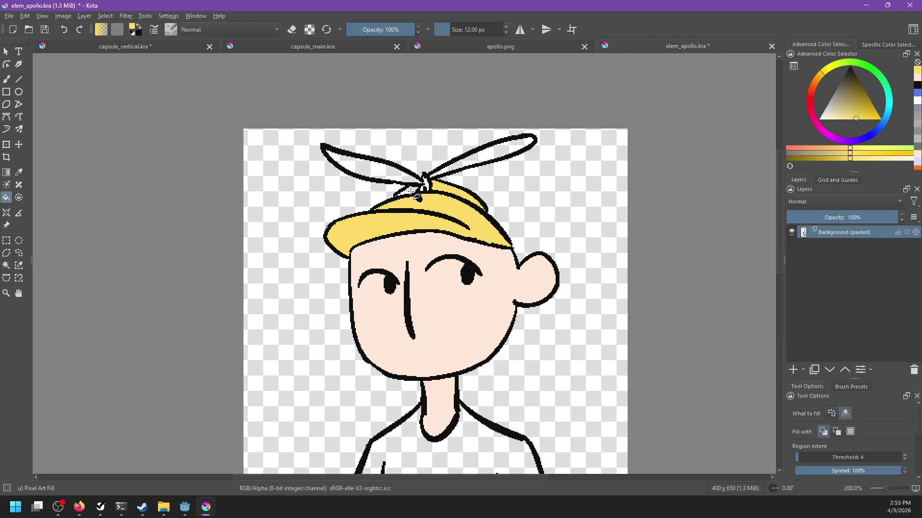
left_click(401, 175)
left_click(454, 168)
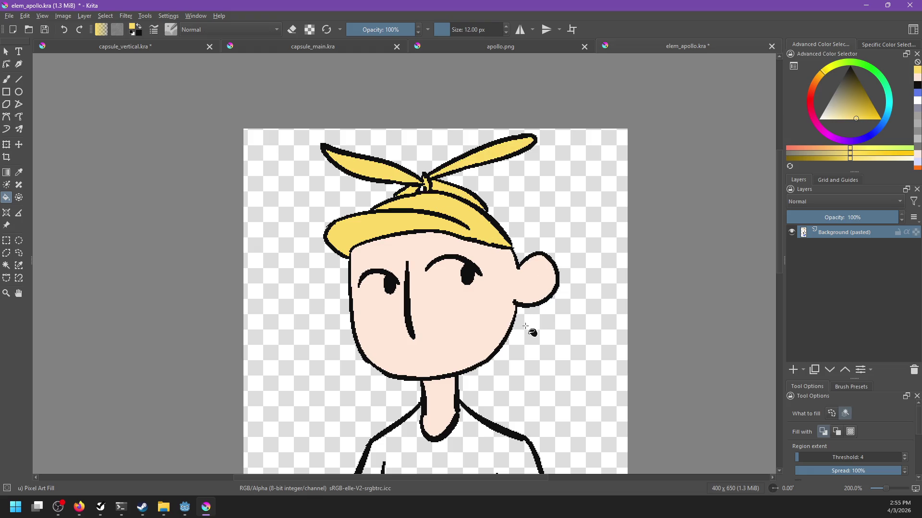
Fill the shirt with dark green picked from the apollo.png reference.
left_click_drag(521, 344, 528, 308)
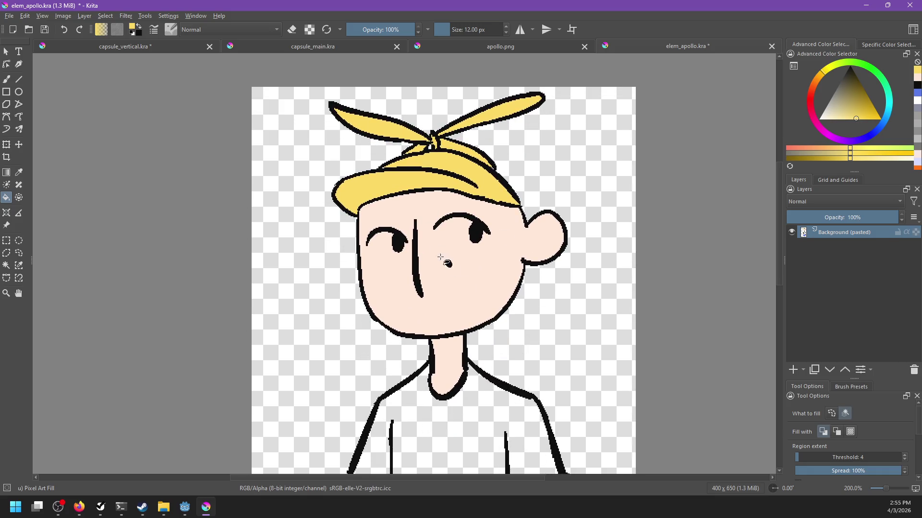
left_click_drag(507, 346, 507, 269)
scroll(510, 267, "down", 3)
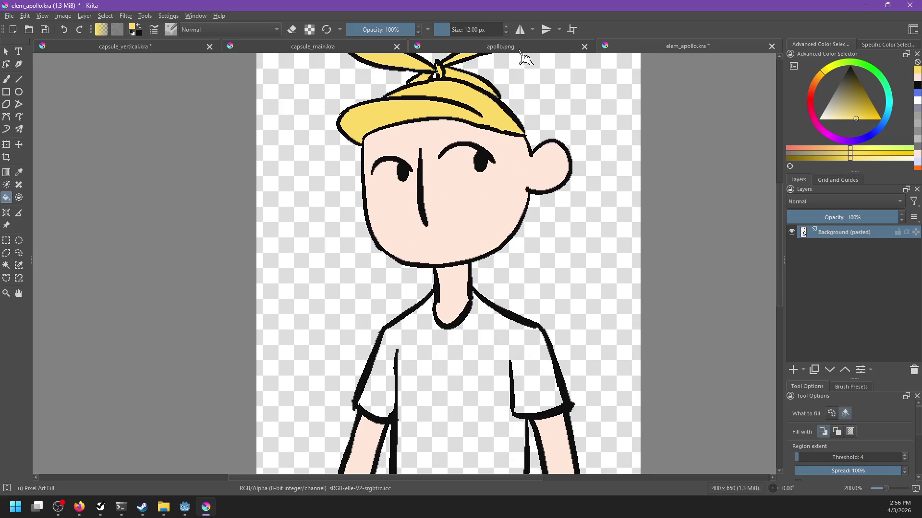
left_click(519, 48)
left_click(432, 201, "ctrl")
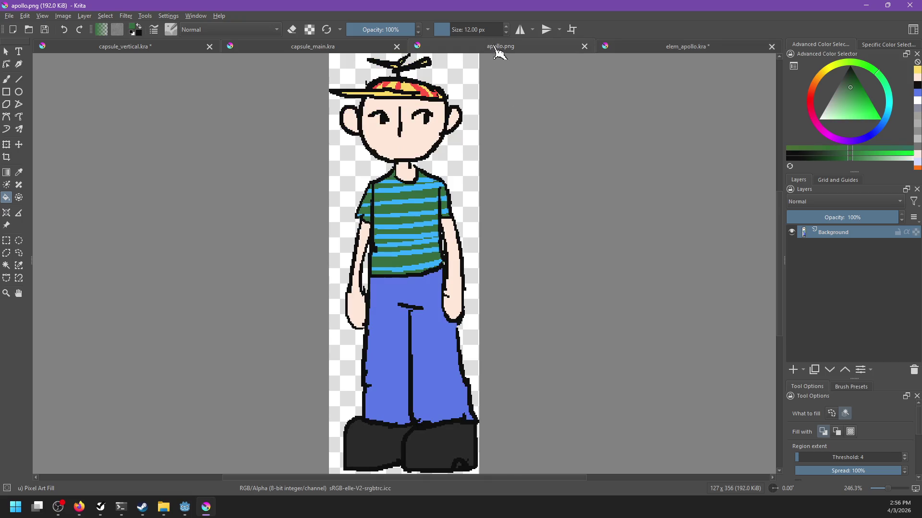
left_click(654, 48)
left_click(495, 348)
Save the coloured elem_apollo drawing and add a new layer above the artwork.
left_click_drag(582, 350, 574, 159)
left_click_drag(574, 72, 572, 341)
key("ctrl+s")
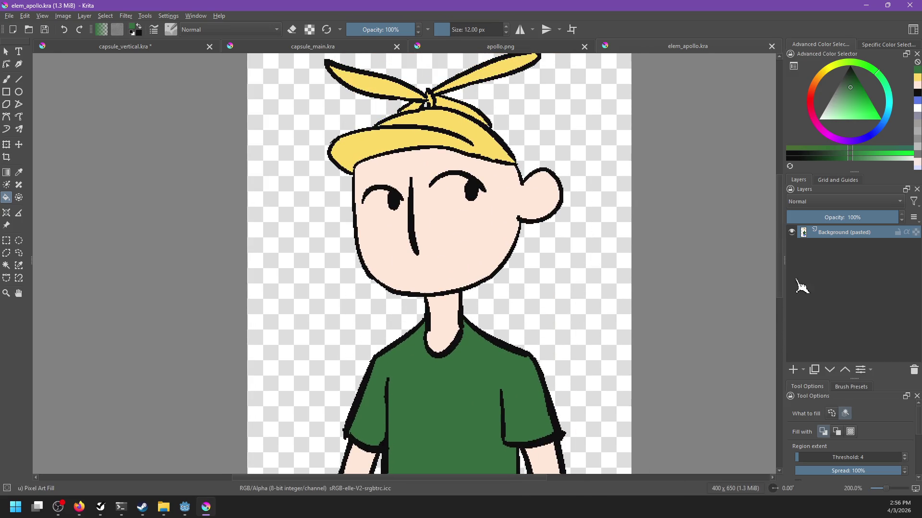
left_click(793, 371)
Rename the new layer to 'stripes'.
double_click(829, 232)
type("strip")
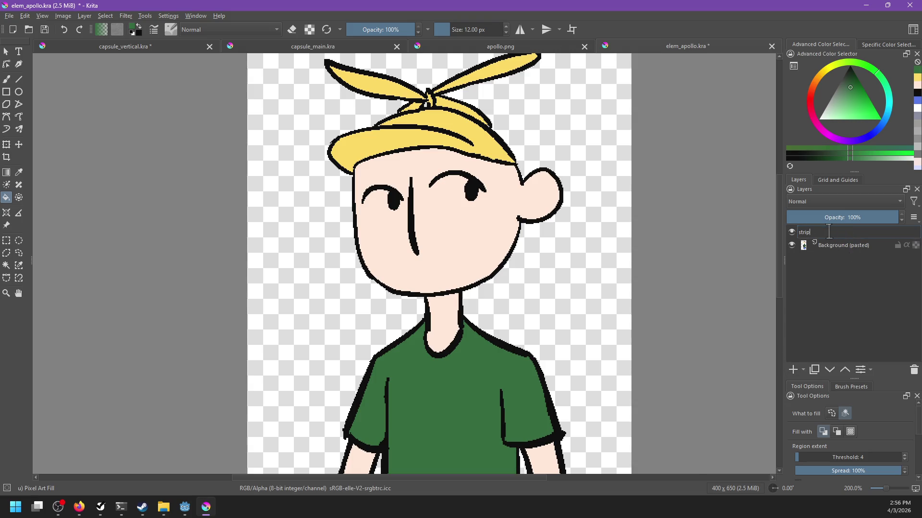
type("es")
key("Return")
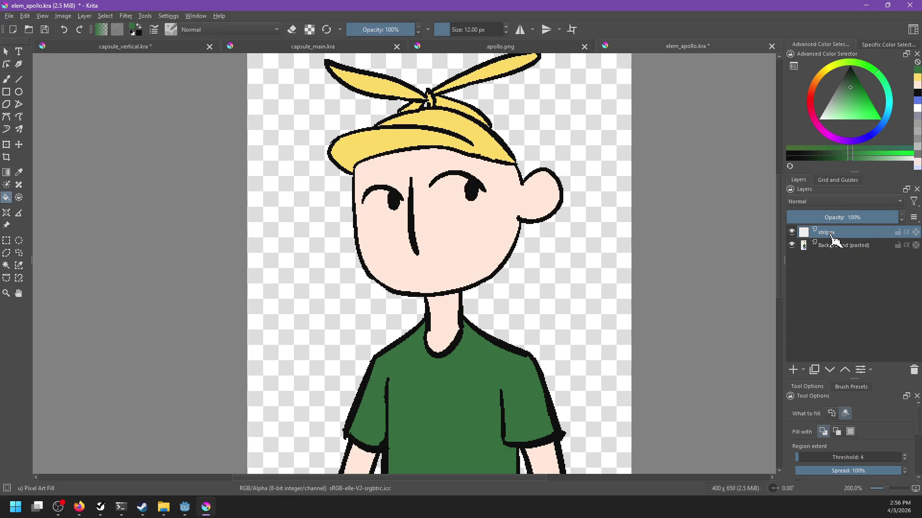
Pick the light blue of the shirt stripes from apollo.png as the paint colour.
key("alt+Tab")
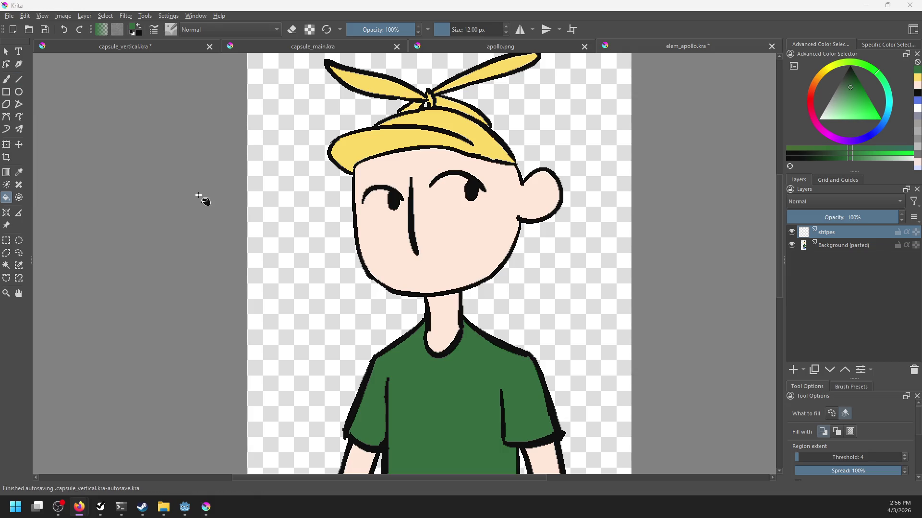
scroll(291, 247, "down", 3)
left_click(531, 50)
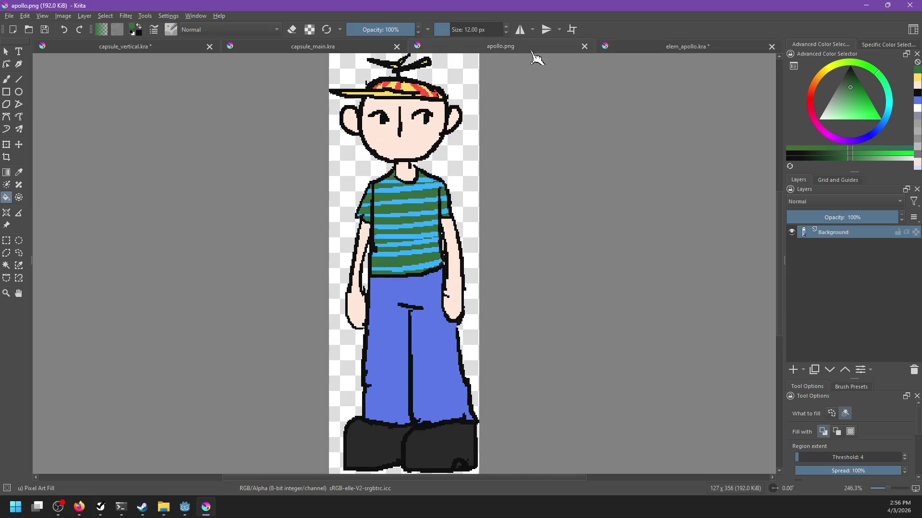
left_click(423, 91, "ctrl")
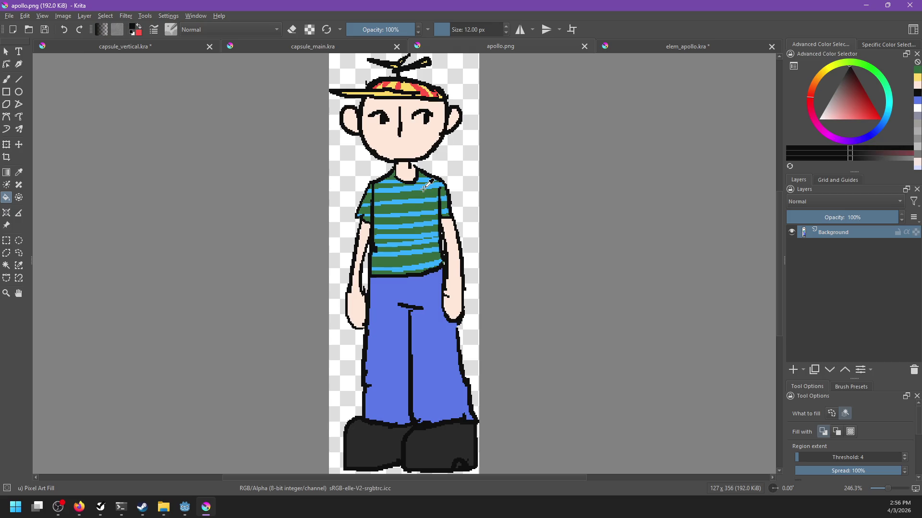
left_click(423, 189, "ctrl")
left_click(632, 48)
scroll(438, 186, "up", 1)
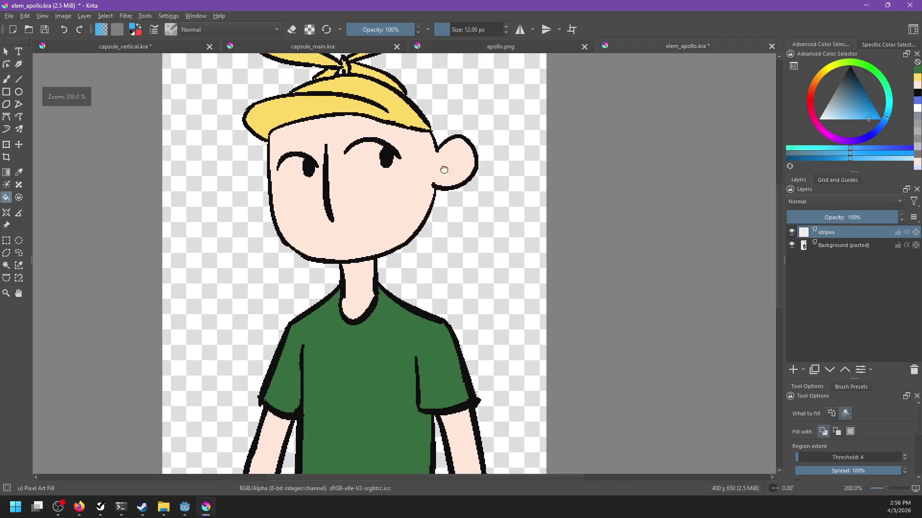
scroll(437, 187, "down", 3)
Try a light-blue brush stripe across the shirt, then undo it.
key("b")
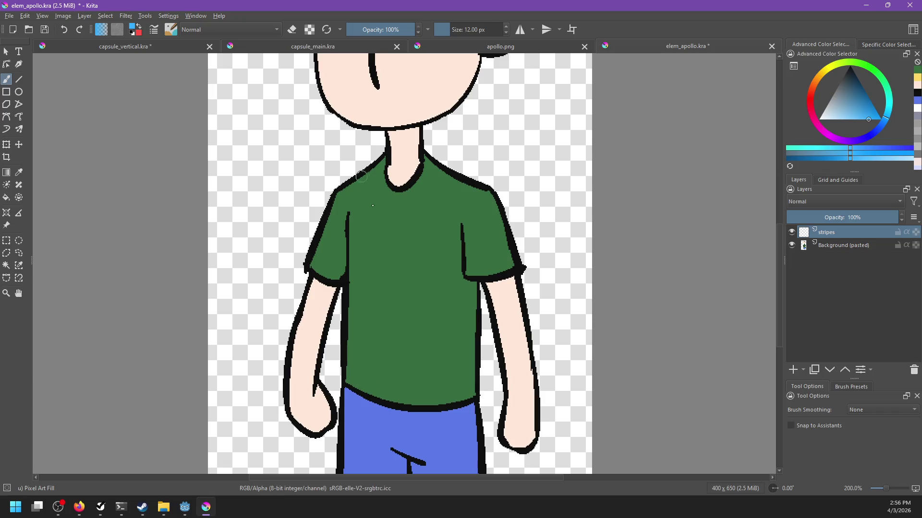
left_click(350, 217)
left_click_drag(350, 217, 444, 231)
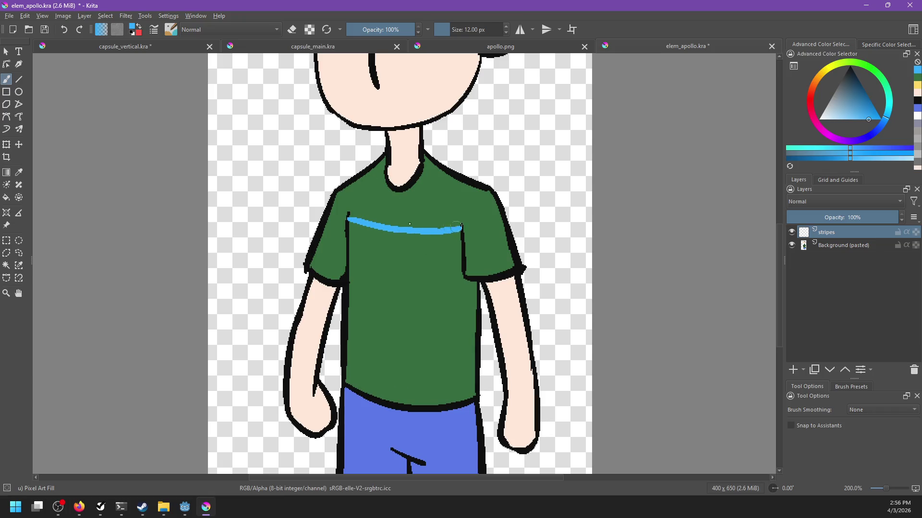
key("ctrl+z")
Select the green shirt area on the Background (pasted) layer, then paint on the stripes layer.
left_click(20, 268)
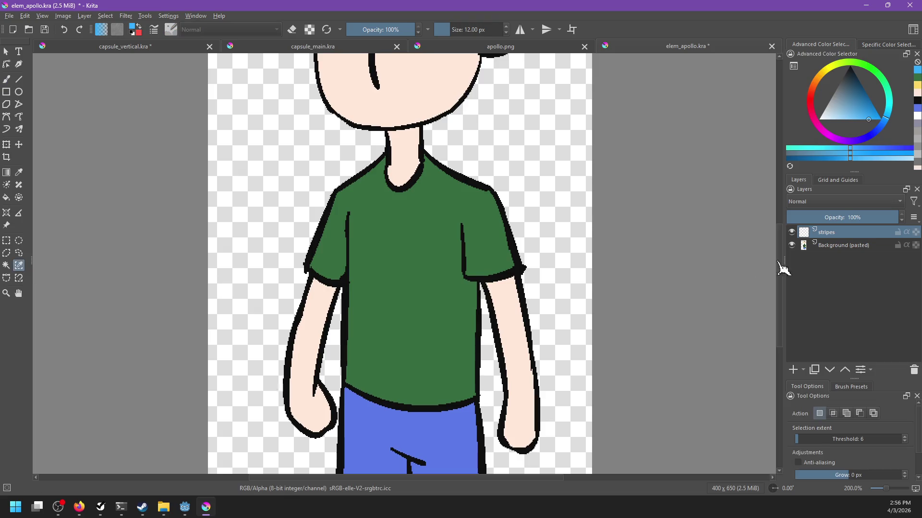
left_click(859, 245)
left_click(392, 275)
key("b")
left_click(816, 233)
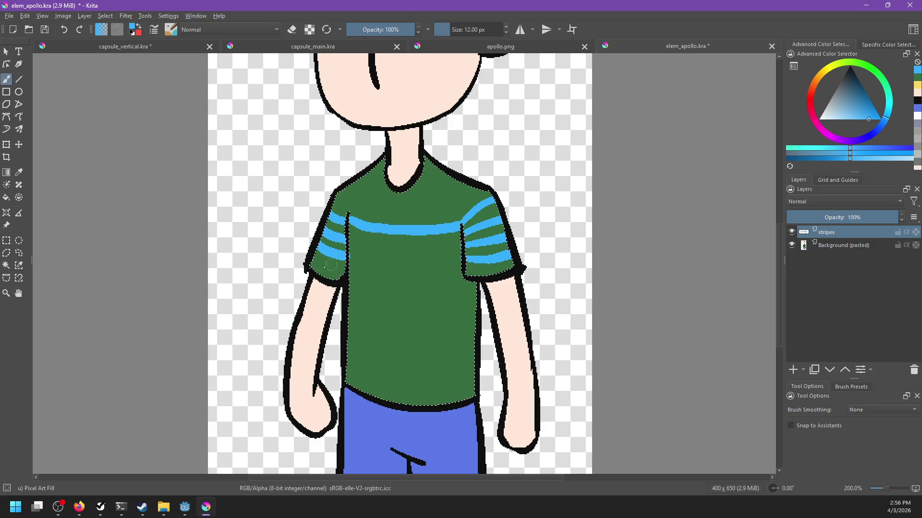
Enlarge the brush and paint light-blue stripes across the upper and lower shirt.
key("e")
key("e")
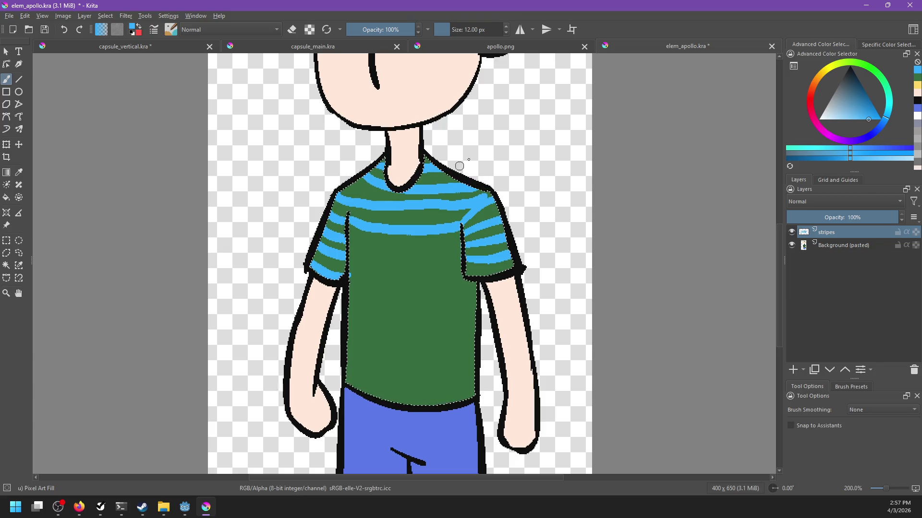
scroll(464, 149, "down", 5)
scroll(465, 147, "up", 5)
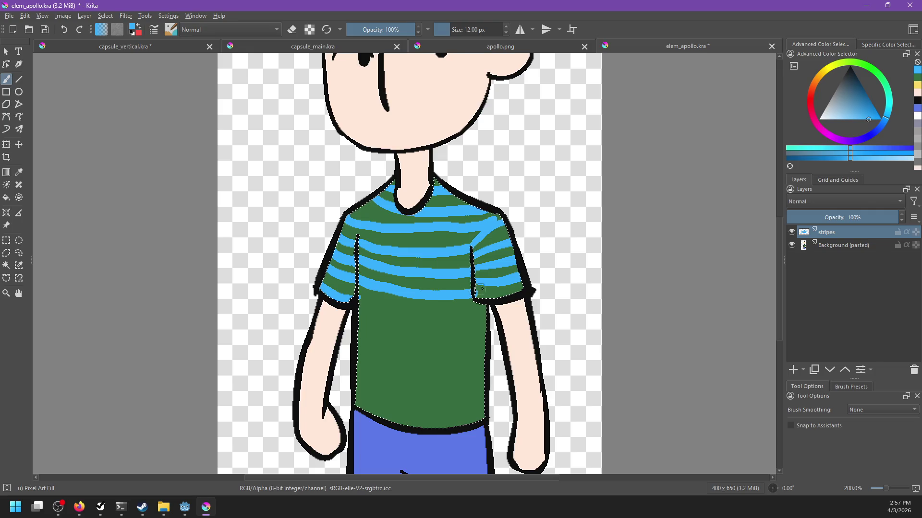
left_click(562, 46)
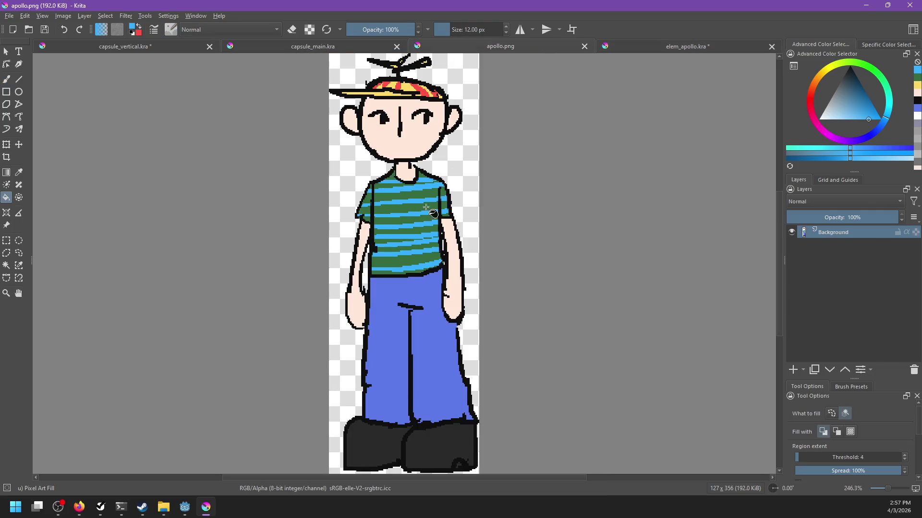
left_click(665, 48)
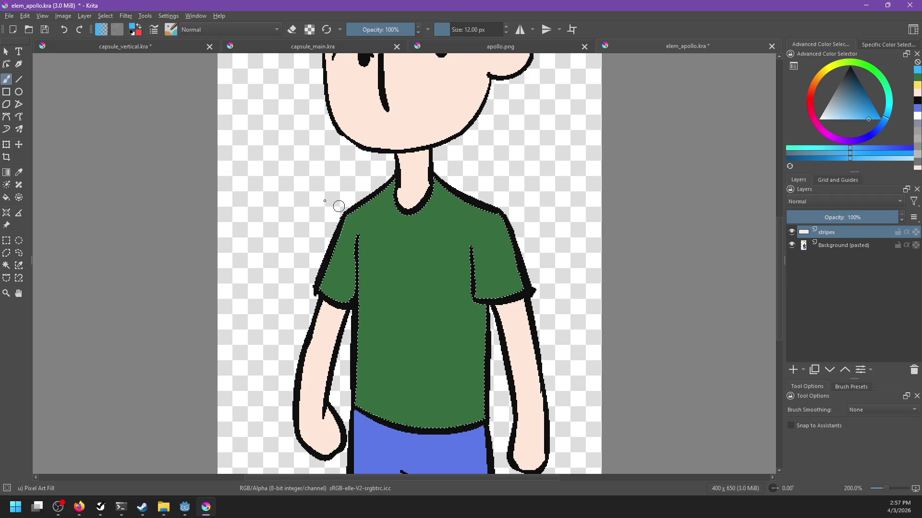
key("bracketright")
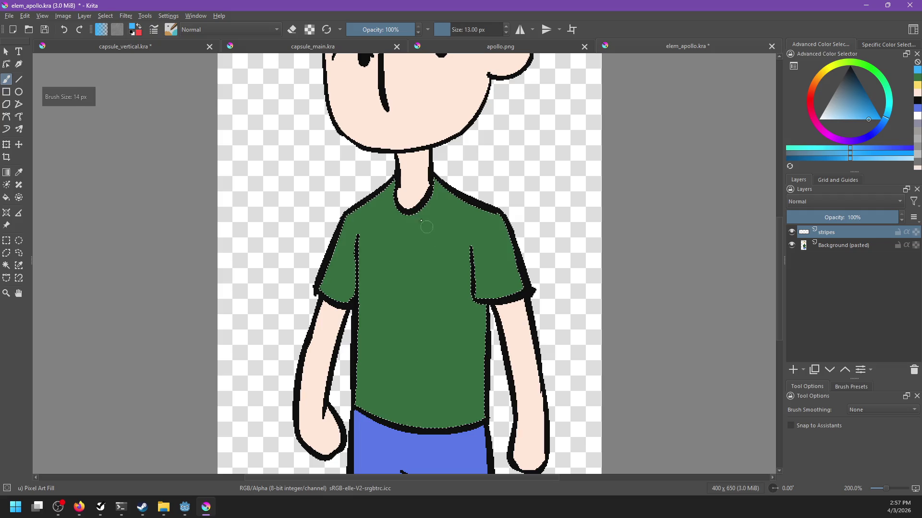
mouse_move(552, 198)
left_mouse_down()
mouse_move(313, 220)
mouse_move(308, 237)
mouse_move(568, 228)
left_mouse_up()
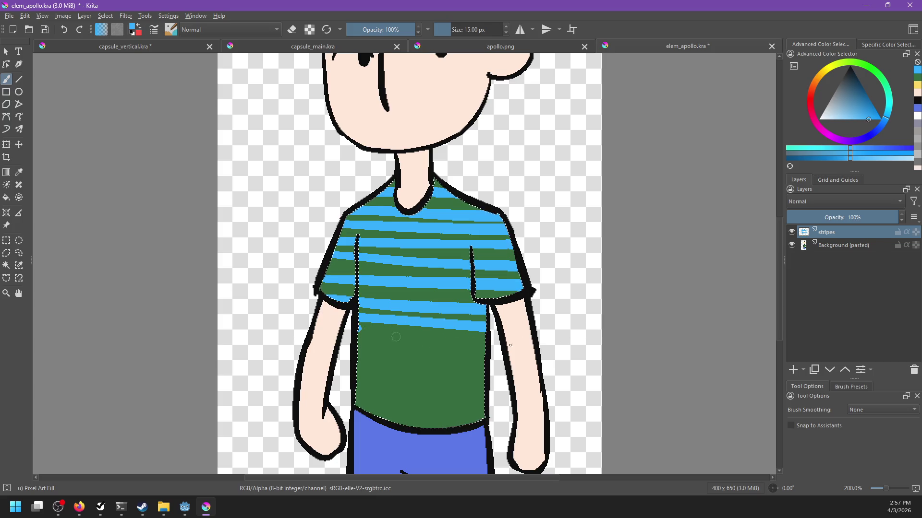
left_click_drag(367, 332, 294, 345)
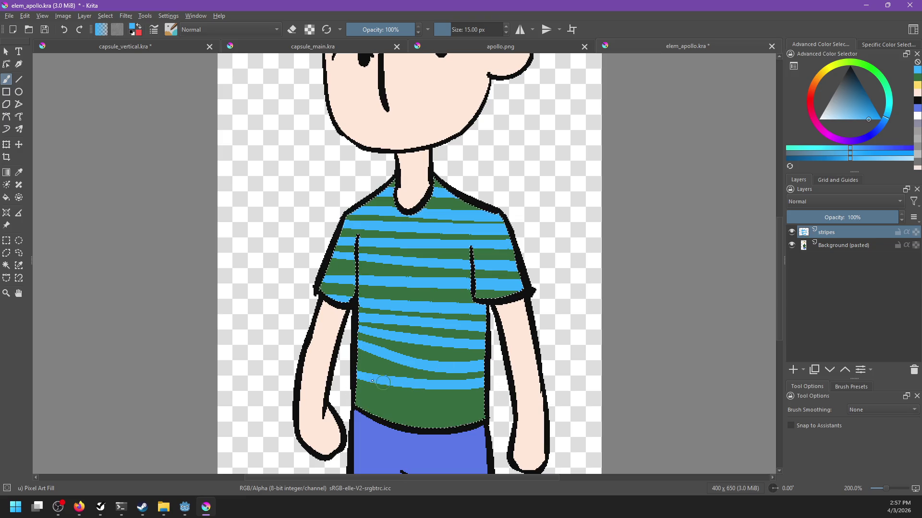
mouse_move(499, 325)
left_mouse_down()
mouse_move(511, 450)
mouse_move(532, 278)
mouse_move(555, 310)
mouse_move(545, 410)
left_mouse_up()
Make red the paint colour and select the cap by similar colour on Background (pasted).
key("x")
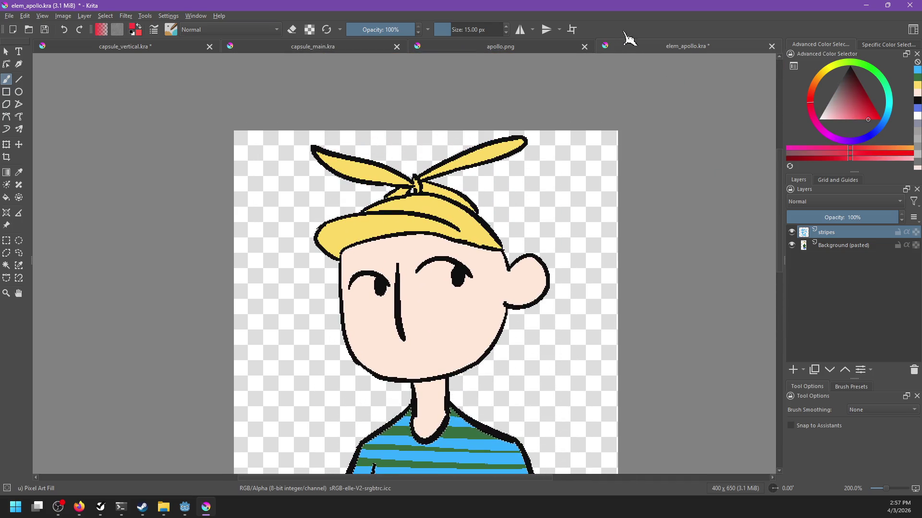
left_click(533, 48)
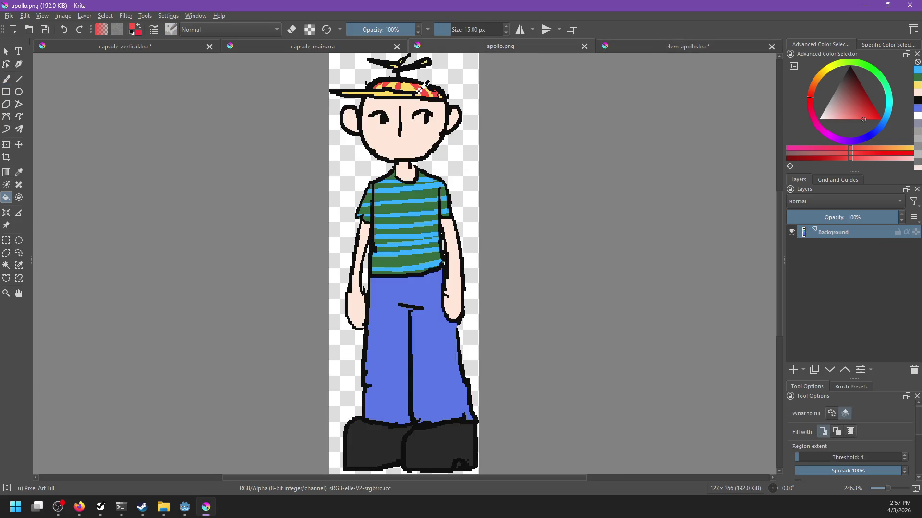
left_click(638, 48)
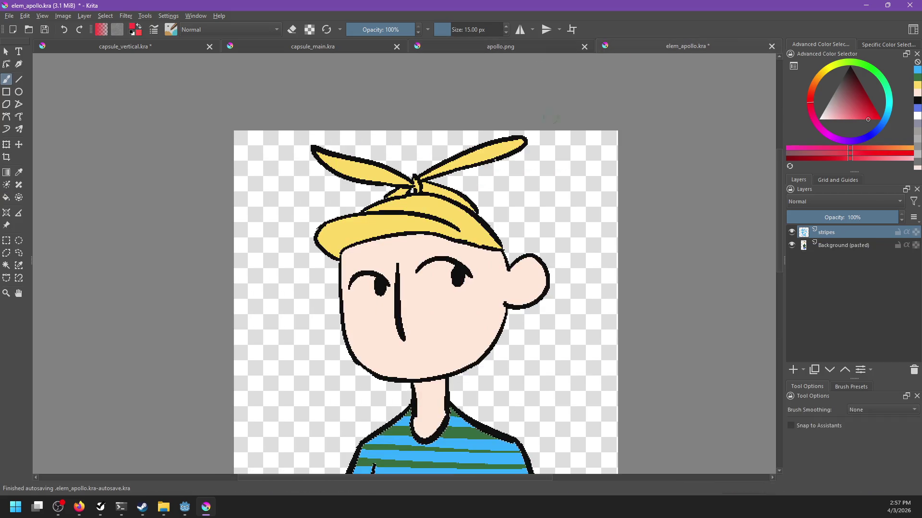
key("e")
key("e")
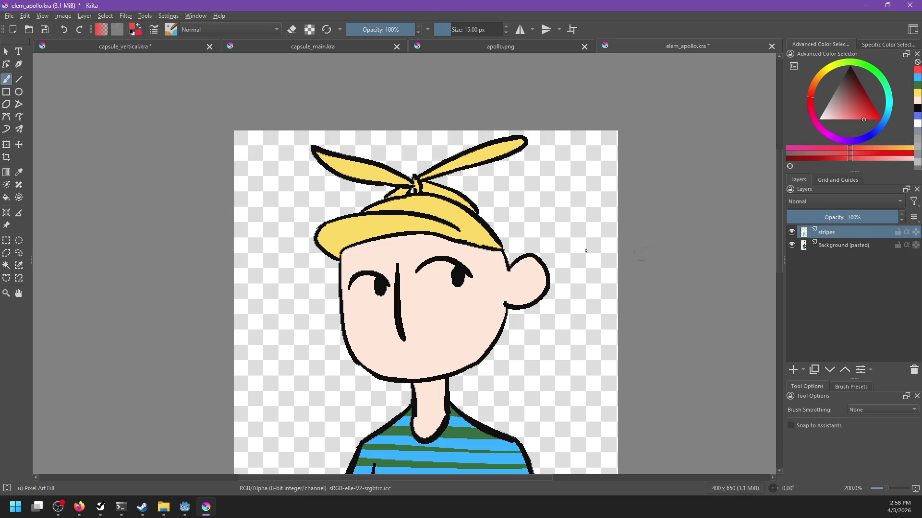
left_click(19, 266)
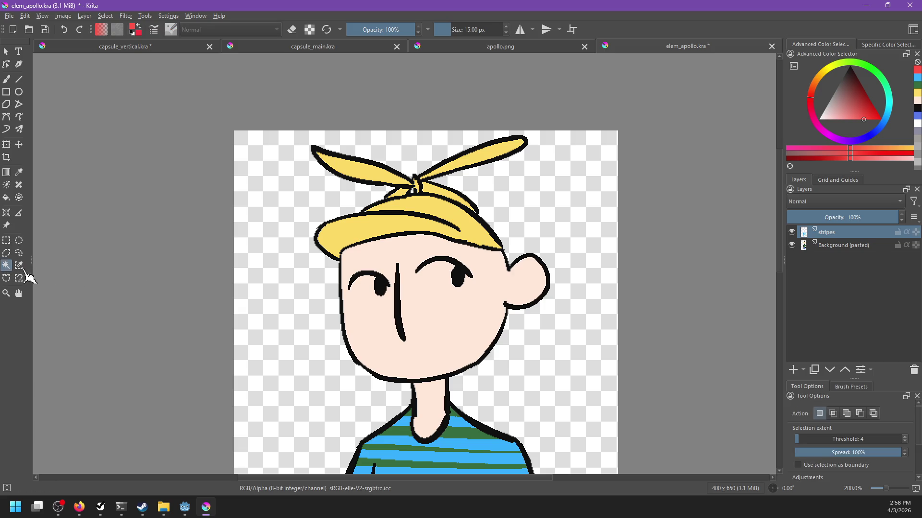
left_click(826, 247)
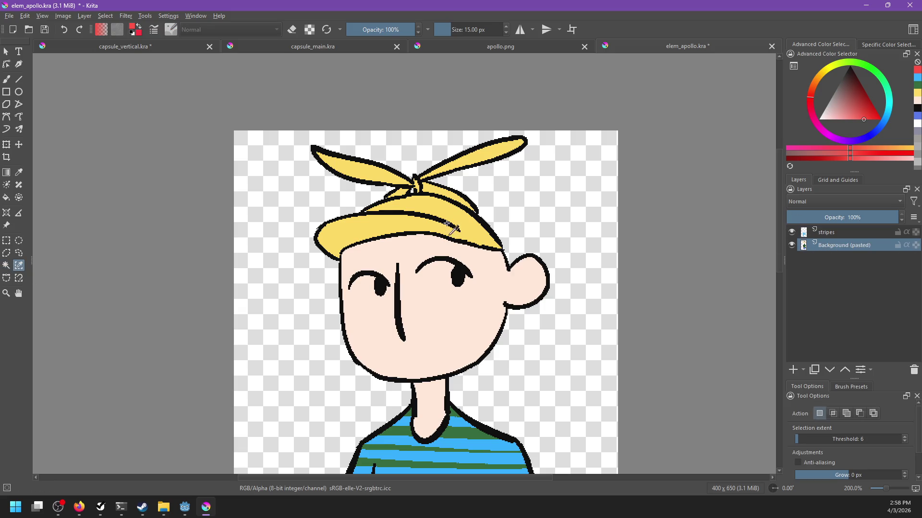
key("b")
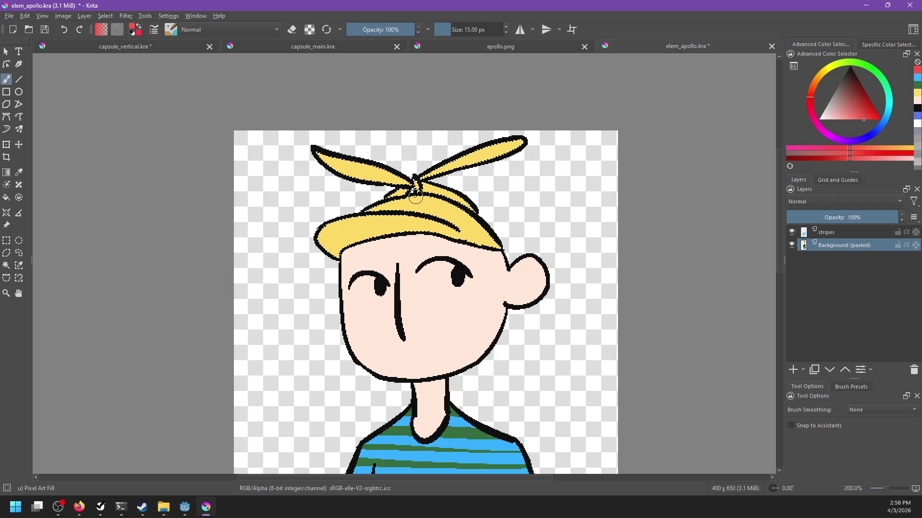
Paint red diagonal stripes on the cap in the stripes layer, checking the reference.
left_click(554, 48)
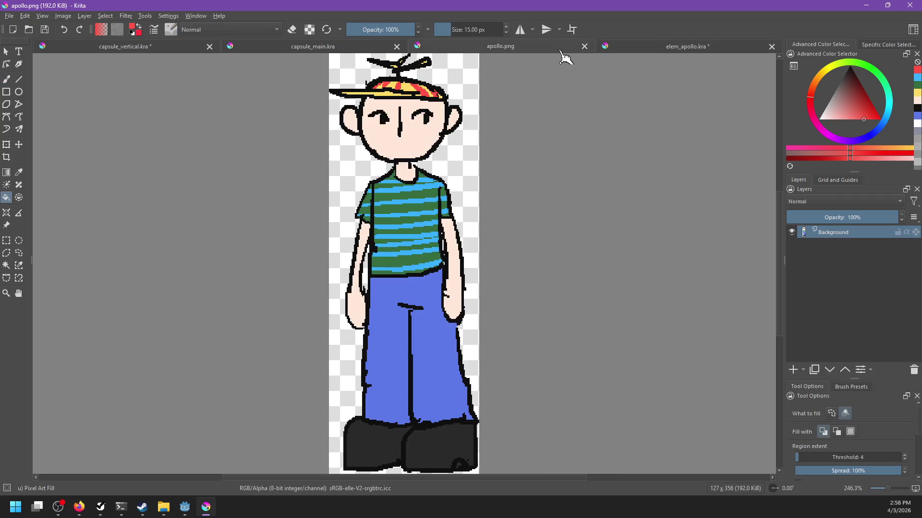
left_click(630, 50)
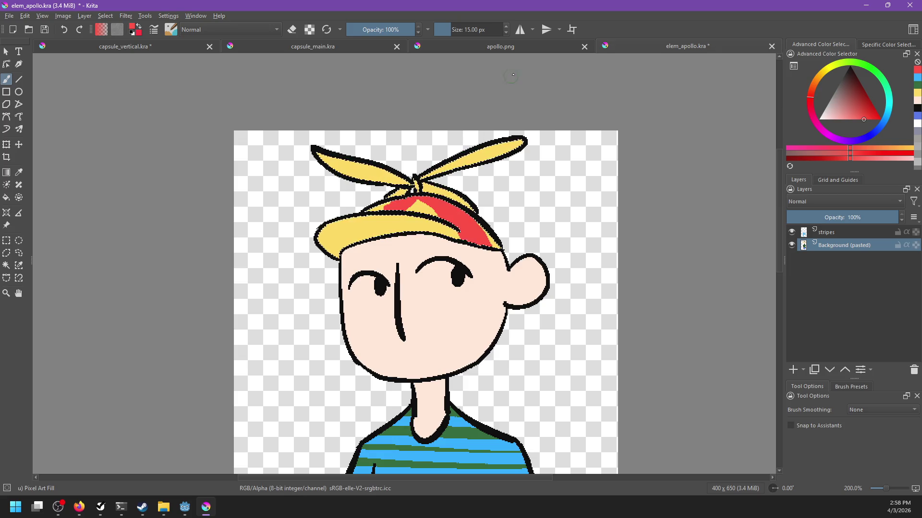
left_click(520, 49)
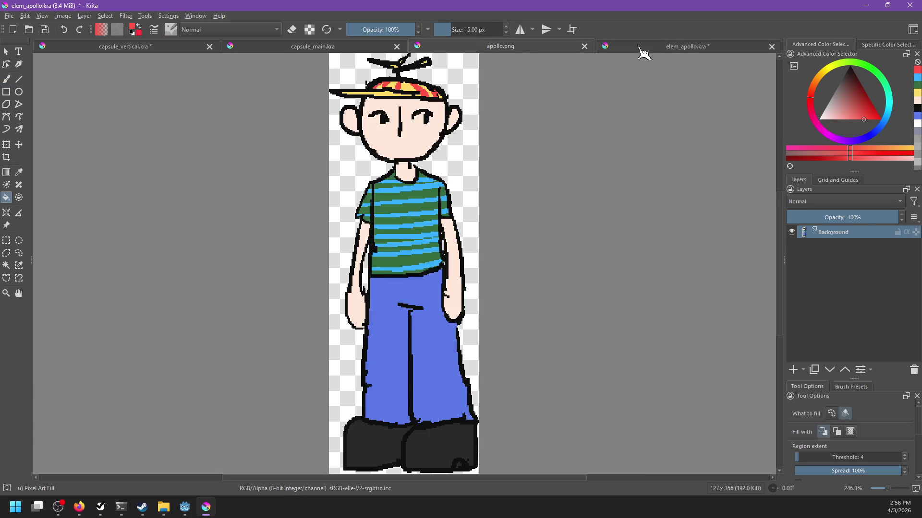
left_click(641, 51)
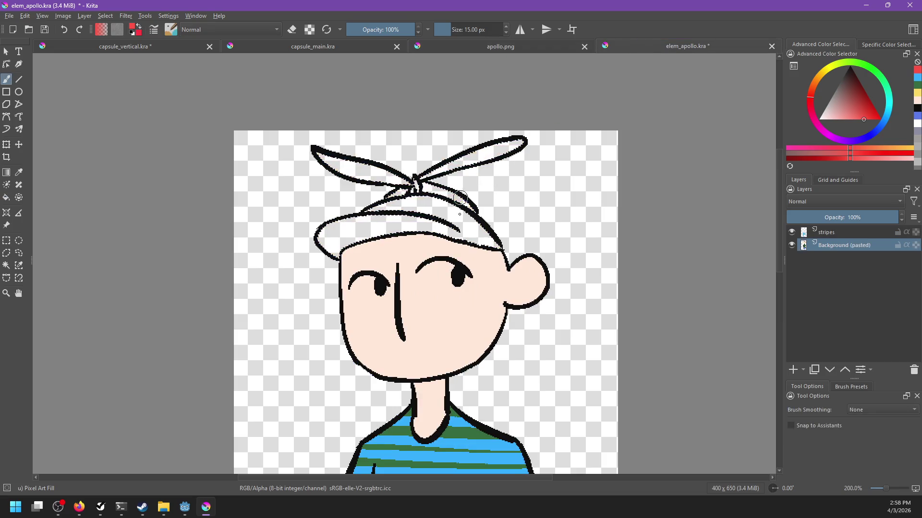
left_click(835, 233)
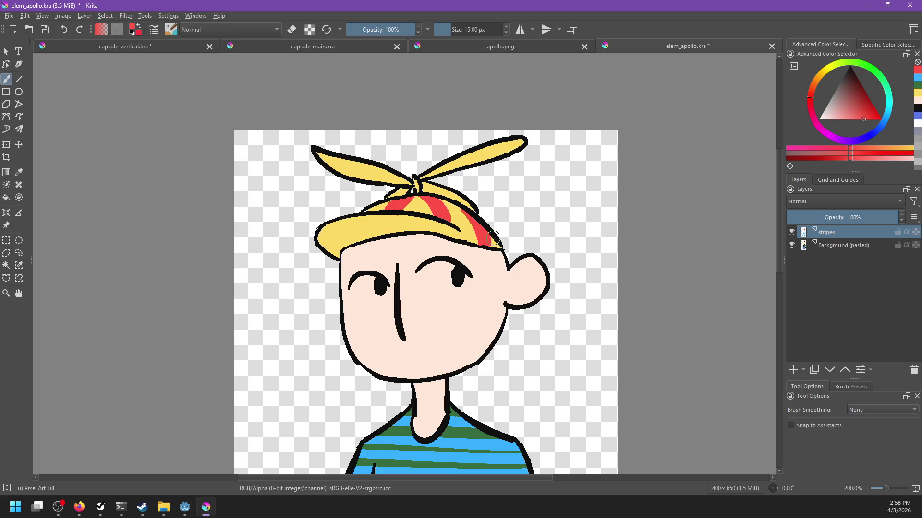
scroll(508, 209, "down", 5)
Zoom out to review the drawing against the apollo.png reference.
scroll(514, 199, "up", 4)
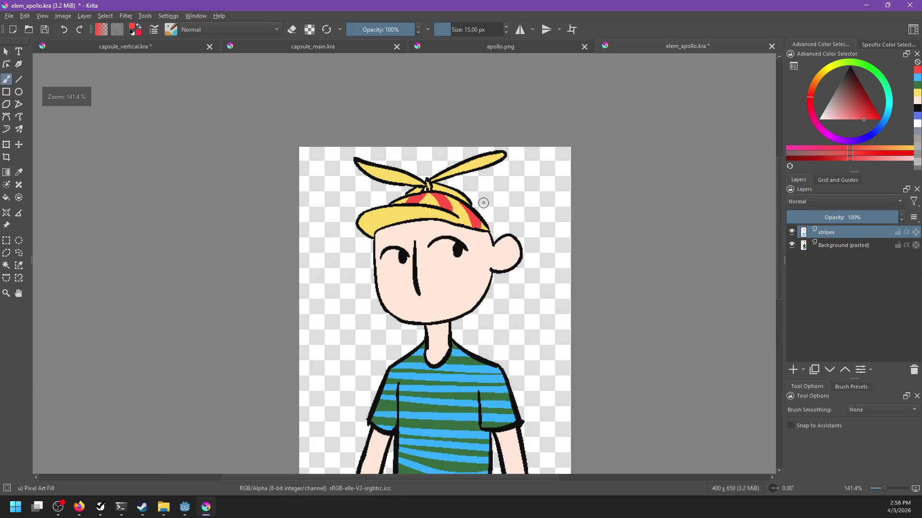
left_click(492, 48)
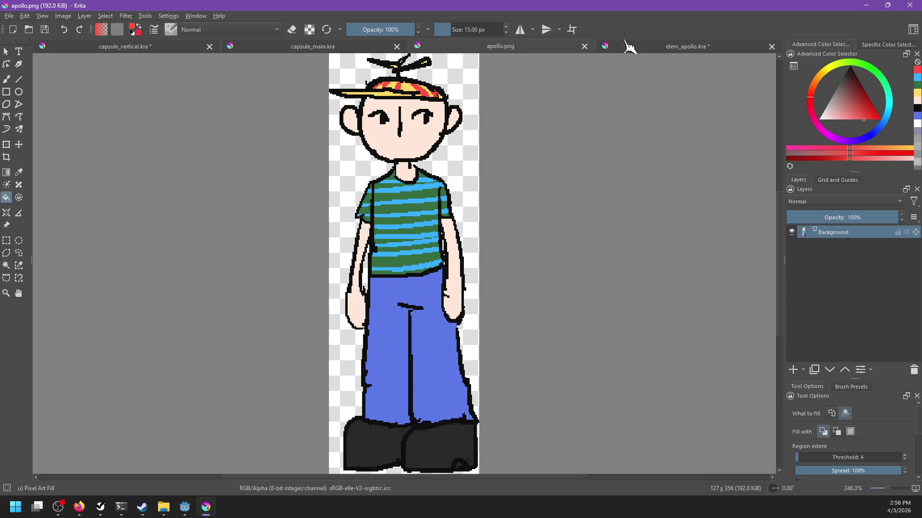
left_click(629, 45)
scroll(444, 178, "down", 3)
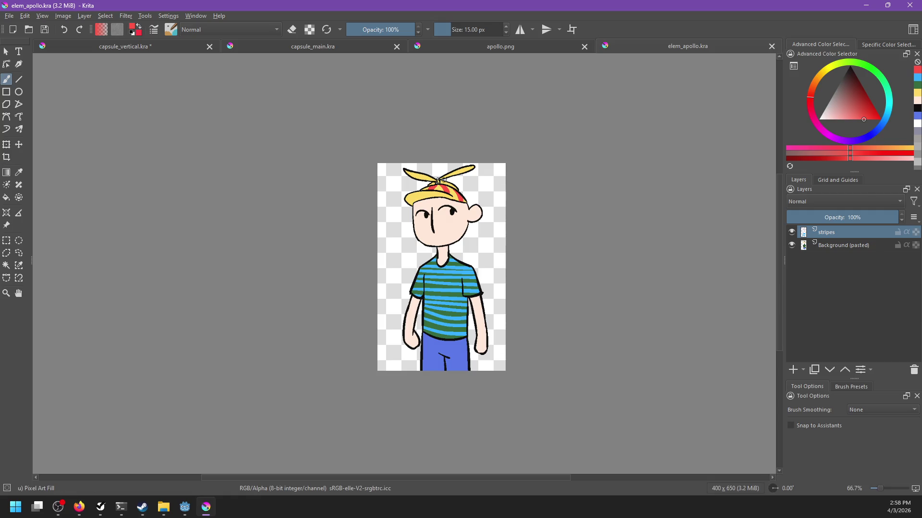
scroll(446, 180, "up", 3)
scroll(446, 180, "up", 1)
scroll(445, 180, "down", 1)
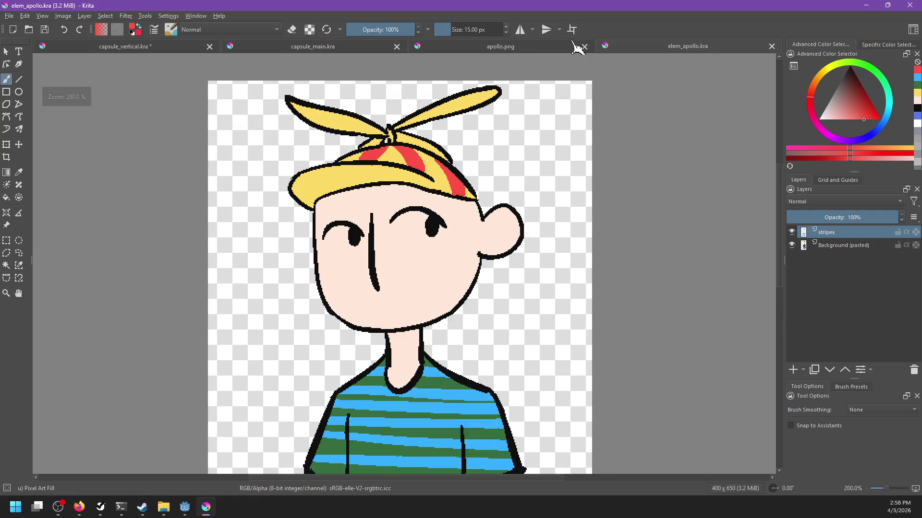
left_click(550, 50)
left_click(612, 50)
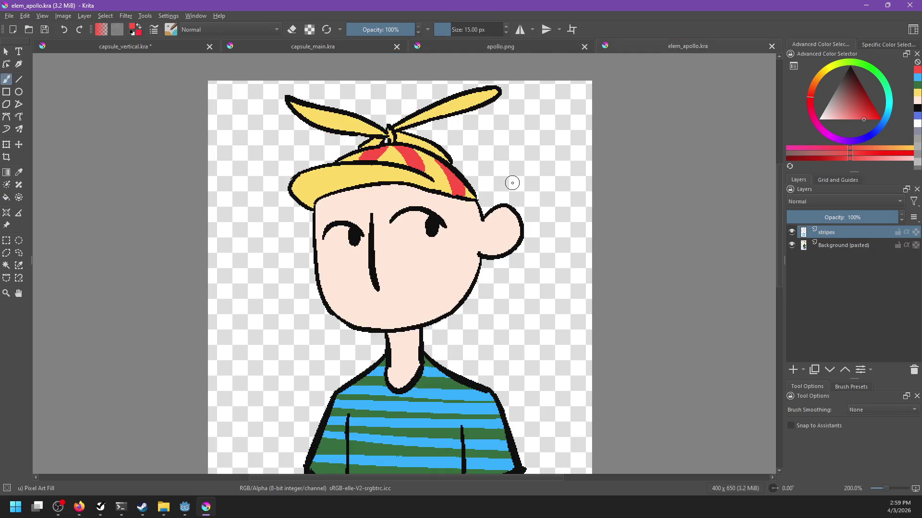
Zoom in and erase a stray mark along the cap brim, then add a new layer.
scroll(449, 207, "down", 1)
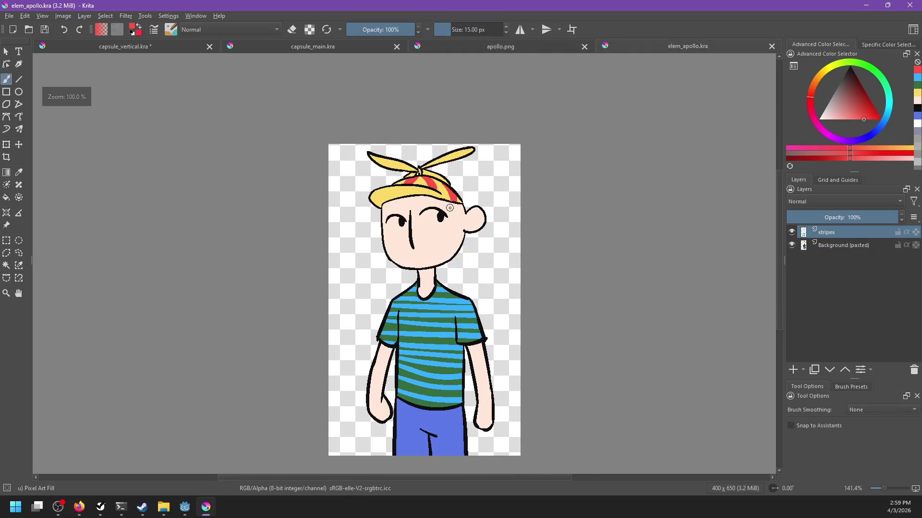
scroll(456, 206, "up", 1)
scroll(458, 192, "up", 1)
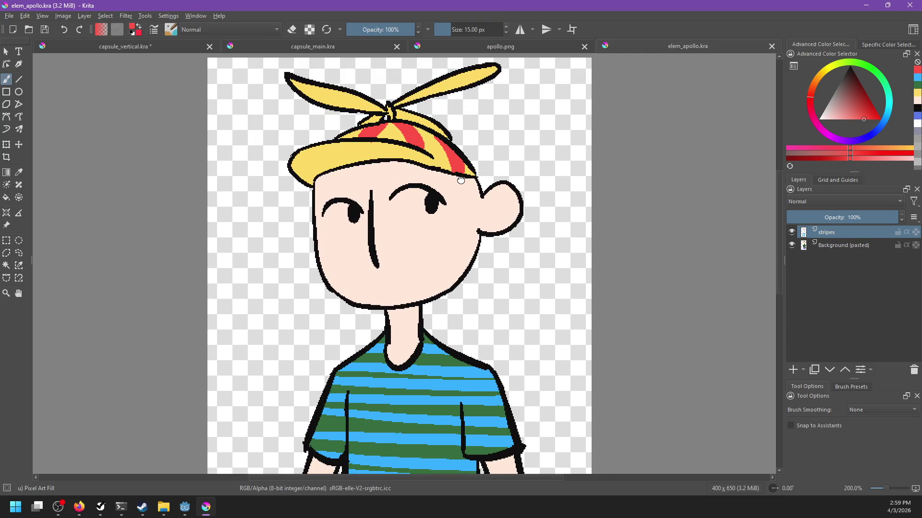
scroll(405, 140, "up", 1)
key("e")
left_click_drag(345, 151, 354, 152)
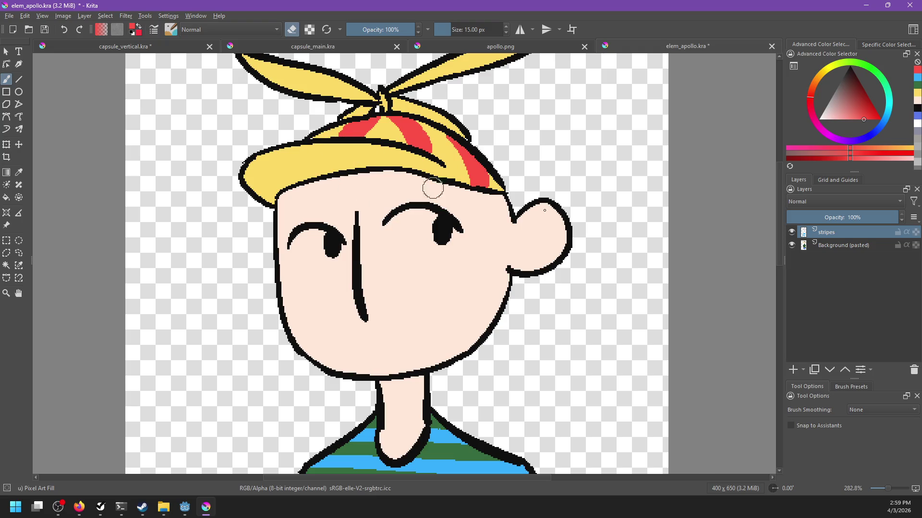
left_click(793, 369)
Name the new layer 'light' and set its blending to Hard Light.
double_click(833, 232)
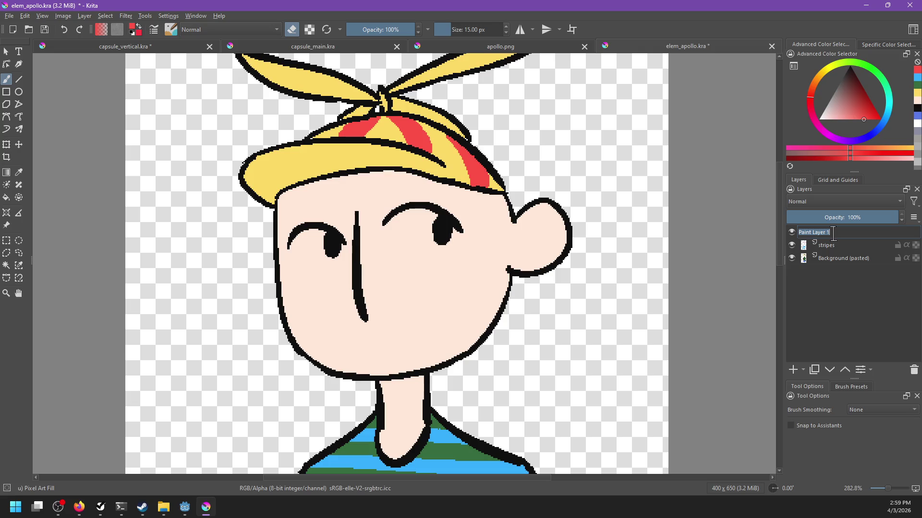
type("light")
key("Return")
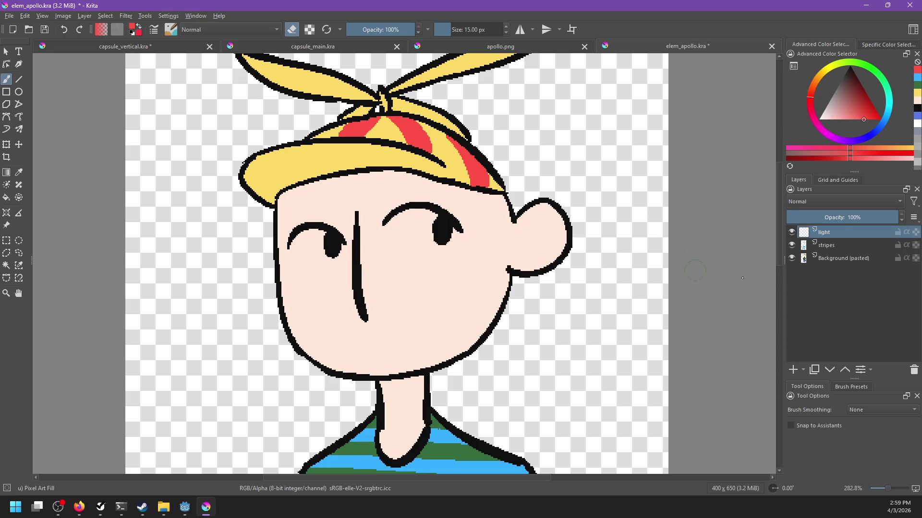
left_click(811, 202)
left_click(831, 180)
Clone the light layer and set Clone Layer 1 to Hard Light blending.
right_click(835, 233)
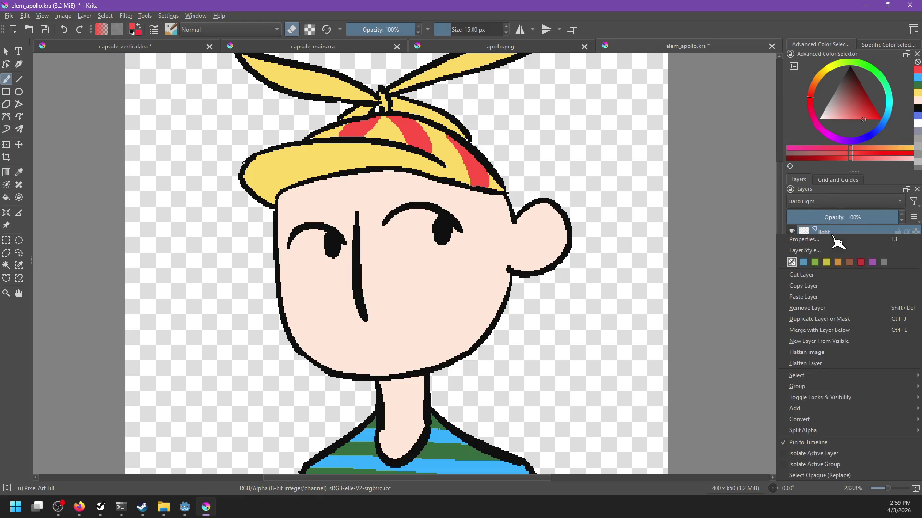
mouse_move(806, 408)
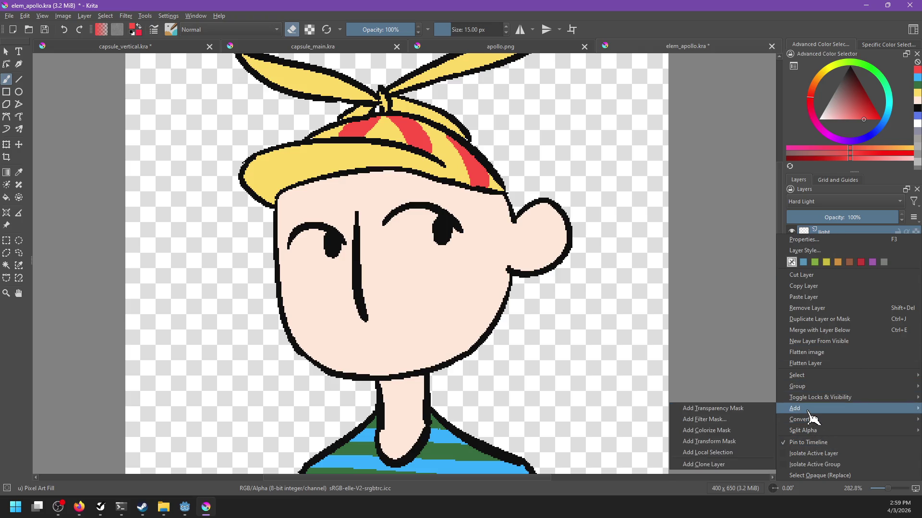
left_click(728, 464)
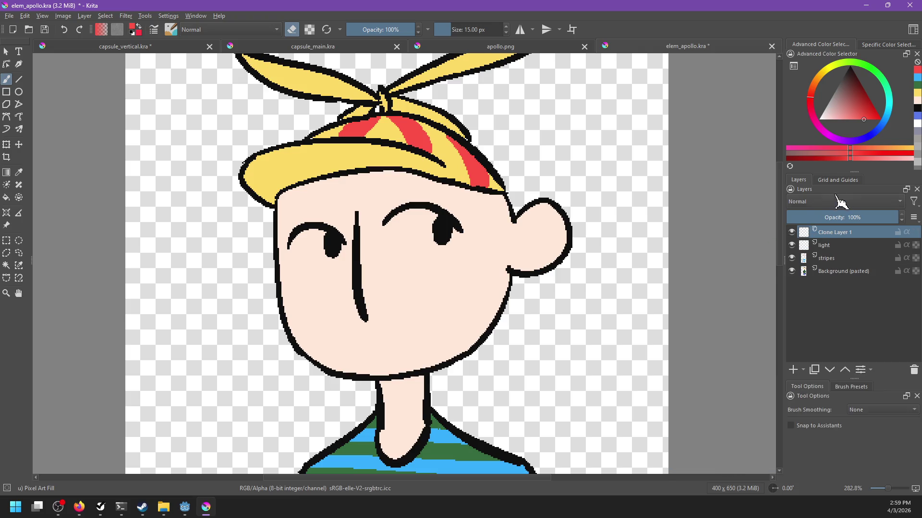
left_click(818, 206)
left_click(805, 169)
Add a Gaussian Blur filter mask to Clone Layer 1.
right_click(823, 234)
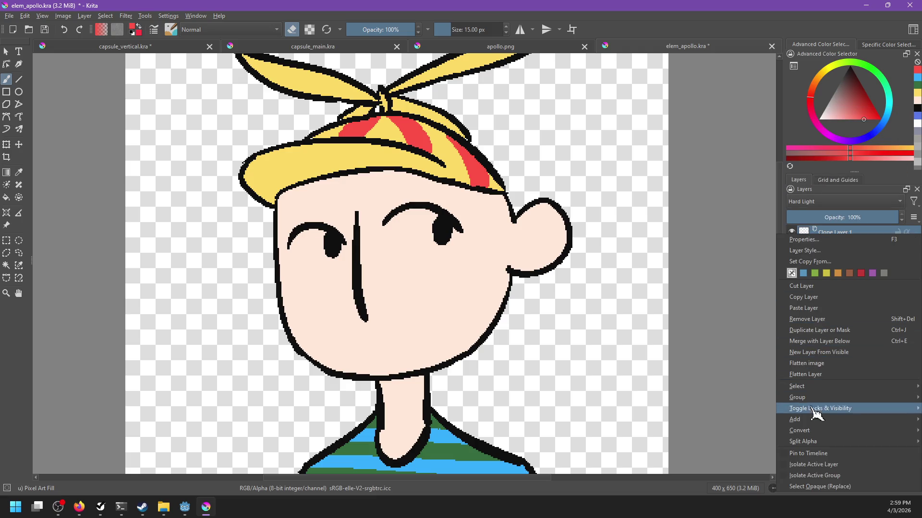
mouse_move(813, 421)
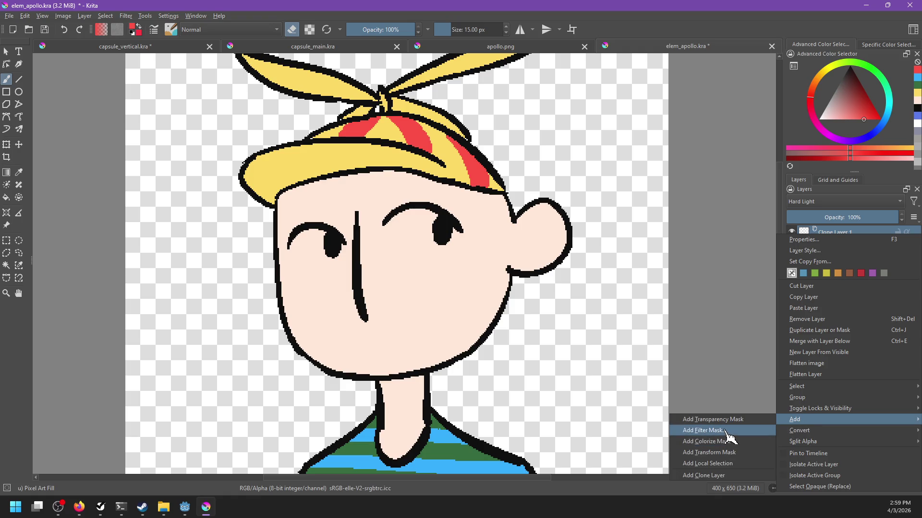
left_click(726, 431)
left_click(568, 350)
Zoom in on the propeller and select the light, then Background (pasted), layer.
key("minus")
key("minus")
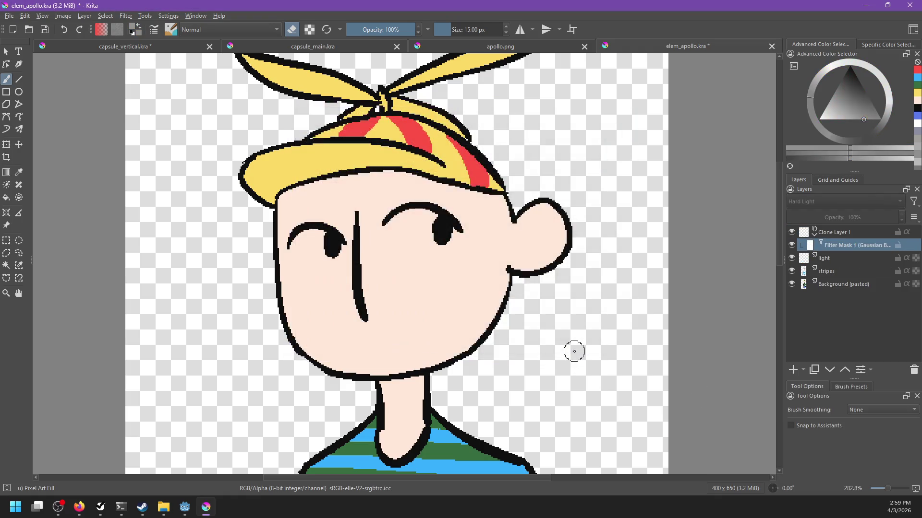
key("plus")
key("plus")
key("plus")
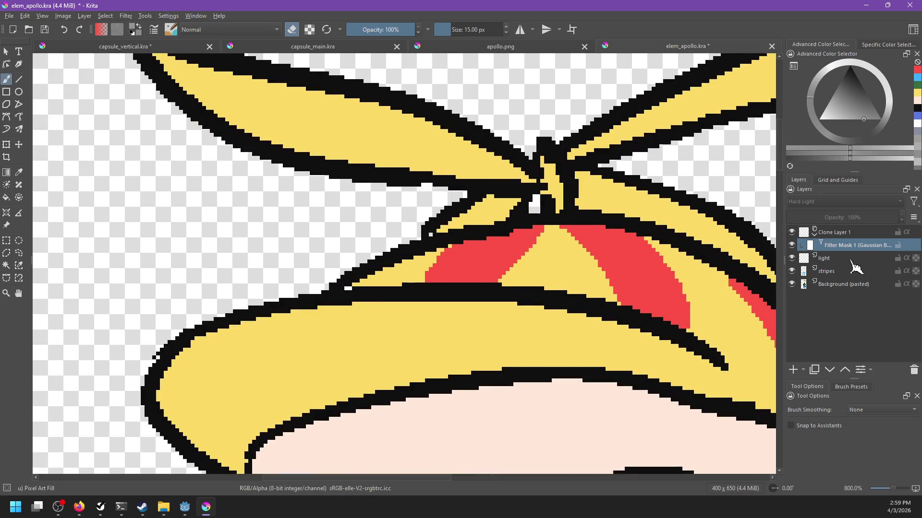
left_click(847, 260)
left_click(833, 284)
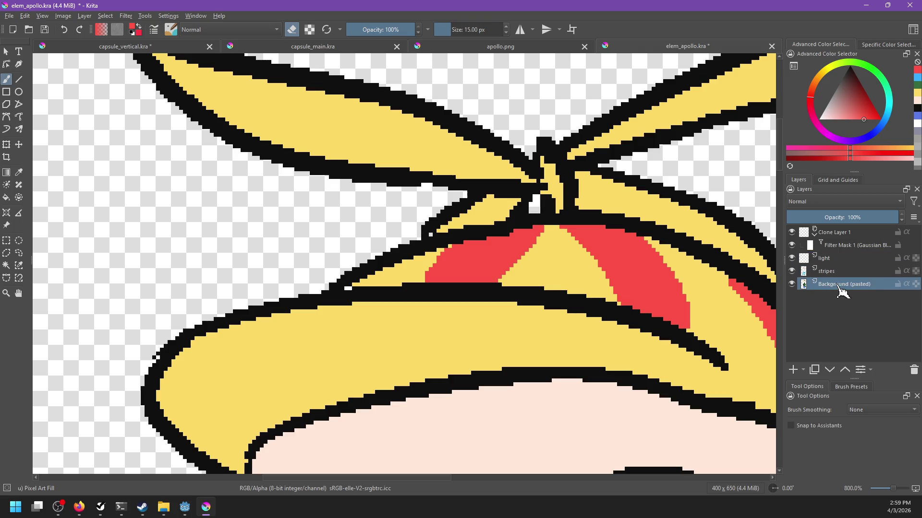
Rename the Background layer to main.
double_click(828, 284)
type("m")
key("Return")
Fill the gap in the hat with the cap's yellow.
key("f")
left_click(427, 261, "ctrl")
left_click(430, 236)
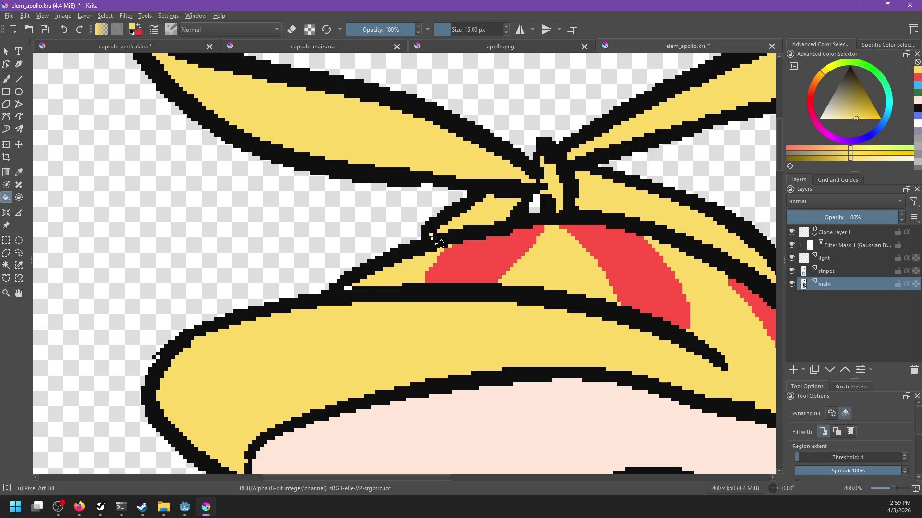
scroll(349, 287, "down", 10)
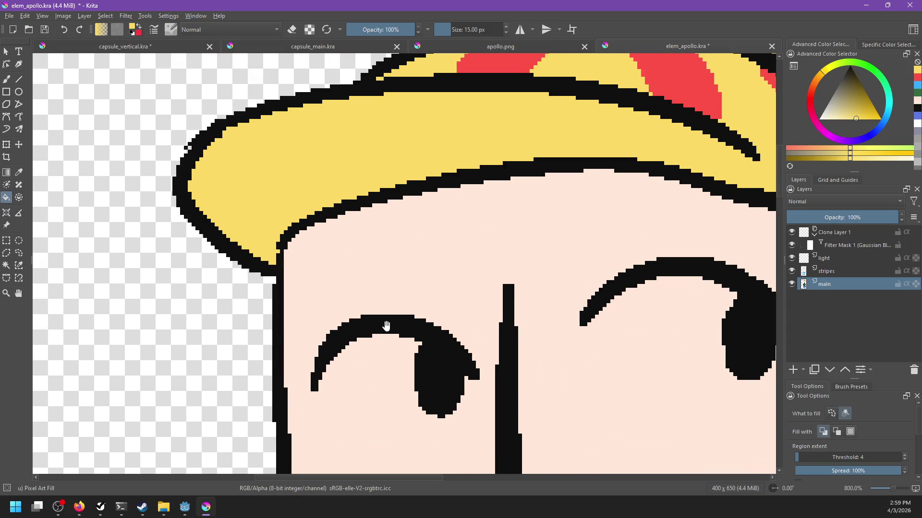
scroll(365, 153, "down", 10, "ctrl")
scroll(397, 193, "up", 2, "ctrl")
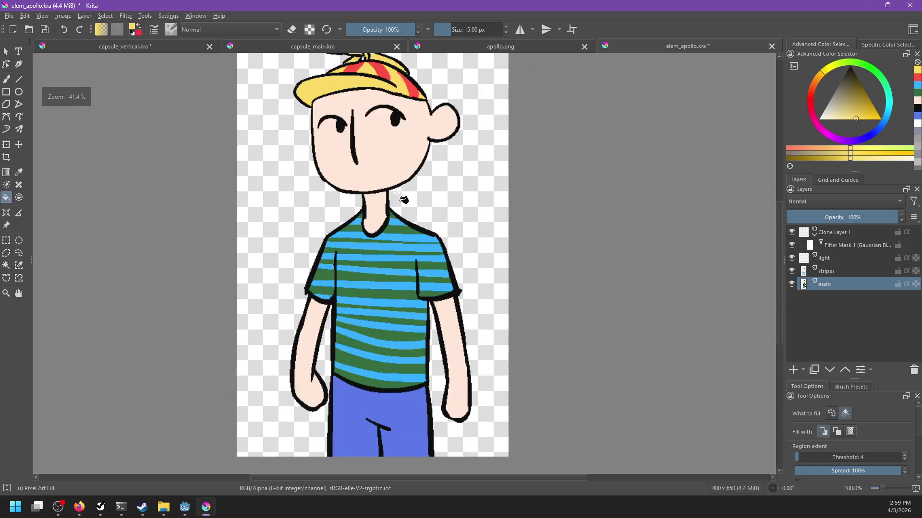
scroll(394, 193, "up", 2)
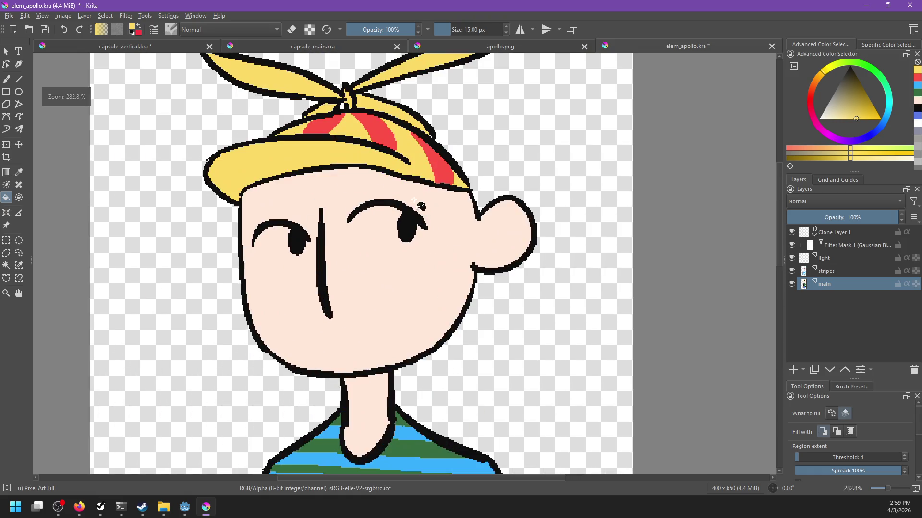
left_click_drag(414, 200, 448, 263)
On the light layer, paint a pale beige highlight on the hat and set opacity to 58%.
left_click(843, 258)
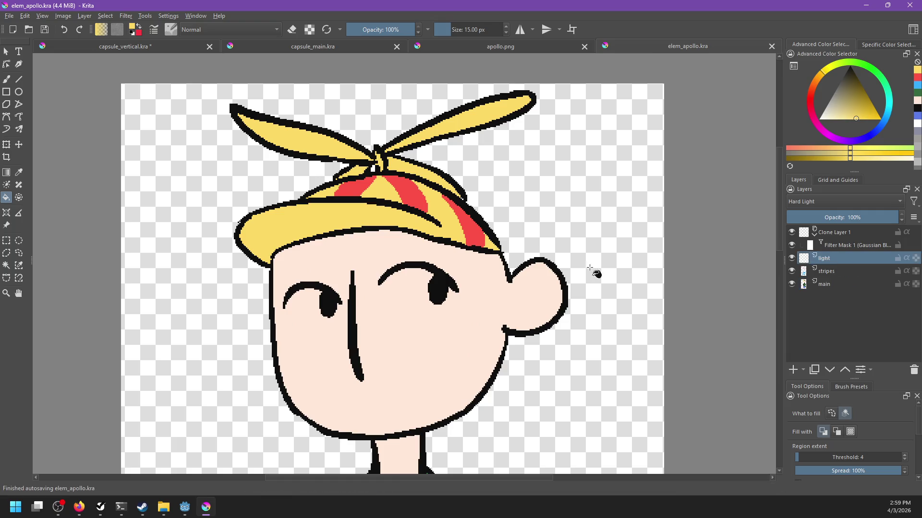
key("b")
mouse_move(364, 173)
left_mouse_down()
mouse_move(398, 216)
mouse_move(416, 219)
left_mouse_up()
key("ctrl+z")
left_click(829, 113)
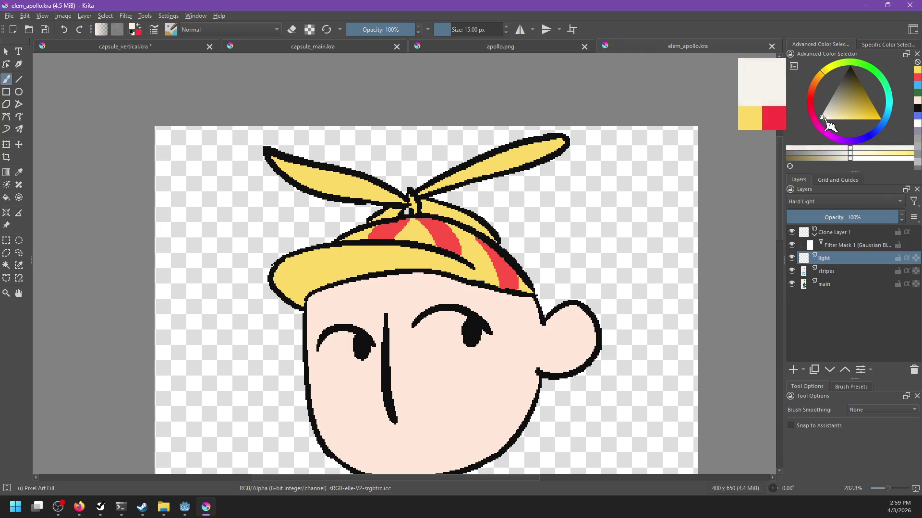
left_click_drag(830, 111, 829, 103)
left_click_drag(408, 222, 431, 227)
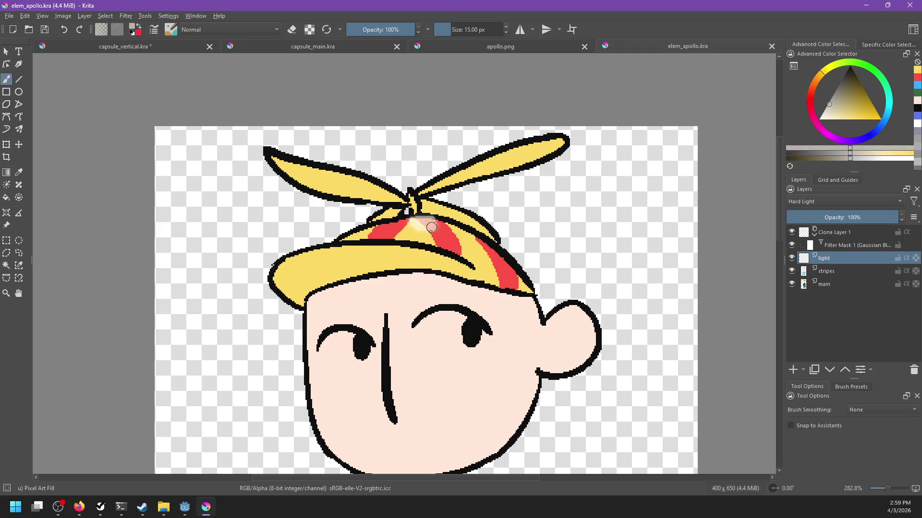
left_click(851, 233)
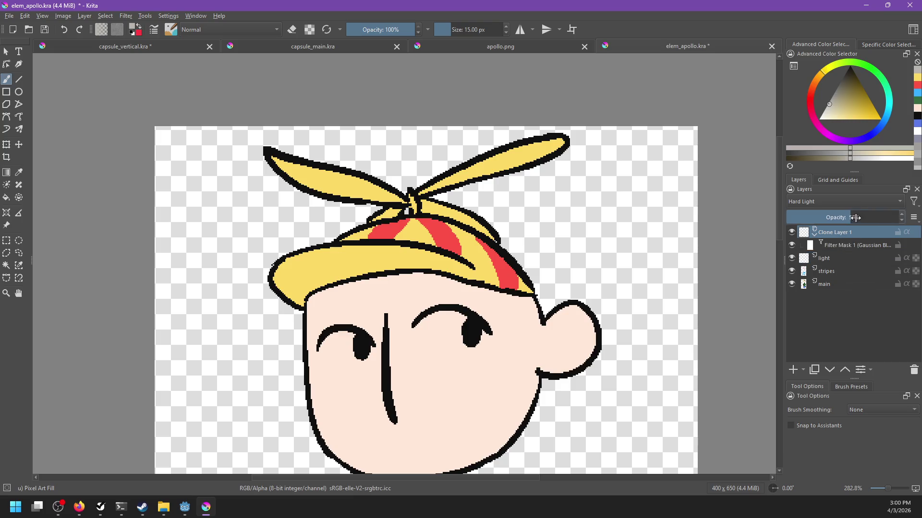
left_click(845, 258)
mouse_move(408, 224)
left_mouse_down()
mouse_move(434, 229)
mouse_move(469, 259)
mouse_move(434, 227)
mouse_move(473, 265)
left_mouse_up()
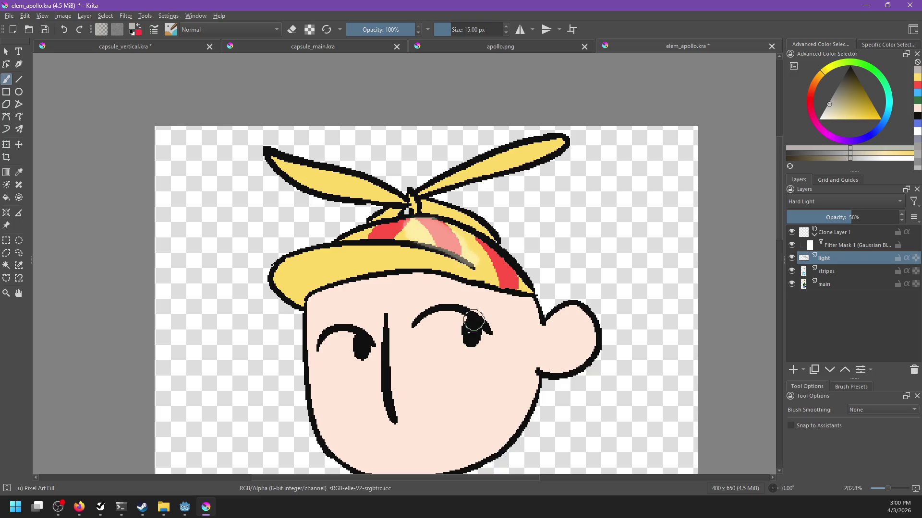
Add white highlights to the right and left eyes.
left_click_drag(829, 113, 814, 140)
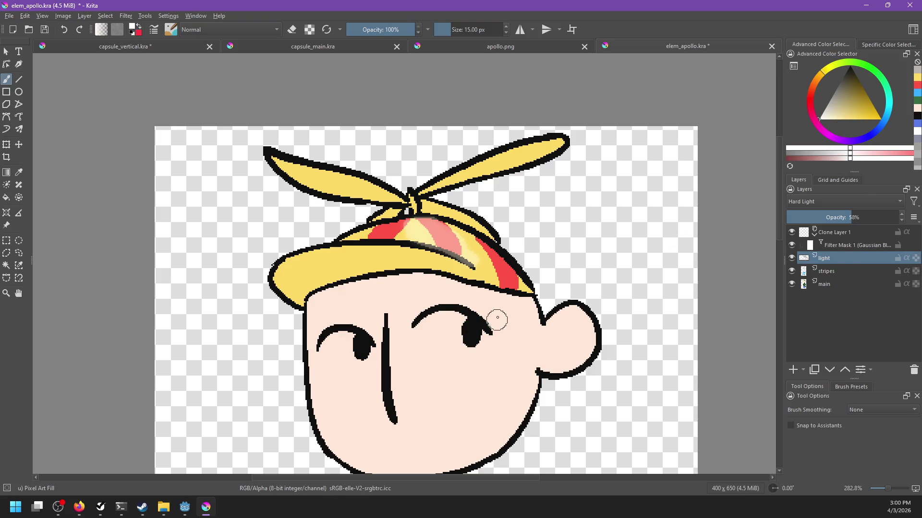
left_click(463, 334)
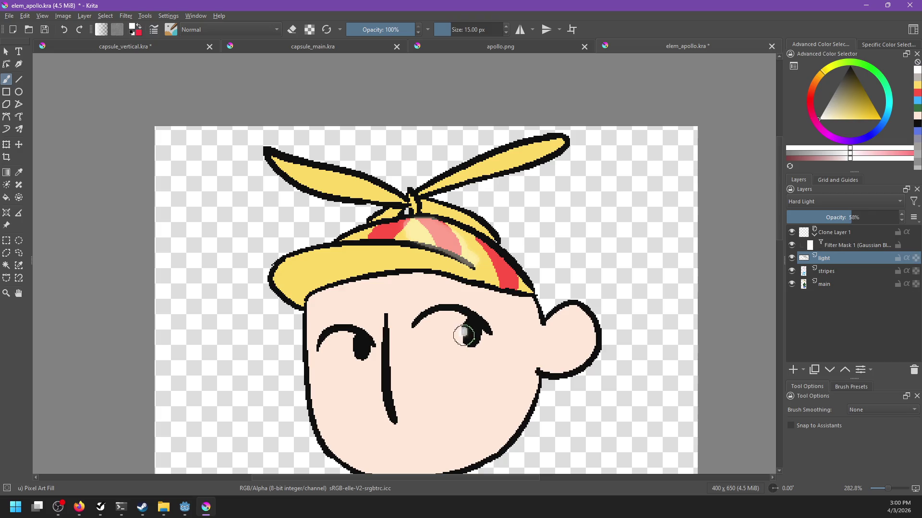
left_click(354, 346)
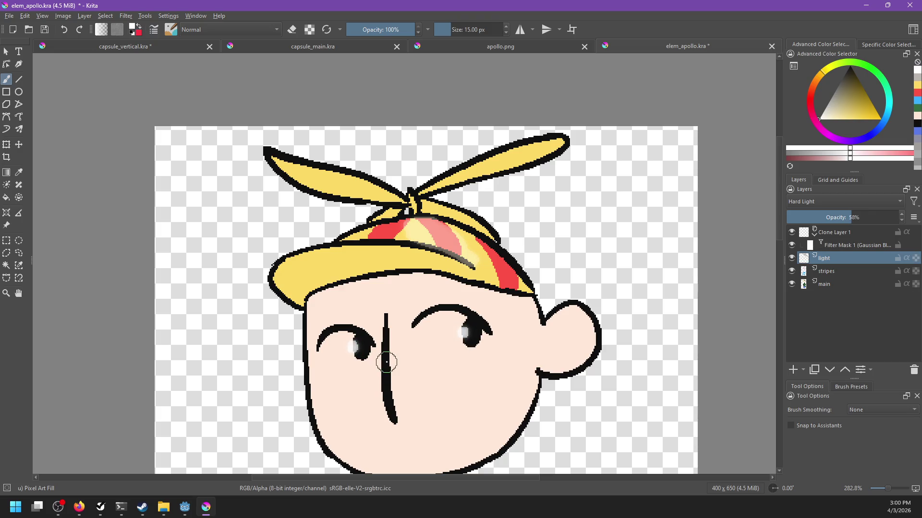
scroll(405, 357, "down", 4)
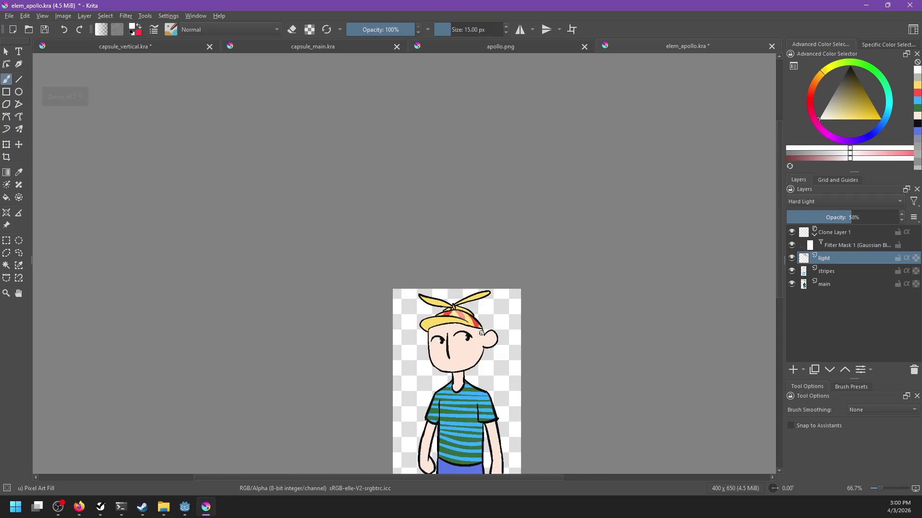
scroll(479, 335, "up", 4)
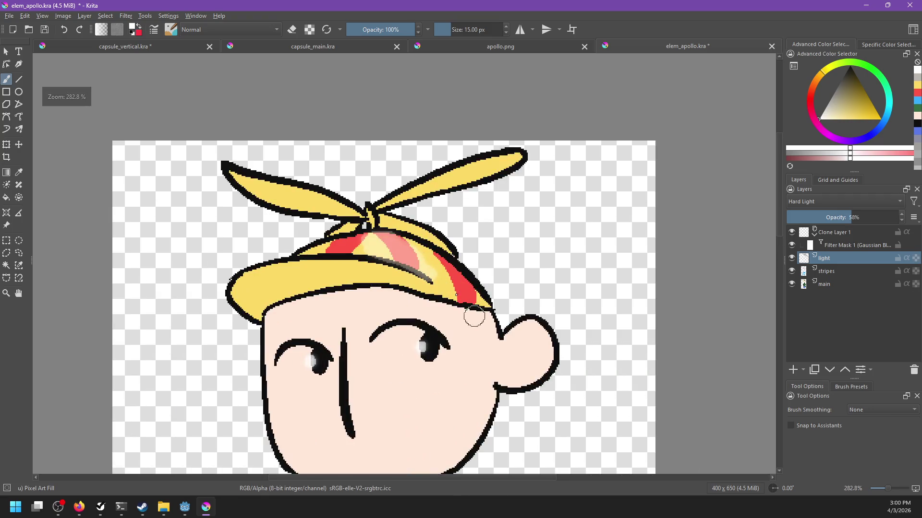
Paint highlights along the cap brim and a pink highlight higher on the cap stripe.
key("p")
left_click(409, 256)
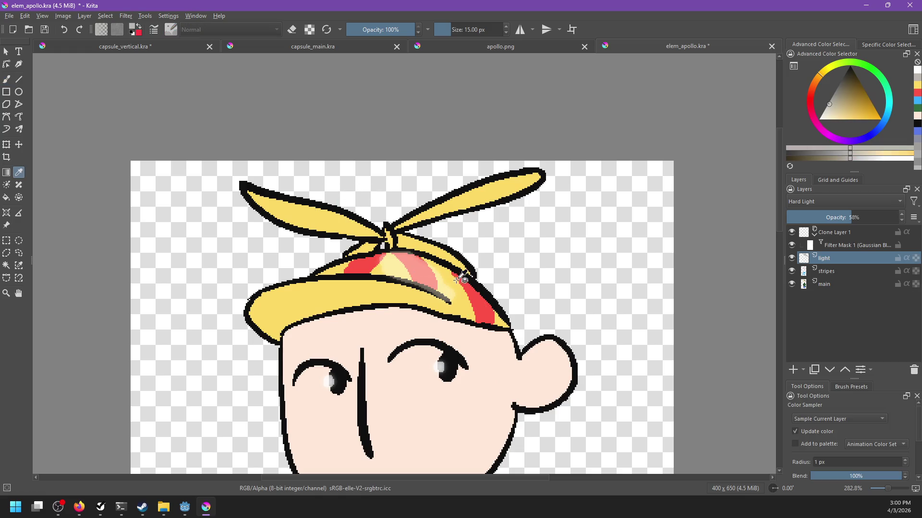
key("b")
left_click_drag(285, 307, 385, 304)
mouse_move(282, 316)
left_mouse_down()
mouse_move(331, 302)
mouse_move(302, 318)
mouse_move(368, 288)
mouse_move(451, 300)
mouse_move(400, 279)
mouse_move(465, 305)
mouse_move(444, 291)
mouse_move(348, 273)
mouse_move(402, 284)
mouse_move(366, 263)
left_mouse_up()
key("e")
key("e")
left_click_drag(446, 276, 469, 280)
key("ctrl+z")
key("ctrl+shift+z")
key("ctrl+z")
key("ctrl+shift+z")
key("ctrl+z")
left_click_drag(406, 258, 373, 239)
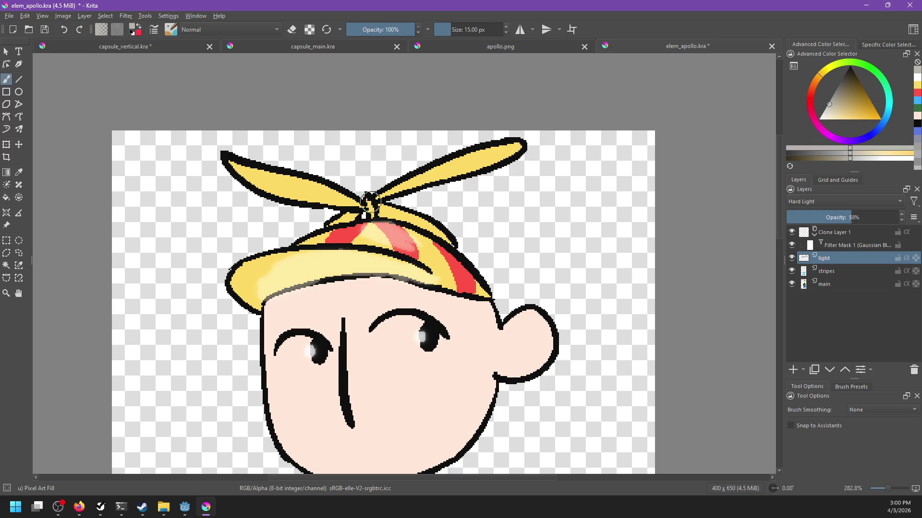
Shade the right and left propeller blades in soft grey.
left_click_drag(372, 192, 455, 165)
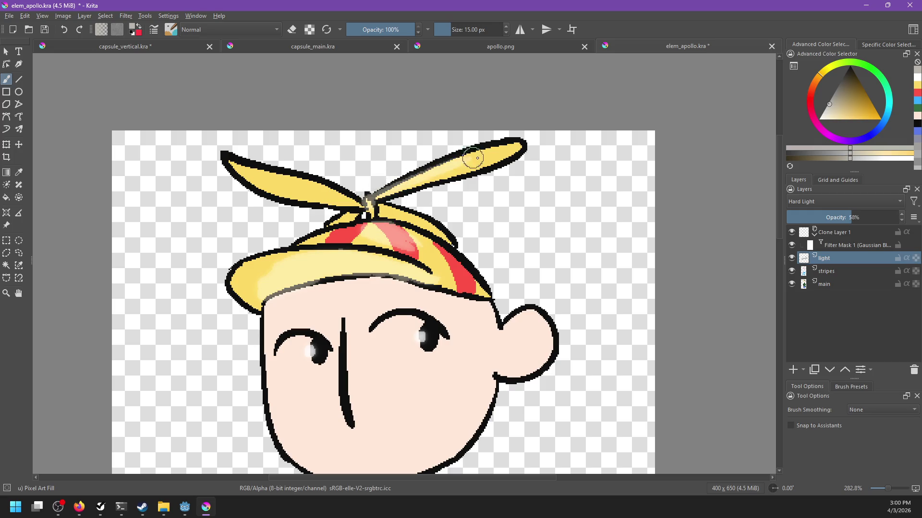
left_click_drag(243, 162, 352, 202)
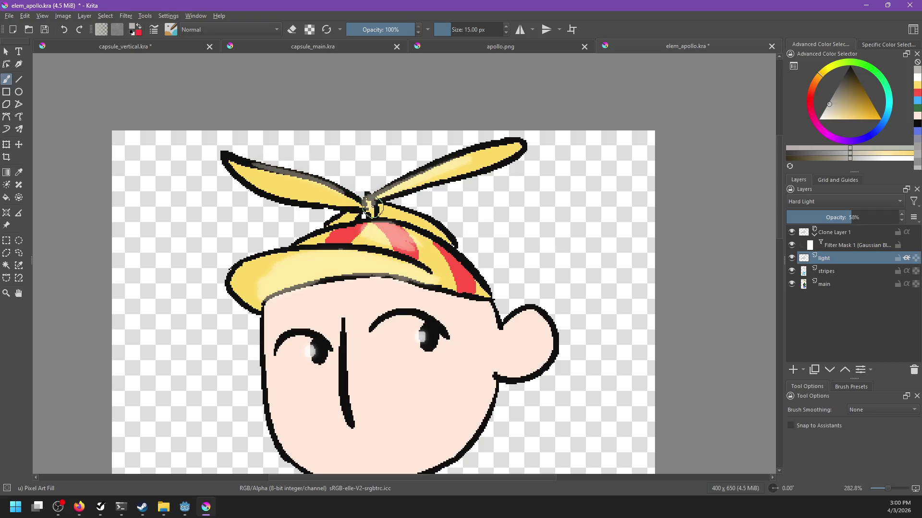
scroll(429, 214, "down", 5)
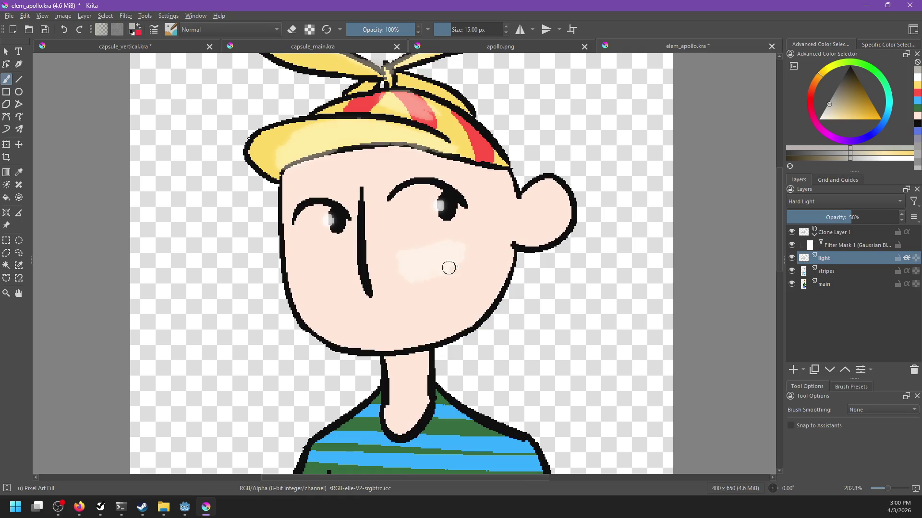
Paint a soft light patch on the cheek and highlights down the right shoulder and sleeve.
mouse_move(397, 247)
left_mouse_down()
mouse_move(466, 245)
mouse_move(417, 263)
mouse_move(456, 270)
mouse_move(456, 294)
mouse_move(446, 296)
left_mouse_up()
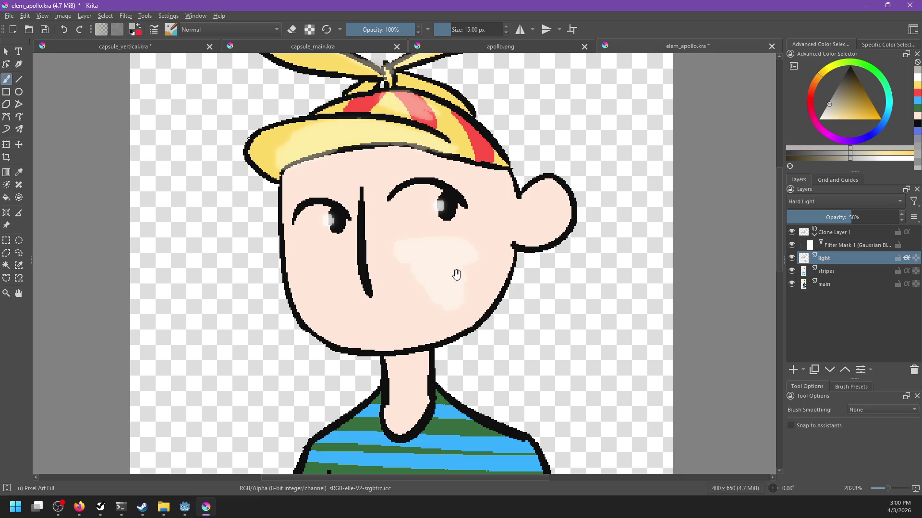
left_click_drag(462, 272, 489, 249)
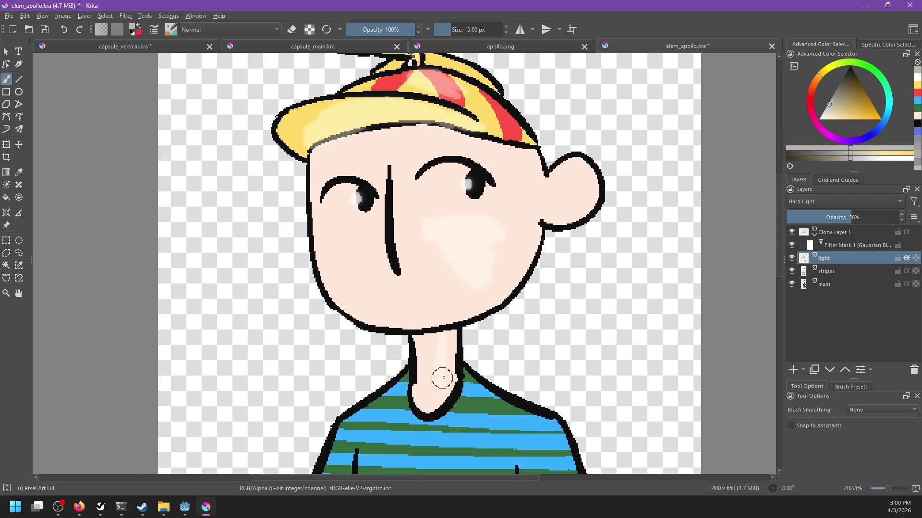
left_click_drag(472, 365, 512, 250)
mouse_move(516, 299)
left_mouse_down()
mouse_move(576, 303)
mouse_move(602, 326)
mouse_move(593, 365)
mouse_move(599, 356)
left_mouse_up()
left_click_drag(599, 356, 526, 313)
key("ctrl+z")
mouse_move(418, 282)
left_mouse_down()
mouse_move(516, 272)
mouse_move(420, 294)
mouse_move(428, 307)
mouse_move(499, 288)
mouse_move(518, 303)
mouse_move(506, 323)
mouse_move(516, 369)
left_mouse_up()
mouse_move(444, 317)
left_mouse_down()
mouse_move(461, 325)
mouse_move(457, 361)
left_mouse_up()
Erase light along the seam top, then extend the pale highlight down the shirt onto the pants.
key("e")
left_click_drag(480, 292, 481, 357)
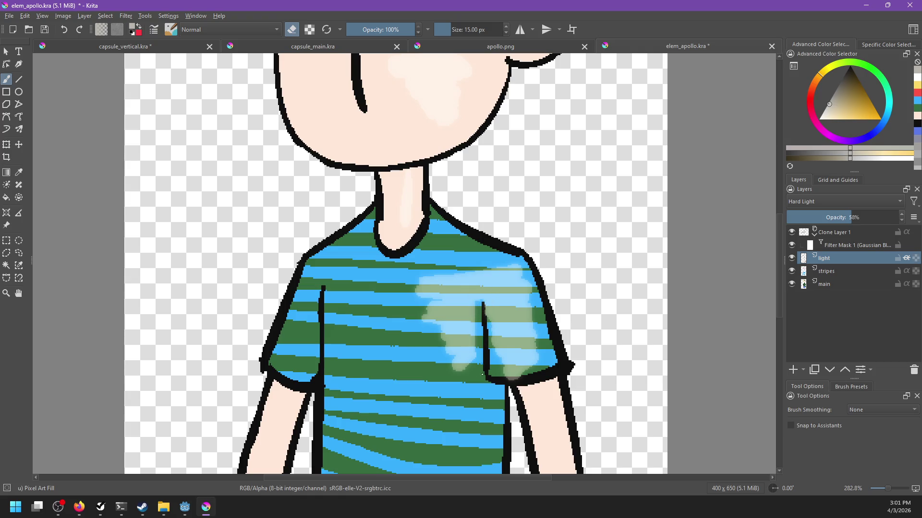
left_click_drag(498, 405, 523, 333)
key("e")
mouse_move(487, 290)
left_mouse_down()
mouse_move(480, 319)
mouse_move(490, 335)
left_mouse_up()
mouse_move(449, 224)
left_mouse_down()
mouse_move(459, 338)
mouse_move(465, 286)
mouse_move(461, 354)
mouse_move(492, 352)
mouse_move(494, 375)
mouse_move(451, 377)
mouse_move(488, 382)
left_mouse_up()
scroll(452, 292, "down", 3)
mouse_move(451, 292)
left_mouse_down()
mouse_move(447, 432)
mouse_move(475, 326)
mouse_move(499, 285)
mouse_move(504, 362)
mouse_move(523, 425)
mouse_move(485, 370)
mouse_move(454, 431)
mouse_move(471, 422)
mouse_move(512, 459)
left_mouse_up()
scroll(532, 288, "right", 1)
Highlight the upper right arm and sleeve edge, then add a new paint layer.
left_click_drag(536, 220, 550, 264)
mouse_move(525, 194)
left_mouse_down()
mouse_move(525, 185)
mouse_move(529, 194)
left_mouse_up()
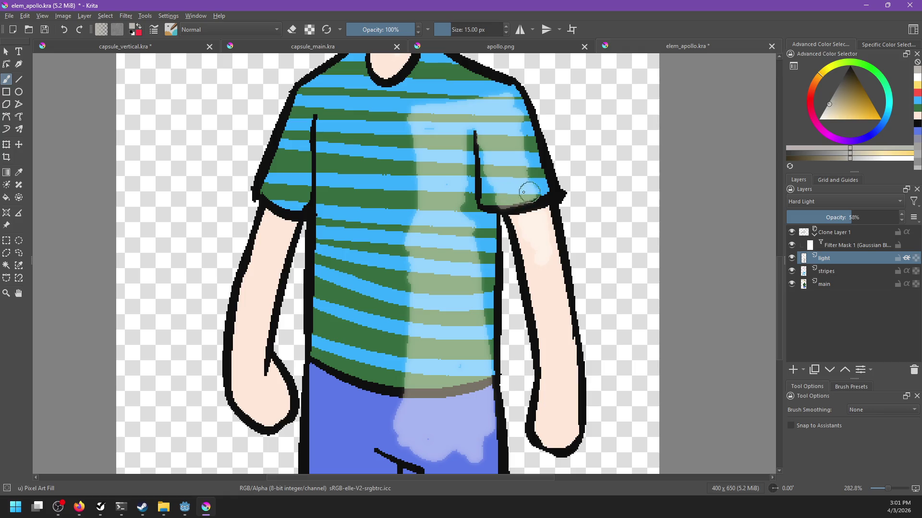
scroll(441, 329, "up", 7)
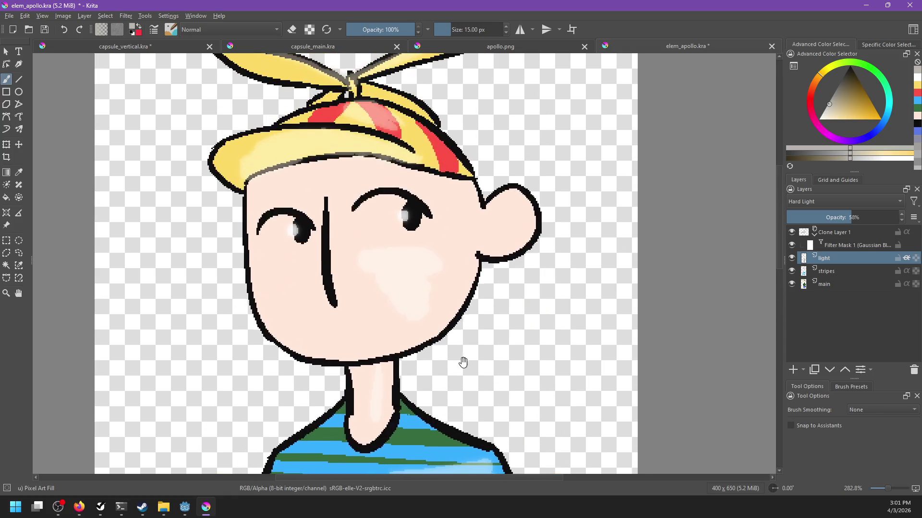
left_click_drag(554, 349, 600, 315)
left_click(793, 369)
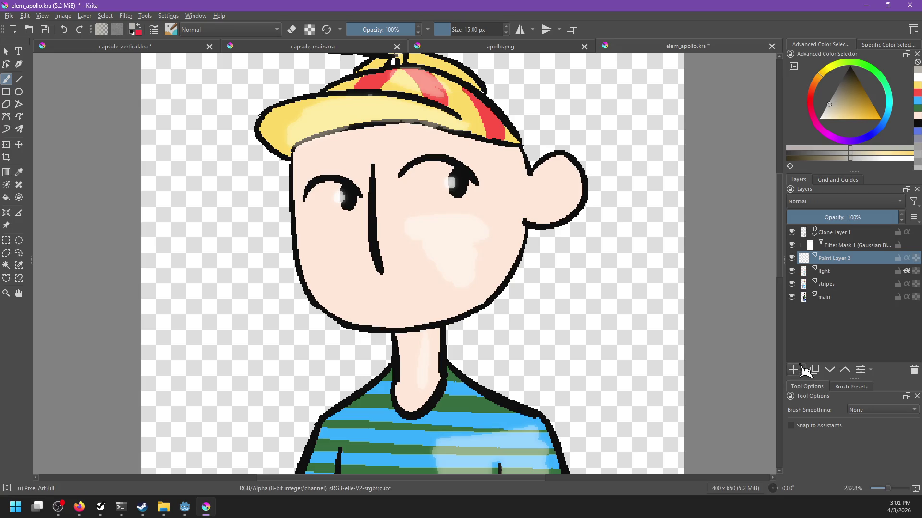
Move Paint Layer 2 below light, rename it shading, and set Multiply blending.
left_click_drag(836, 259, 836, 272)
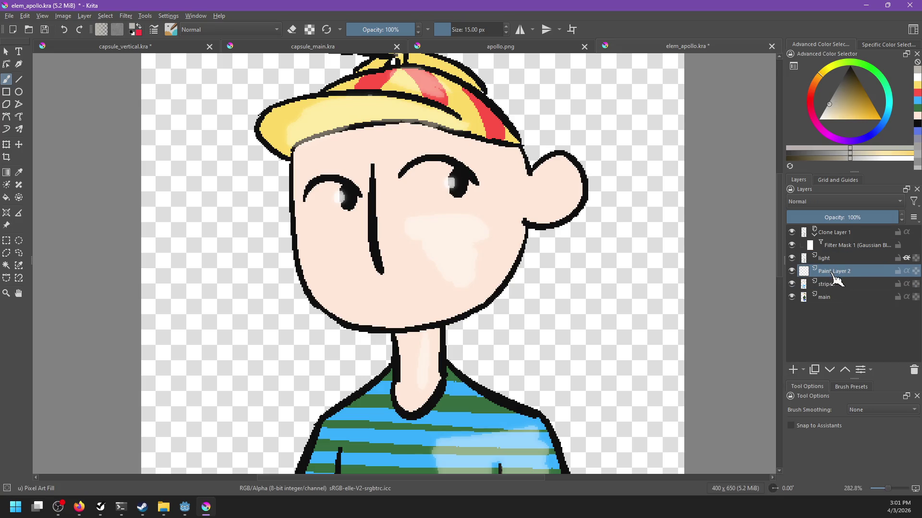
double_click(843, 270)
type("shadin")
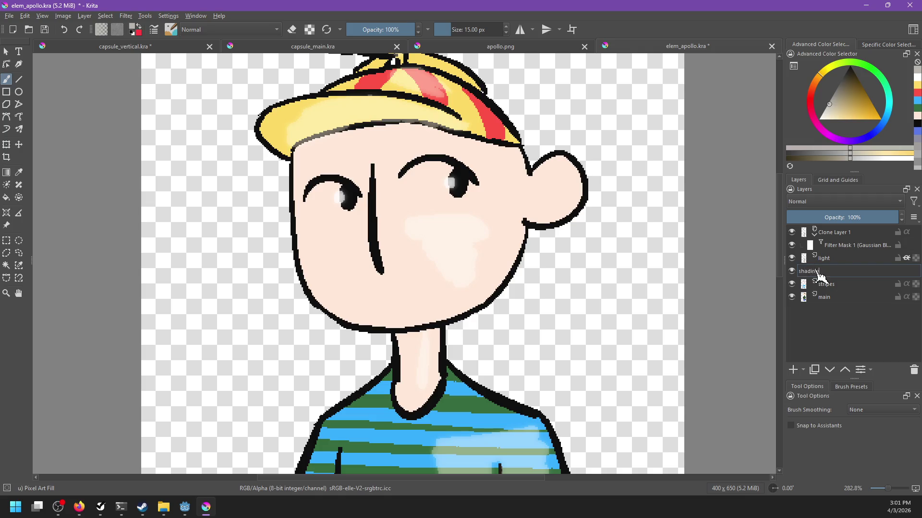
type("g")
key("Return")
left_click(822, 201)
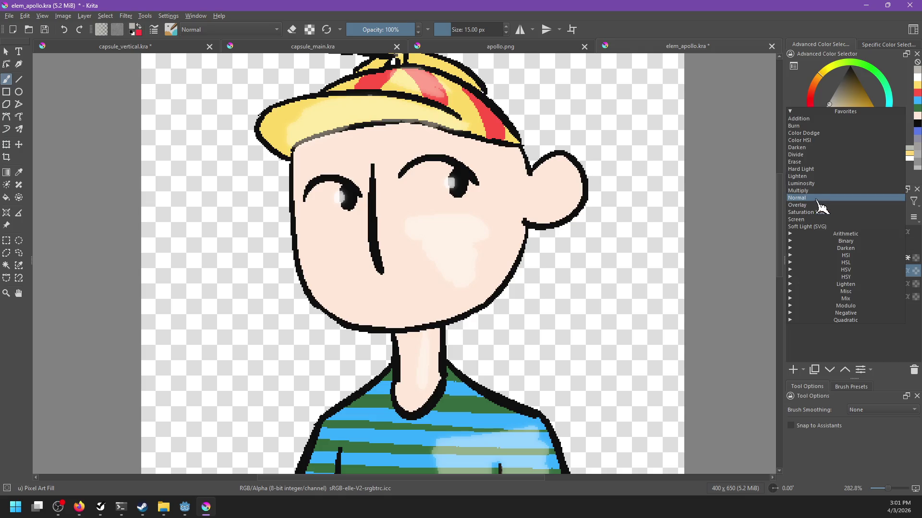
left_click(811, 191)
With pale blue and Inherit Alpha, shade the face's left edge, jaw, neck, left shoulder and sleeve.
left_click(875, 131)
left_click(829, 113)
left_click_drag(829, 112, 832, 115)
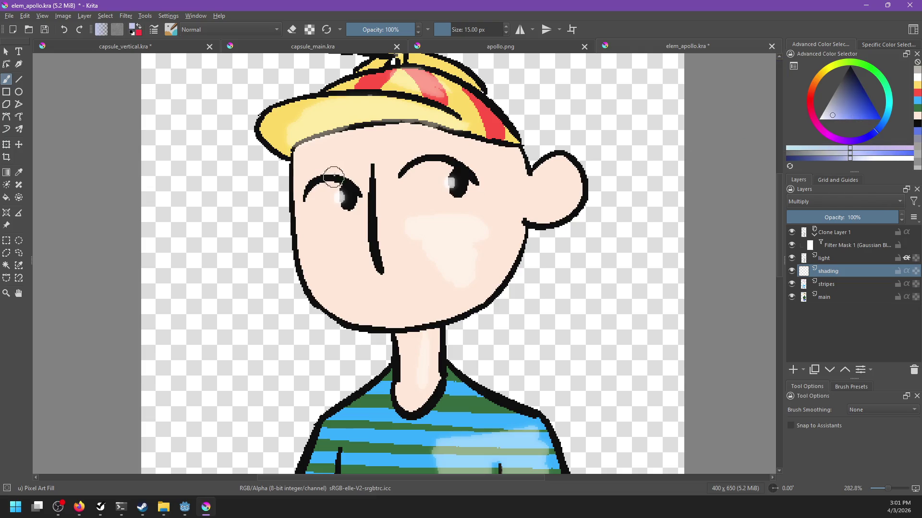
left_click_drag(295, 144, 294, 254)
left_click_drag(293, 221, 326, 336)
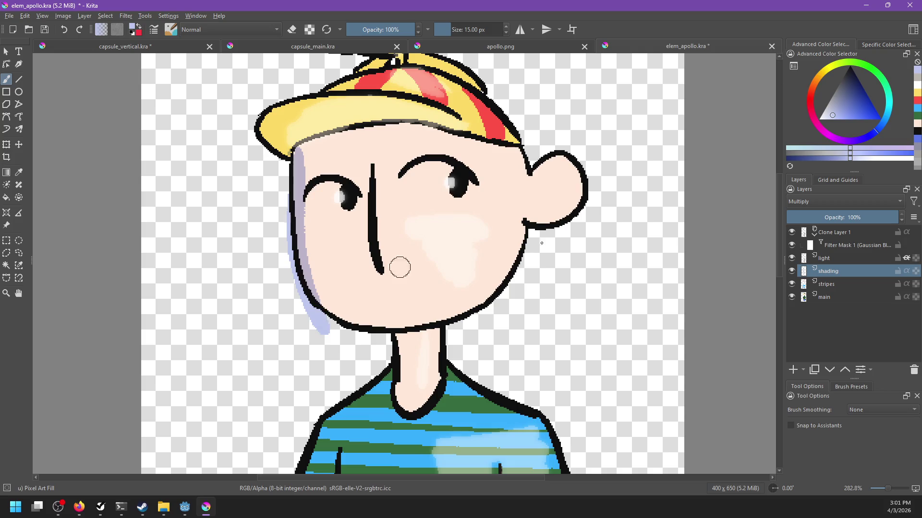
left_click(907, 271)
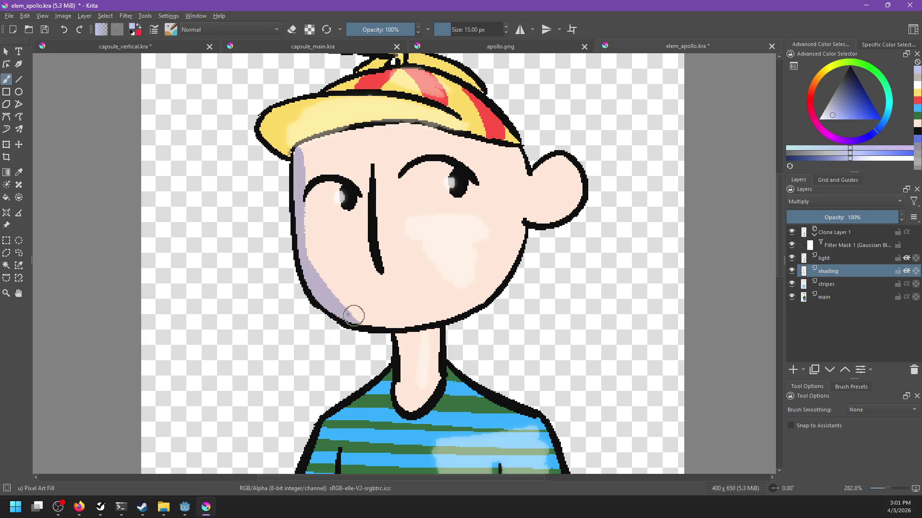
mouse_move(300, 270)
left_mouse_down()
mouse_move(379, 336)
mouse_move(396, 338)
mouse_move(413, 379)
left_mouse_up()
left_click_drag(433, 326, 501, 147)
left_click_drag(461, 200, 380, 279)
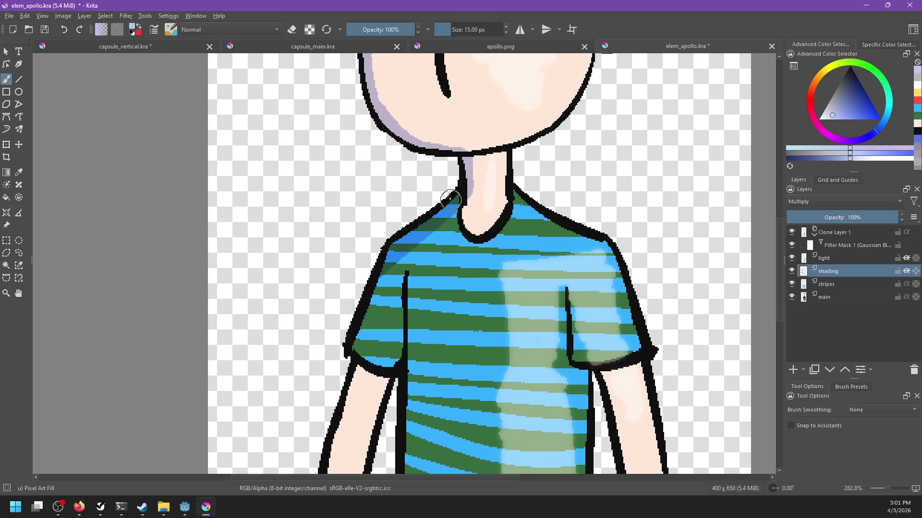
left_click_drag(413, 249, 346, 341)
mouse_move(370, 303)
left_mouse_down()
mouse_move(354, 381)
mouse_move(403, 269)
left_mouse_up()
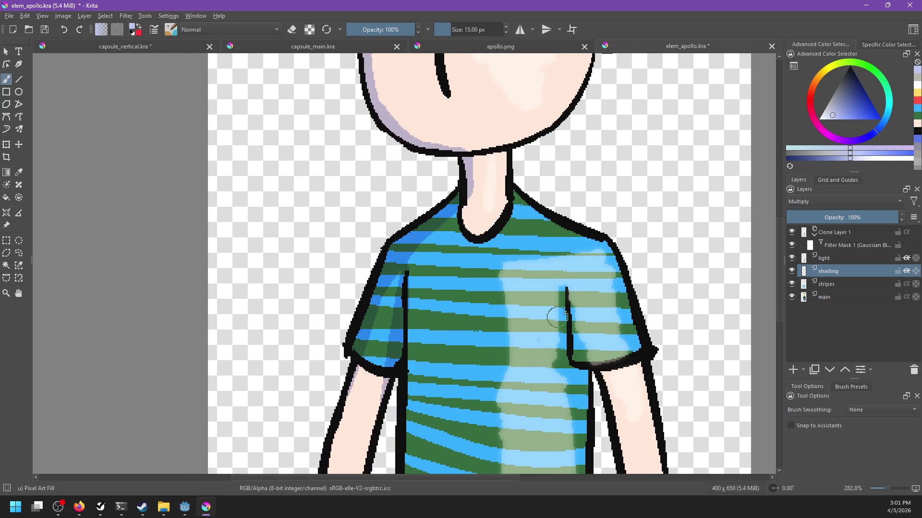
Shade the torso's right edge and the left arm's outer edge and elbow.
left_click_drag(568, 328, 590, 454)
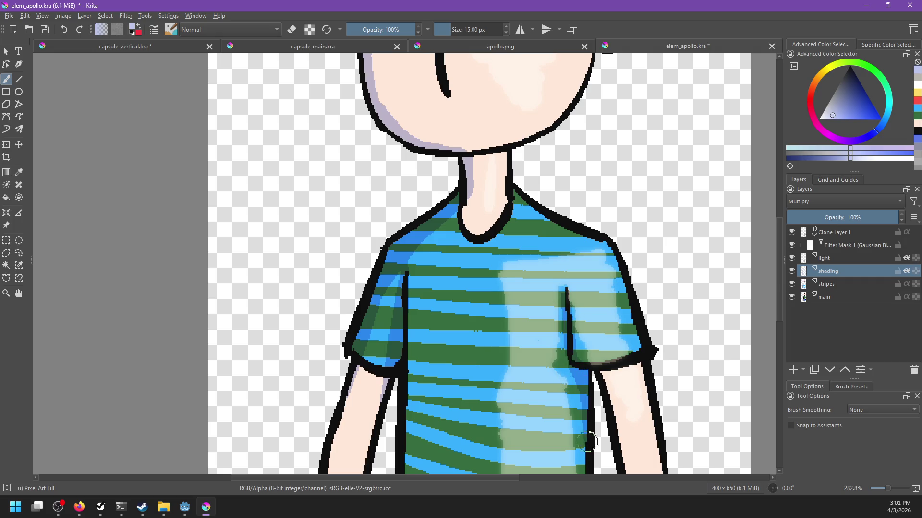
left_click_drag(591, 375, 583, 336)
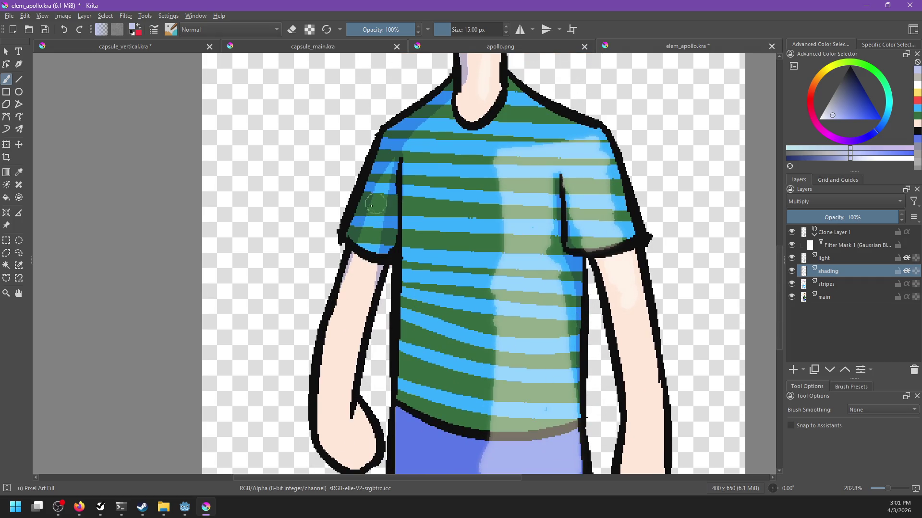
left_click_drag(345, 278, 311, 430)
mouse_move(378, 268)
left_mouse_down()
mouse_move(359, 384)
mouse_move(373, 463)
left_mouse_up()
left_click_drag(381, 218, 363, 328)
Shade the hat brim, left propeller tip and hat crown, then save the file.
key("e")
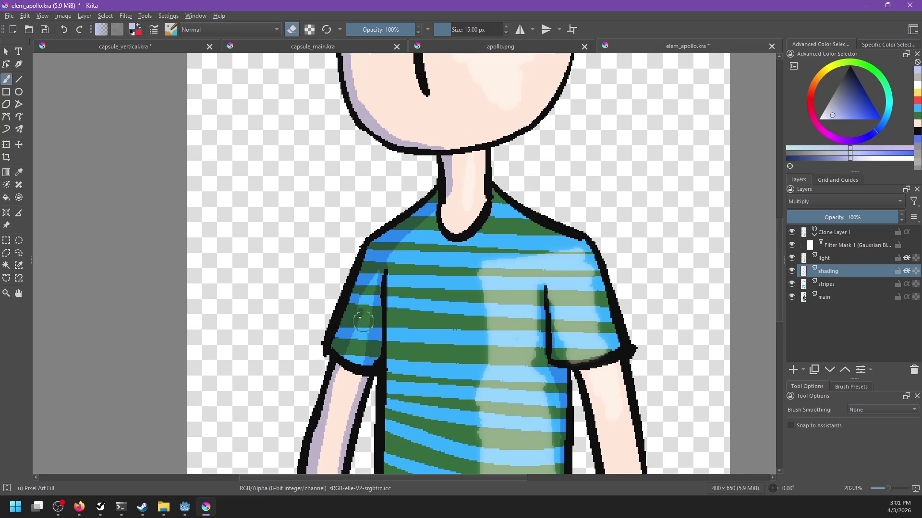
key("e")
scroll(469, 185, "up", 5)
scroll(418, 304, "left", 2)
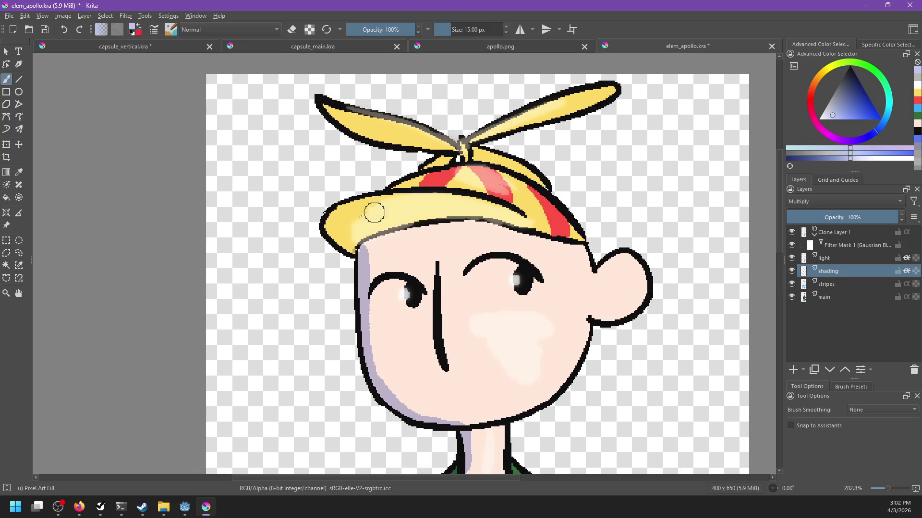
left_click_drag(353, 203, 329, 230)
left_click_drag(336, 105, 384, 118)
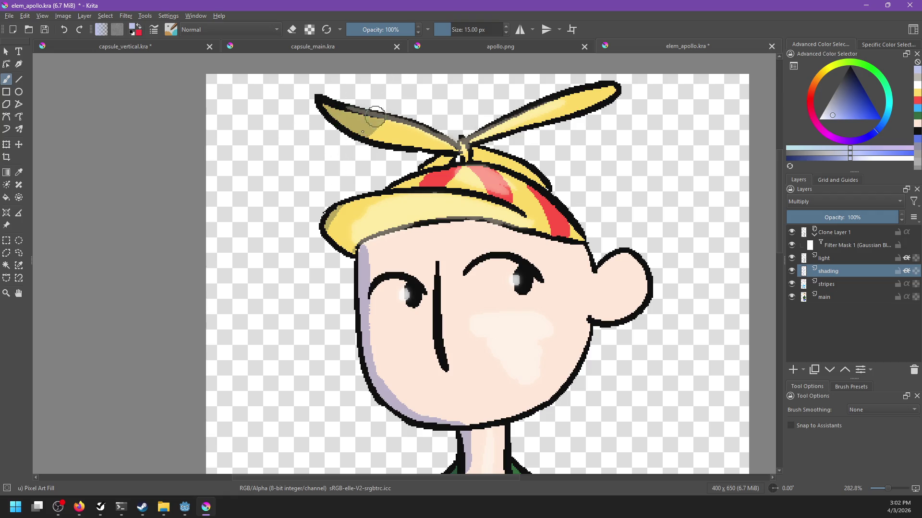
mouse_move(391, 187)
left_mouse_down()
mouse_move(456, 164)
mouse_move(444, 164)
left_mouse_up()
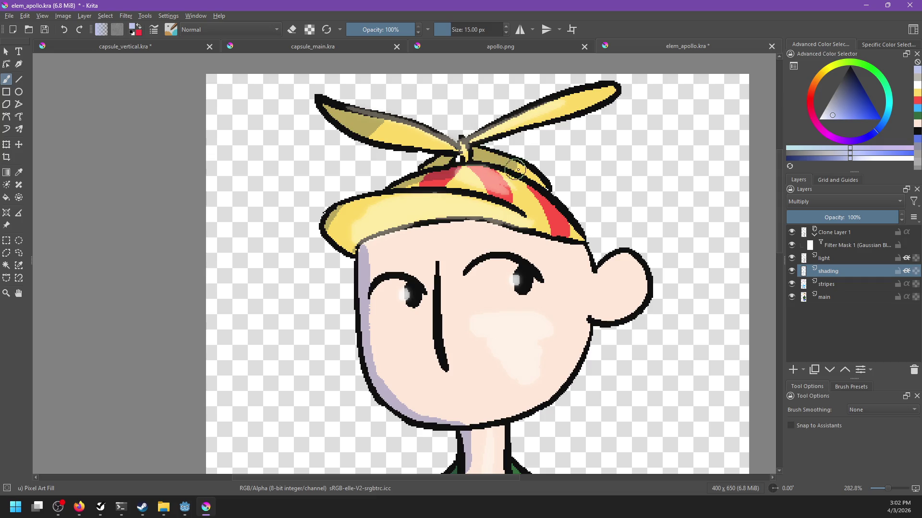
left_click_drag(617, 242, 596, 220)
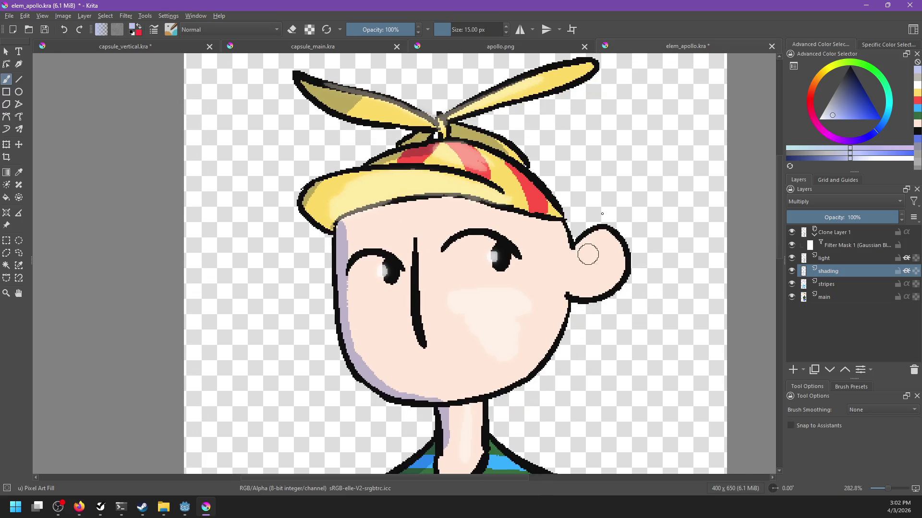
key("ctrl+s")
scroll(600, 212, "down", 5)
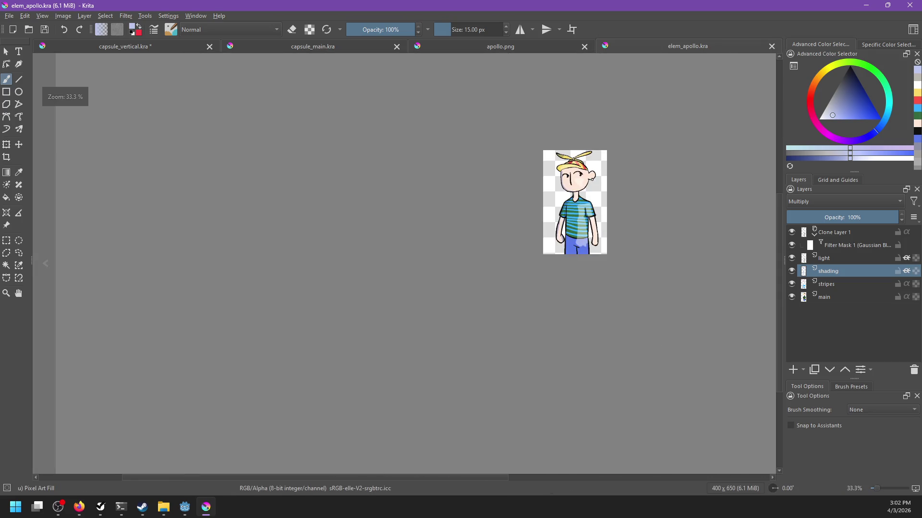
scroll(553, 189, "up", 3)
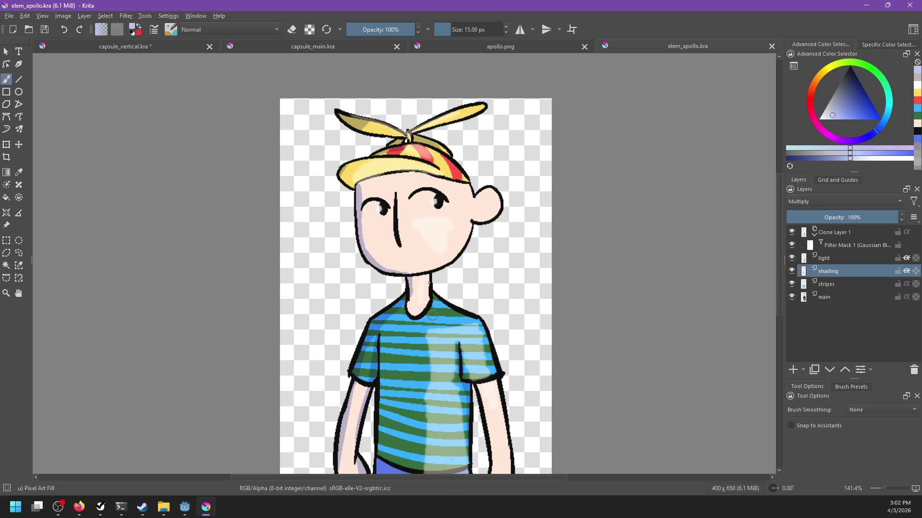
In capsule_vertical, delete the apollo sketch layer and rename the linda group to kids.
left_click(159, 48)
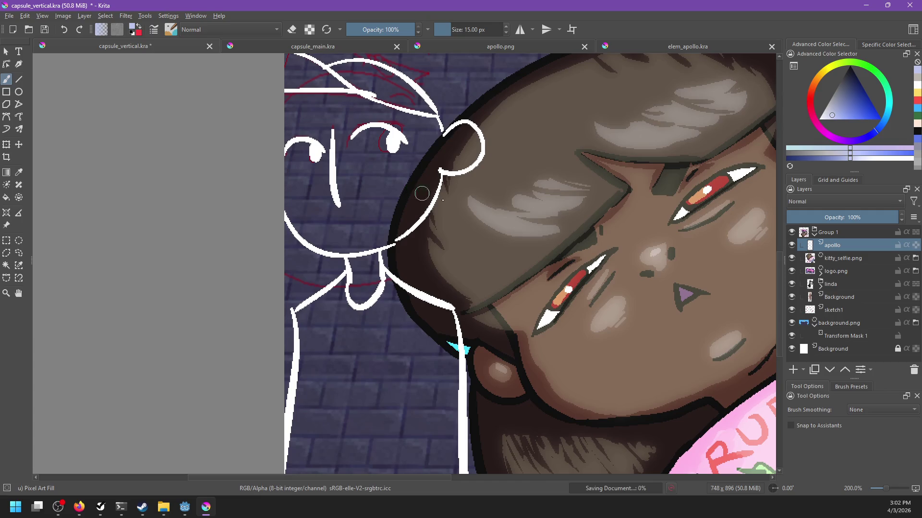
left_click(914, 370)
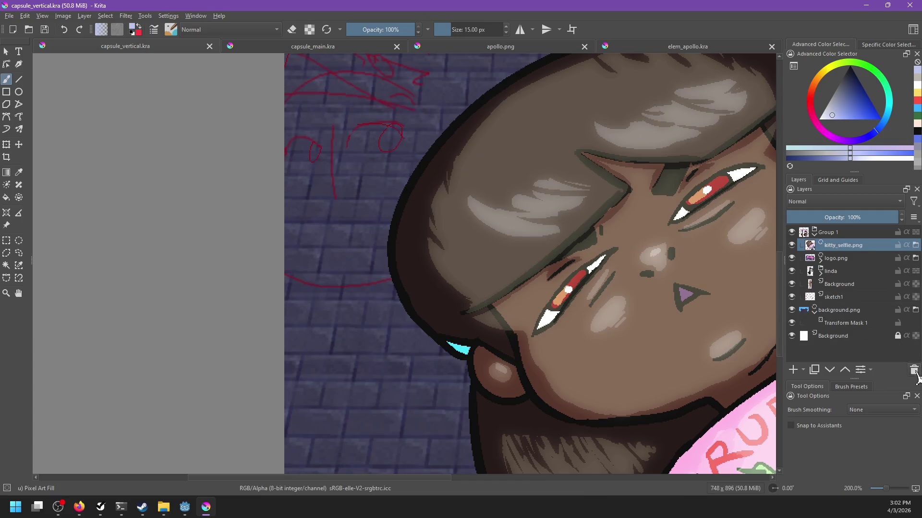
left_click(838, 278)
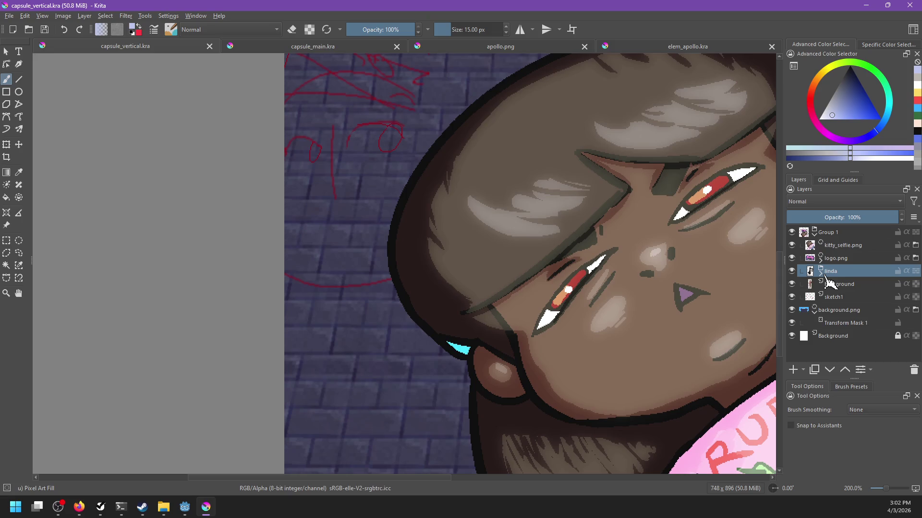
double_click(836, 274)
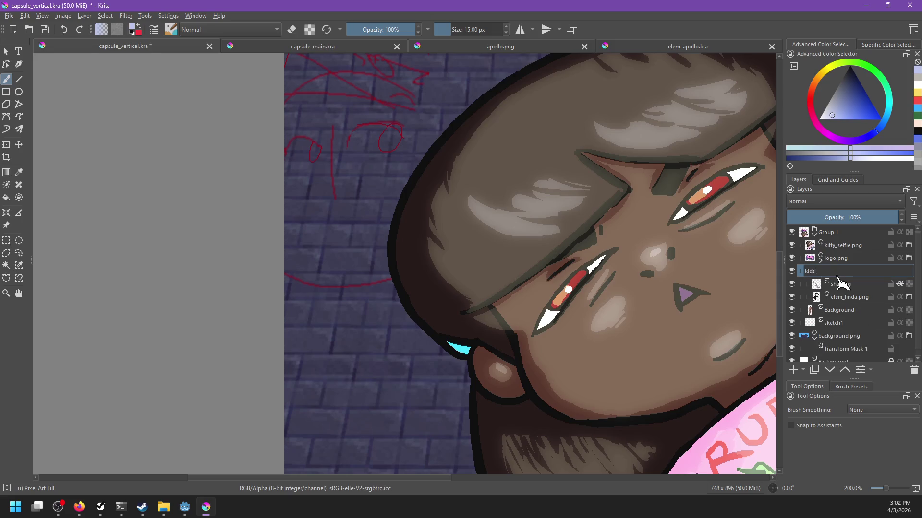
key("Return")
left_click(849, 298)
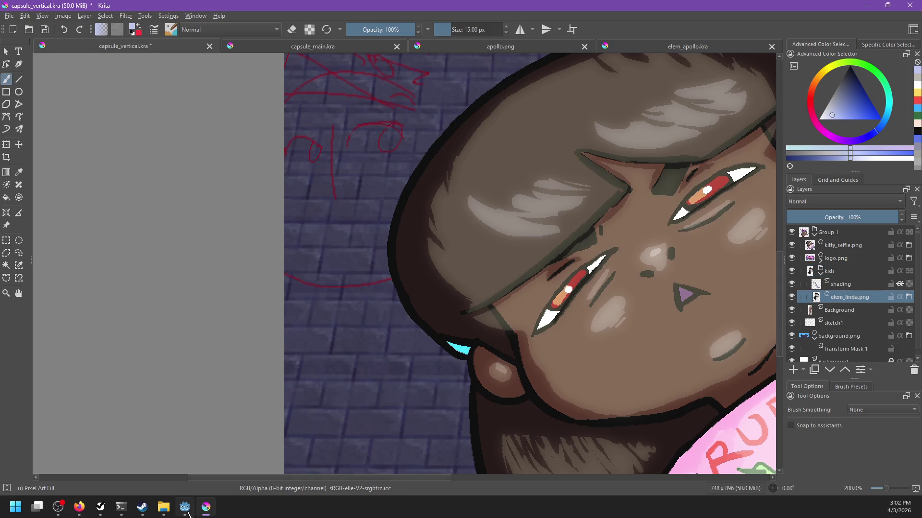
Export the elem_apollo character file as elem_apollo.png into the steam_page folder.
left_click(164, 507)
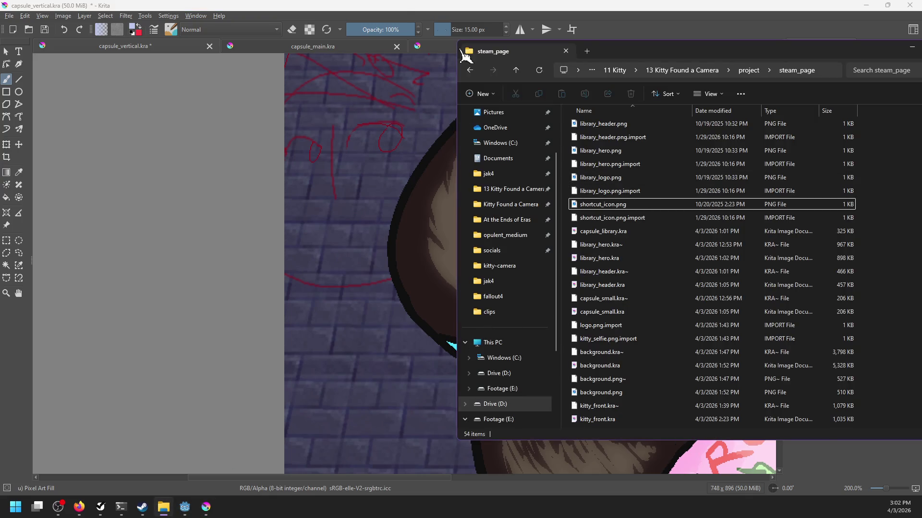
left_click(565, 51)
left_click(545, 51)
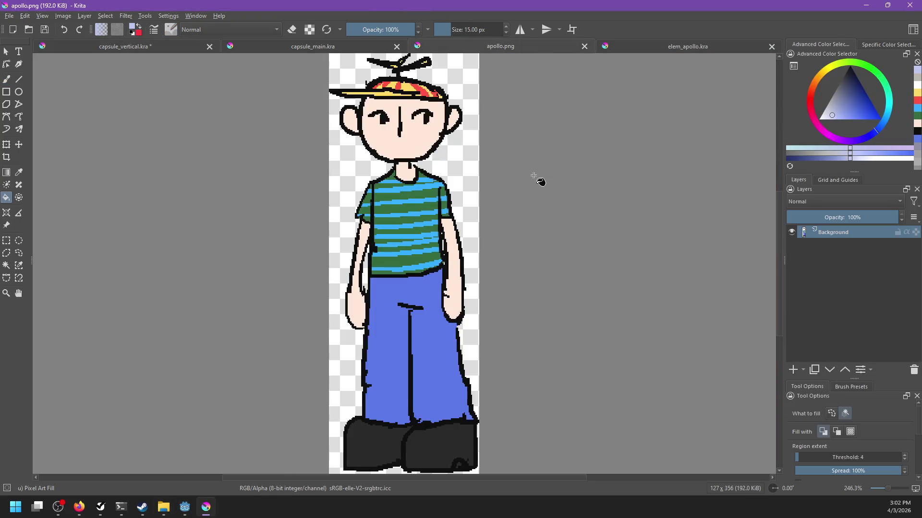
left_click(664, 50)
key("ctrl+shift+e")
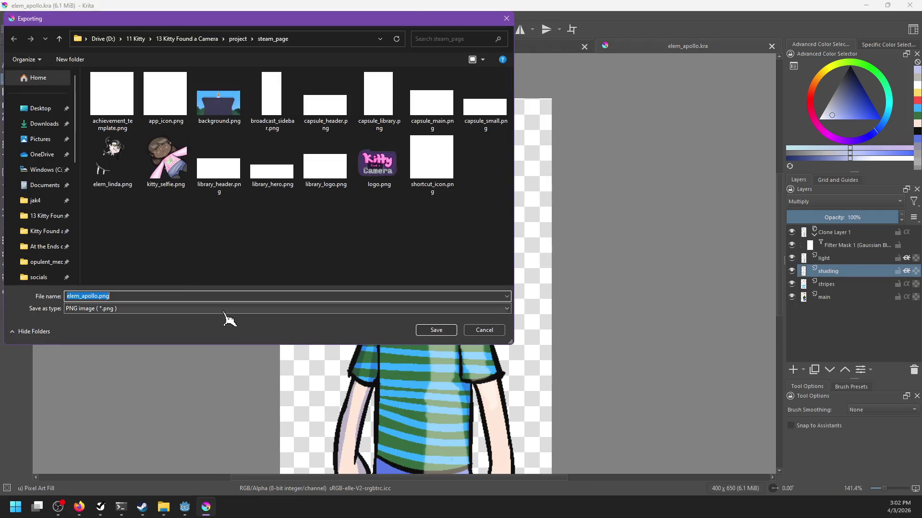
left_click(434, 329)
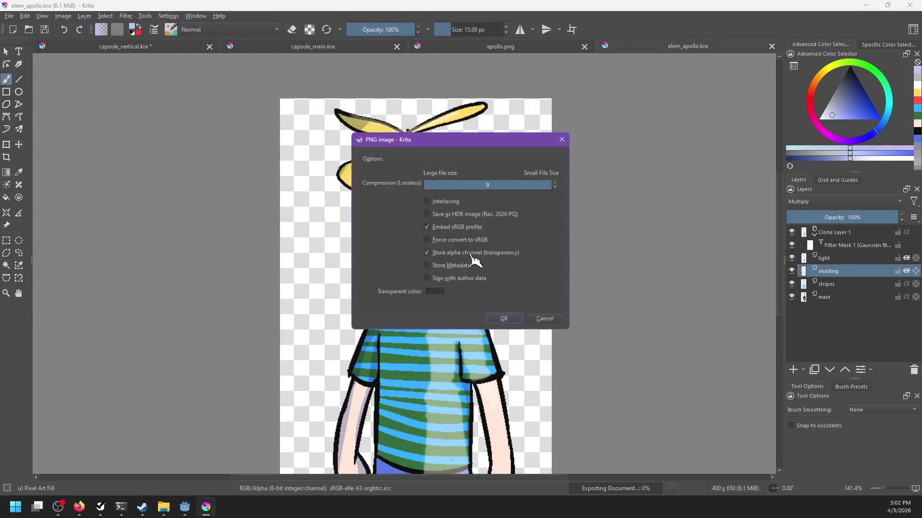
left_click(503, 320)
left_click(152, 50)
key("alt+Tab")
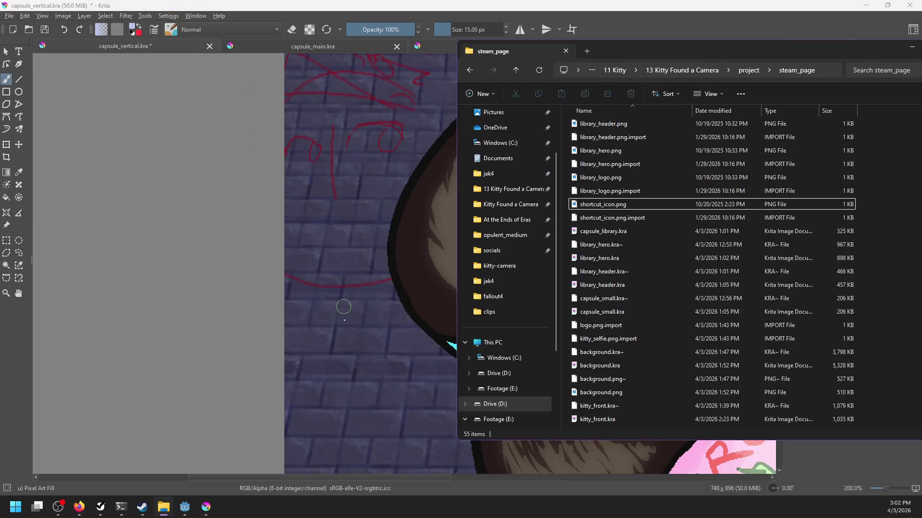
Drop elem_apollo.png onto the capsule_vertical canvas as a file layer and move the boy lower left.
scroll(619, 300, "down", 6)
left_click_drag(600, 423, 379, 366)
left_click(418, 379)
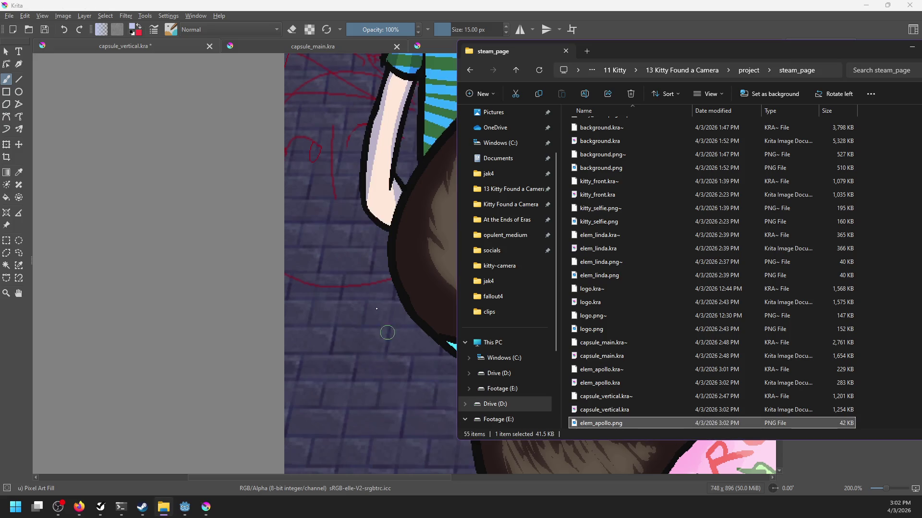
key("t")
scroll(294, 240, "down", 3)
left_click_drag(294, 239, 269, 318)
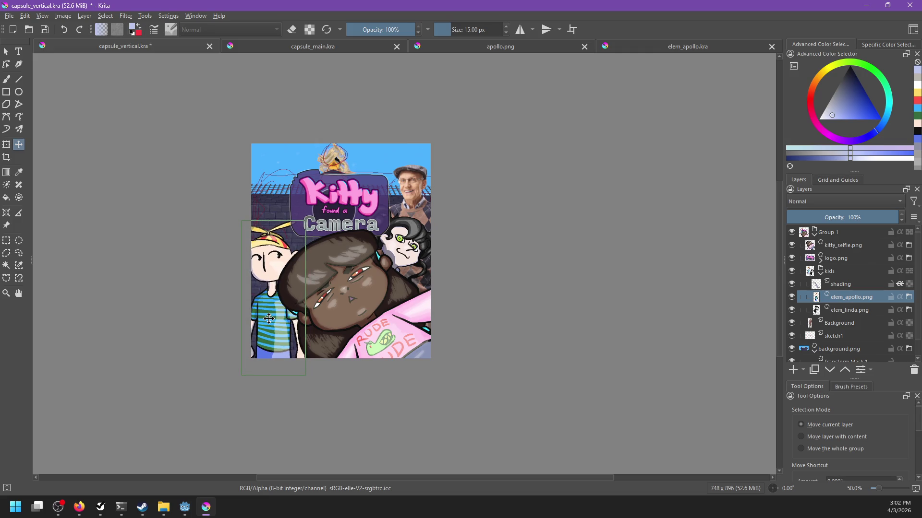
scroll(295, 246, "up", 2)
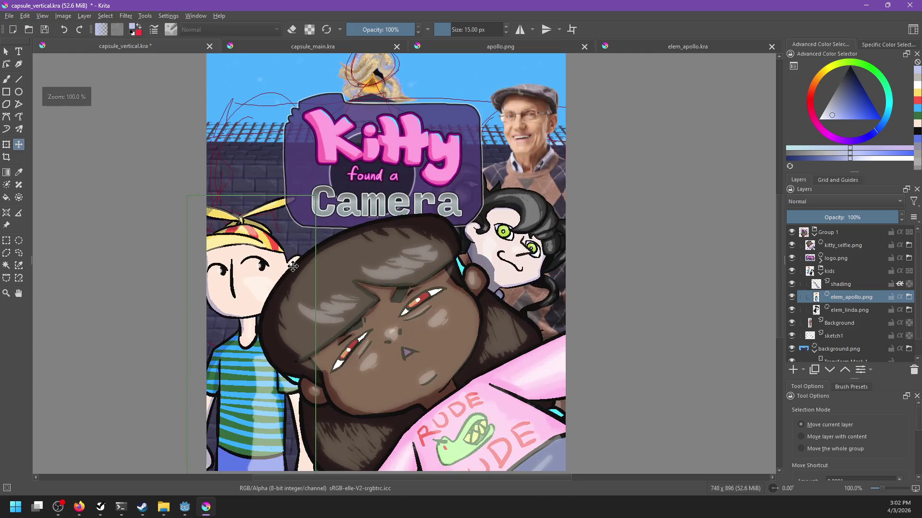
left_click(852, 285)
scroll(509, 284, "up", 1)
key("b")
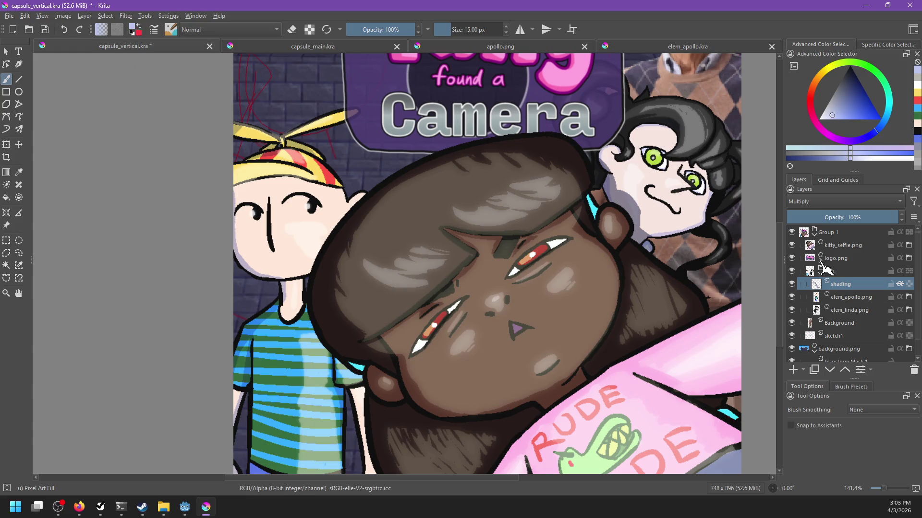
left_click(604, 219, "ctrl")
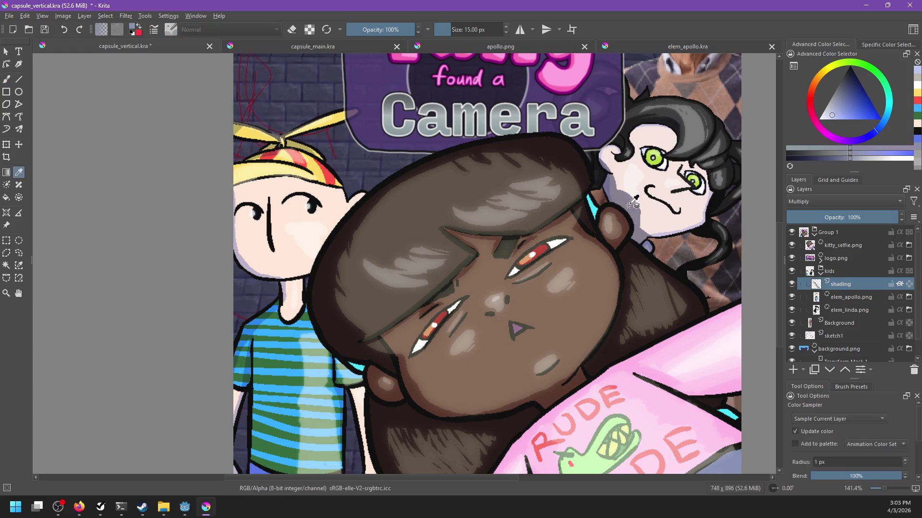
Shade the brown hair's left edge and the pale strip beside the striped shirt in light grey.
mouse_move(374, 194)
left_mouse_down()
mouse_move(349, 206)
mouse_move(306, 294)
left_mouse_up()
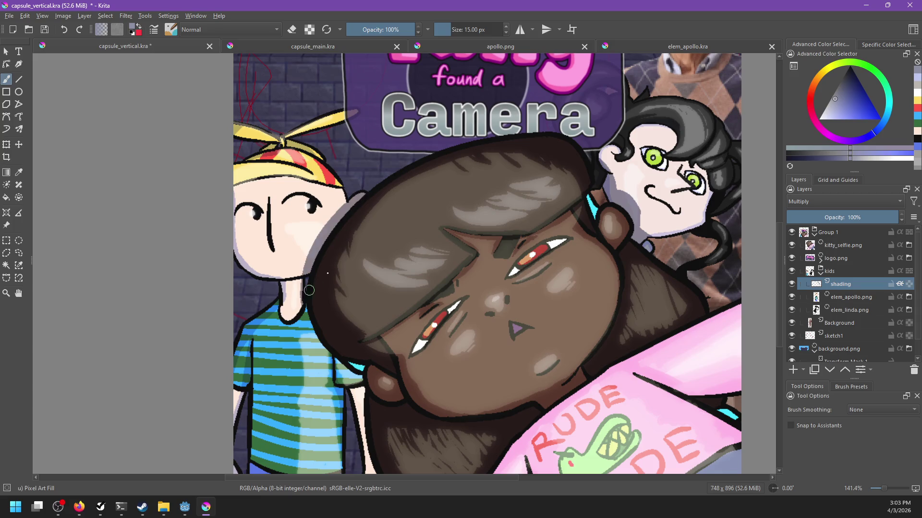
scroll(379, 459, "down", 3)
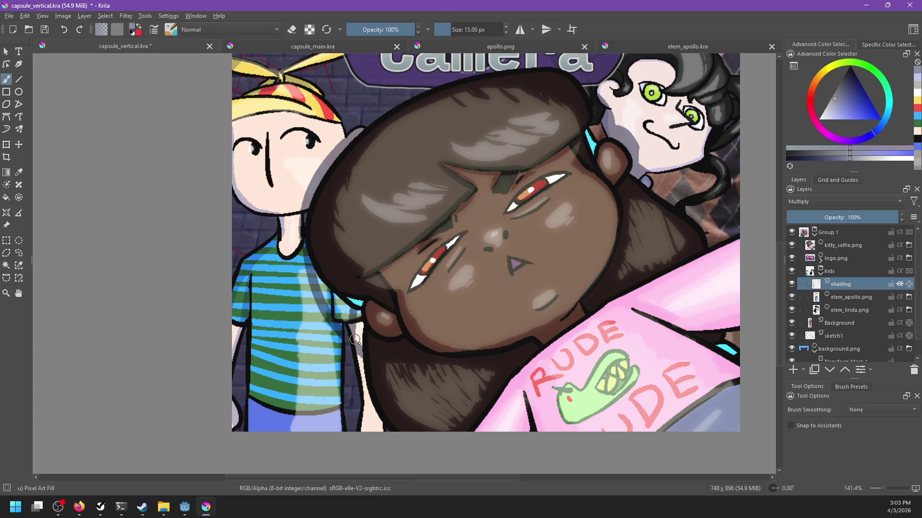
left_click_drag(328, 275, 318, 276)
left_click_drag(349, 324, 372, 433)
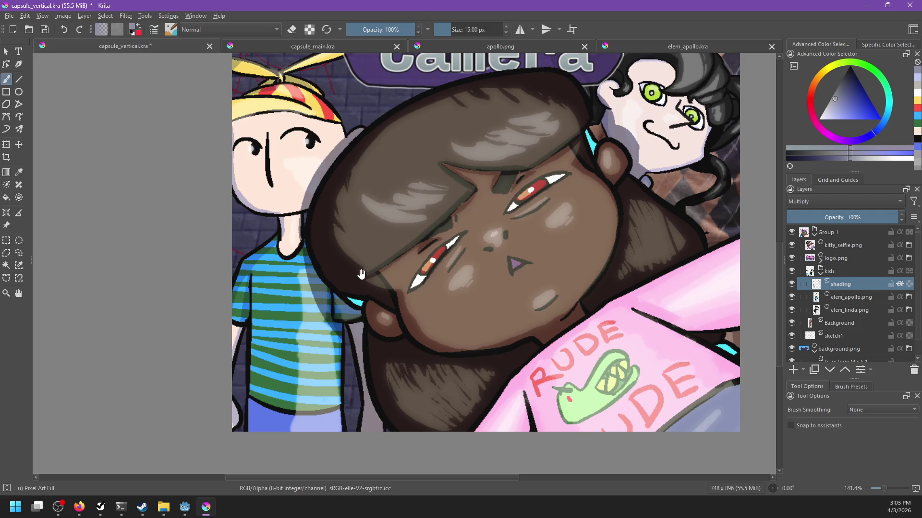
left_click_drag(358, 269, 387, 360)
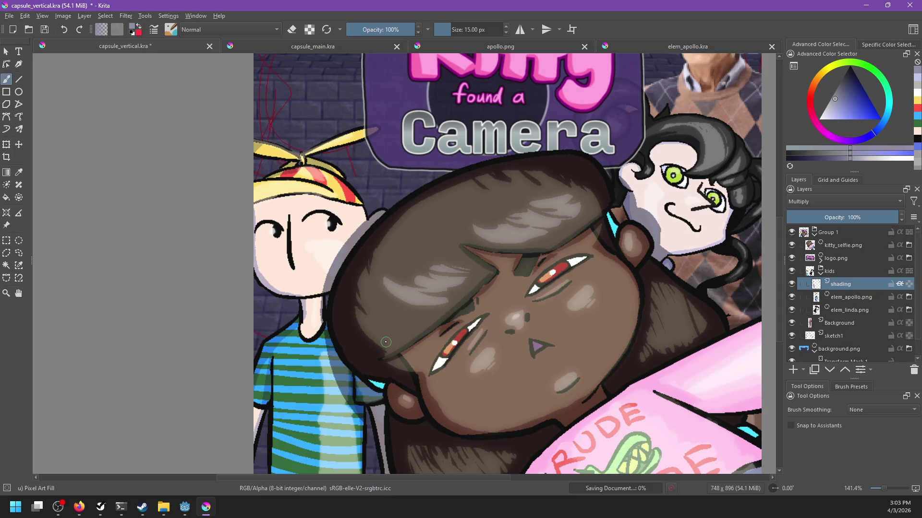
scroll(436, 284, "down", 4)
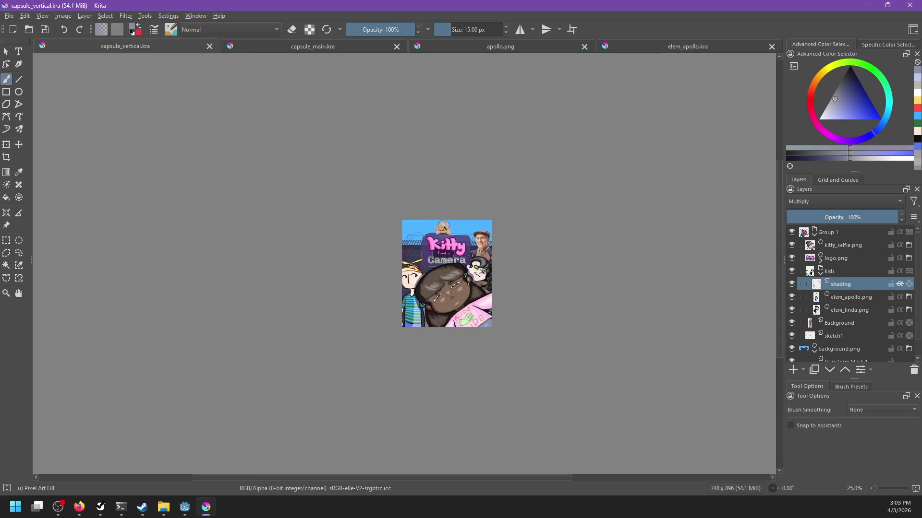
scroll(465, 284, "up", 4)
left_click_drag(403, 268, 431, 263)
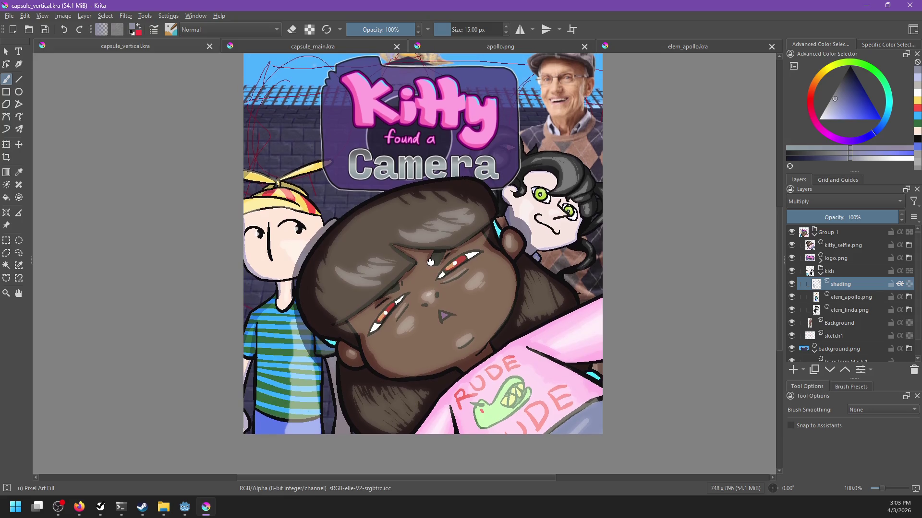
scroll(430, 262, "down", 1)
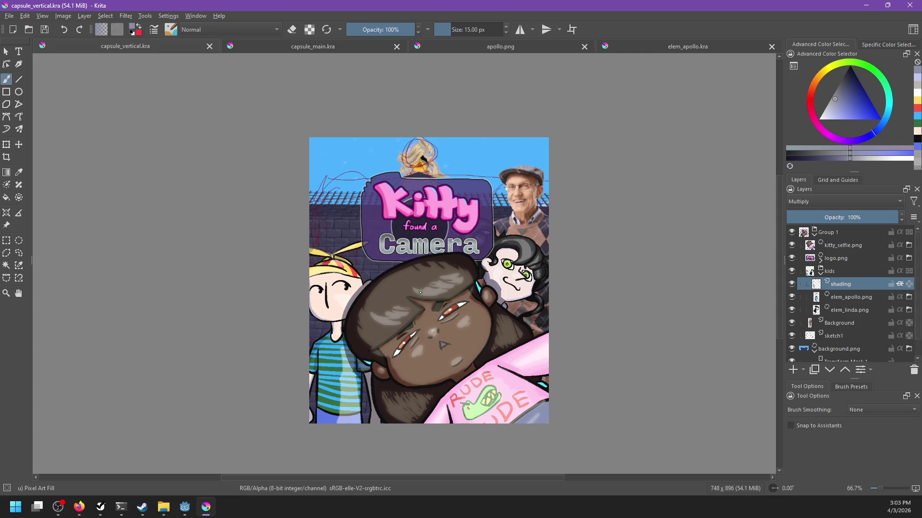
Insert elem_apollo.png into capsule_main and move the propeller-hat boy right of the logo.
left_click(321, 49)
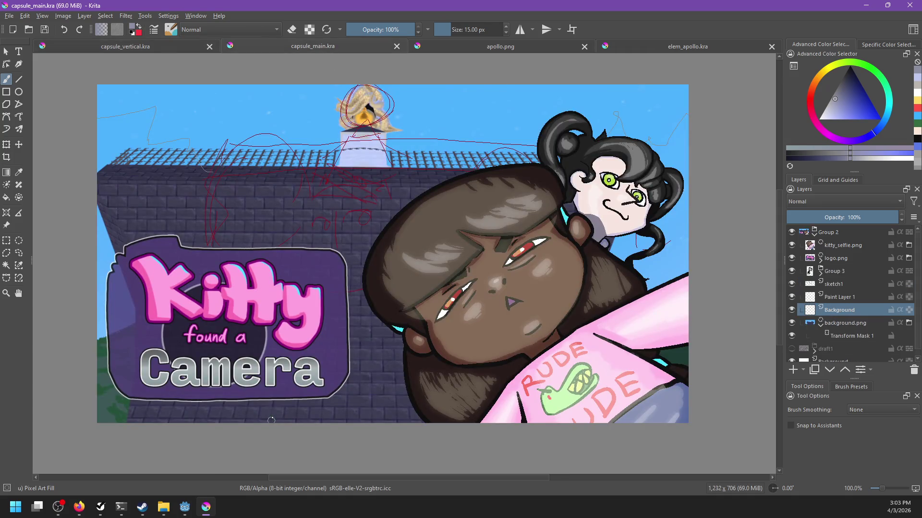
left_click(160, 509)
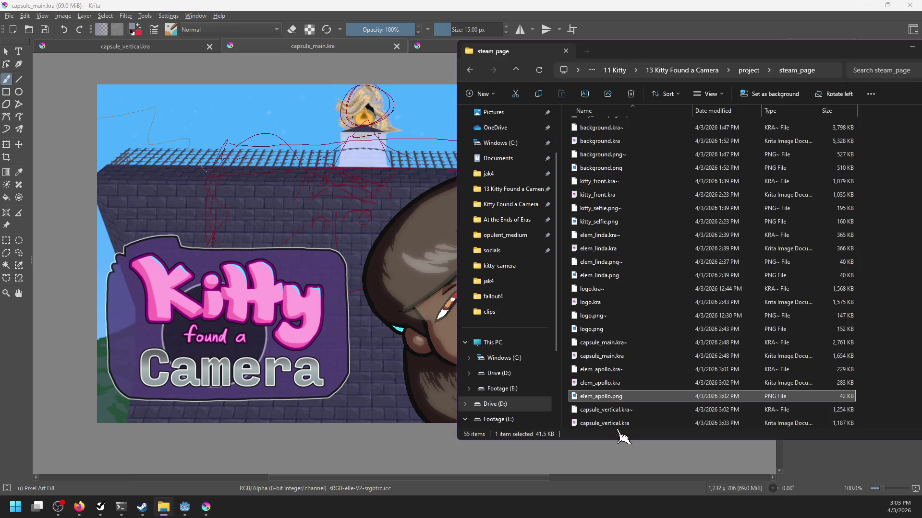
mouse_move(604, 402)
left_mouse_down()
mouse_move(332, 331)
mouse_move(322, 337)
left_mouse_up()
left_click(356, 353)
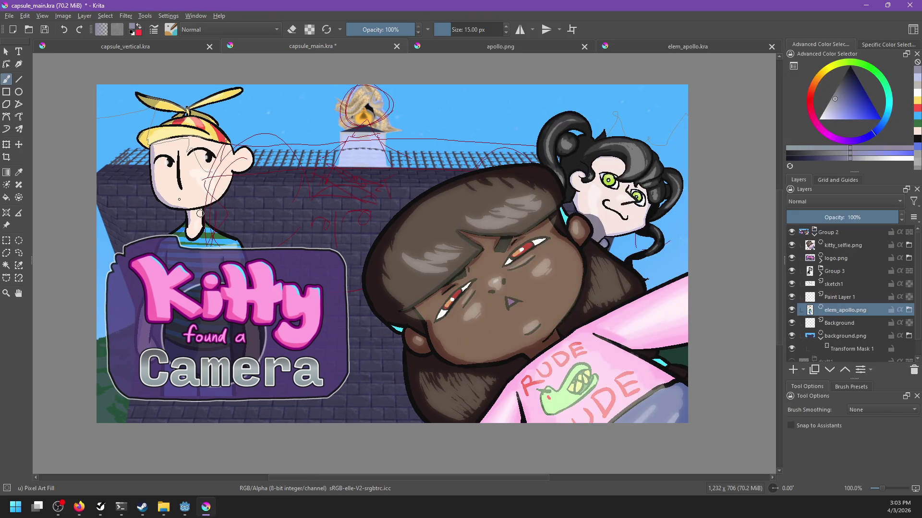
key("t")
left_click_drag(184, 201, 340, 262)
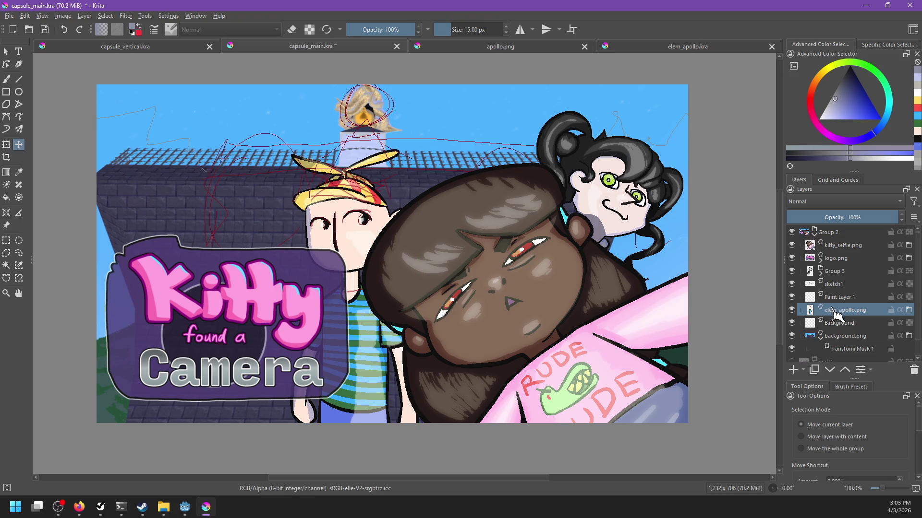
Put the elem_apollo.png layer into Group 3, rename the group kids, and save.
mouse_move(834, 316)
left_mouse_down()
mouse_move(837, 266)
mouse_move(836, 276)
left_mouse_up()
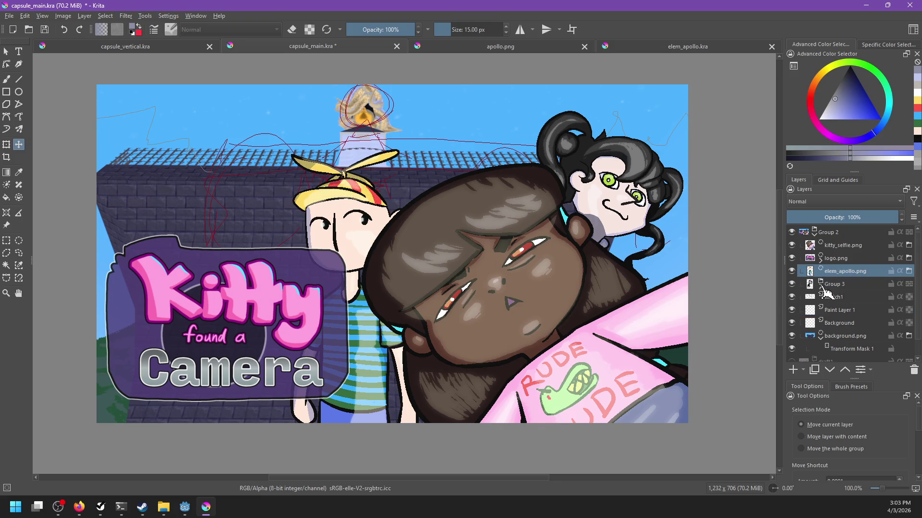
left_click(836, 283)
left_click(820, 286)
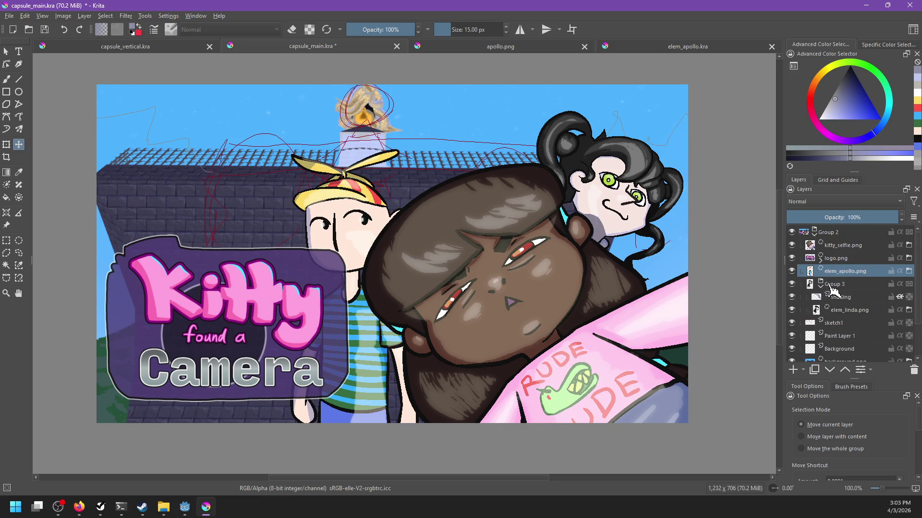
double_click(829, 283)
type("kids")
left_click_drag(838, 271, 846, 307)
key("ctrl+s")
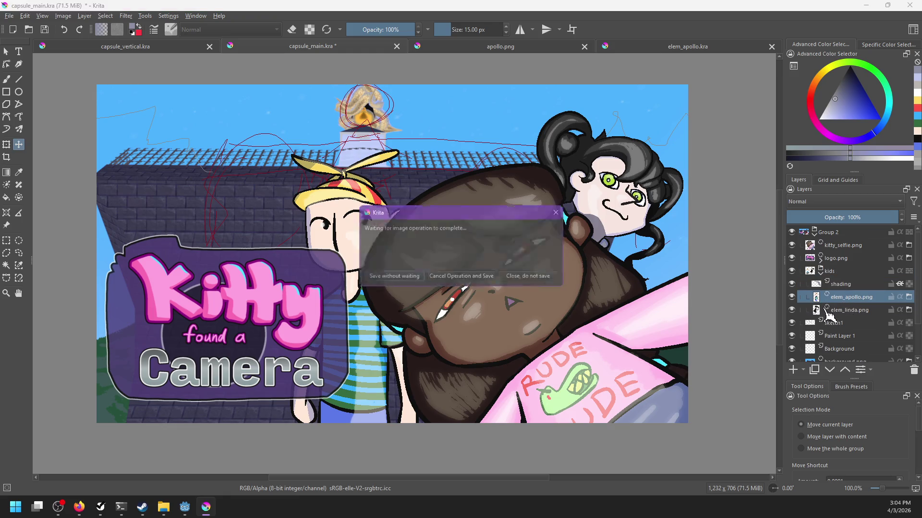
left_click(841, 284)
key("b")
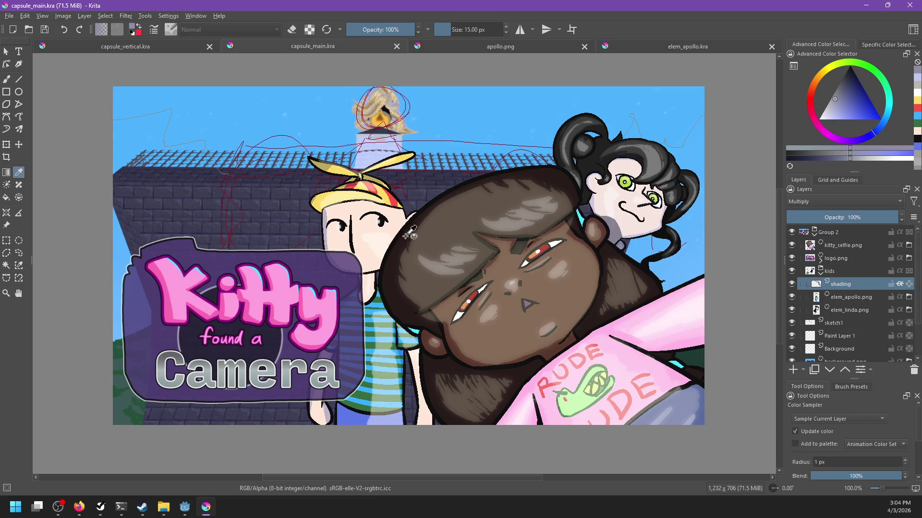
Shade the left edge of the boy's face, replacing the too-dark stroke with lighter shading.
left_click_drag(417, 220, 379, 268)
key("ctrl+z")
key("ctrl+shift+z")
key("ctrl+z")
mouse_move(415, 214)
left_mouse_down()
mouse_move(367, 272)
mouse_move(403, 425)
left_mouse_up()
Shade down the right edge of the striped shirt and save capsule_main.
left_click_drag(402, 333, 402, 400)
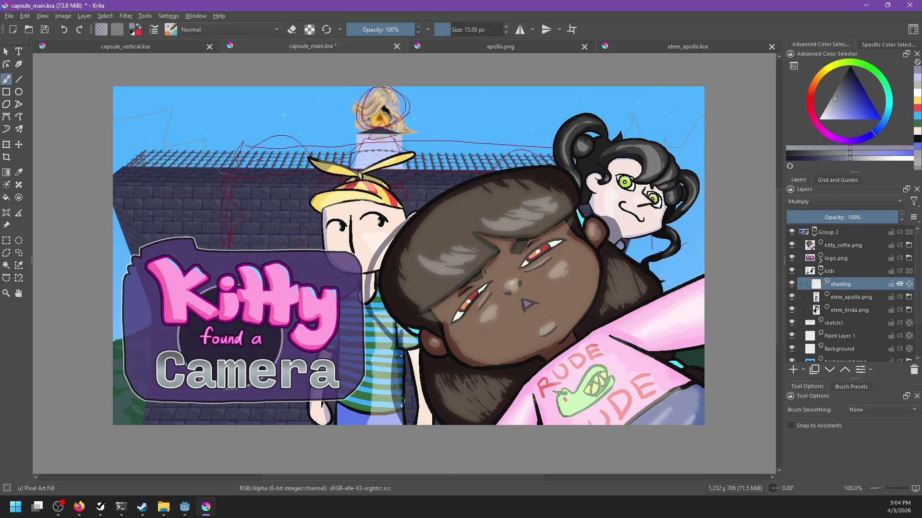
scroll(417, 273, "up", 2)
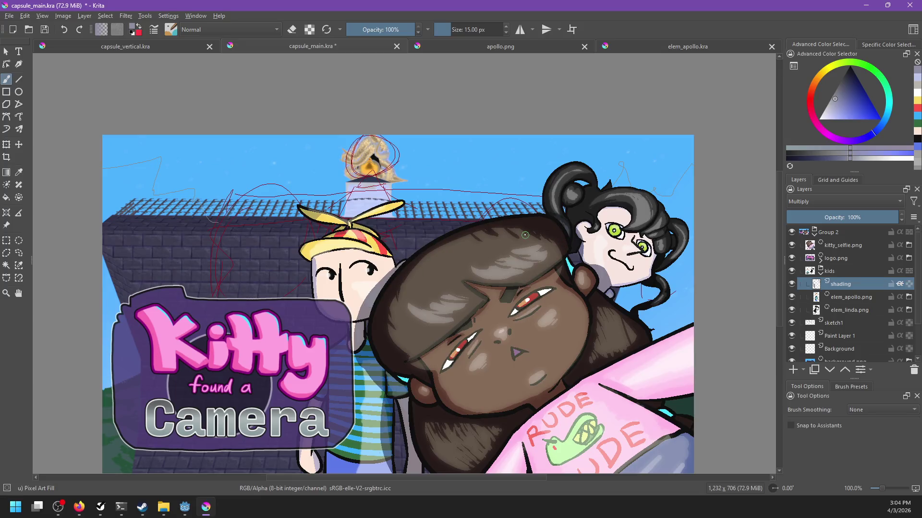
scroll(525, 235, "down", 5)
scroll(521, 280, "up", 3)
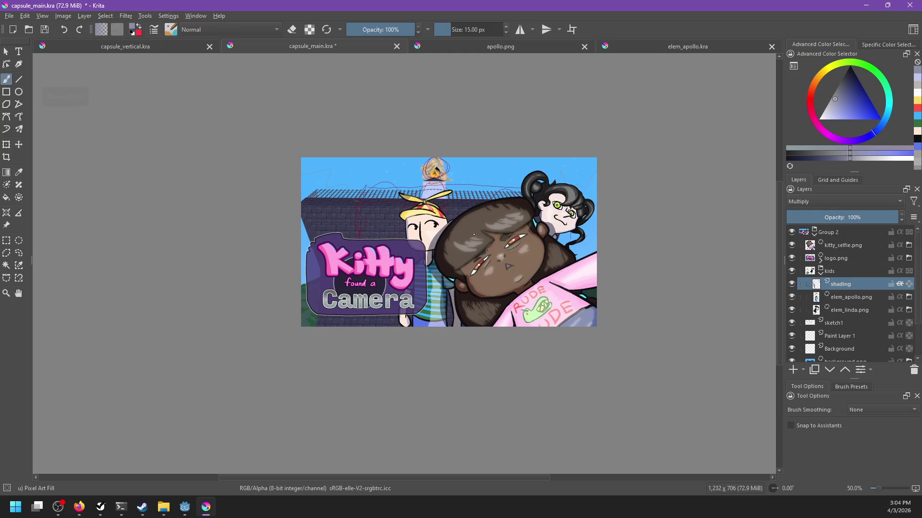
scroll(525, 322, "up", 2)
key("ctrl+s")
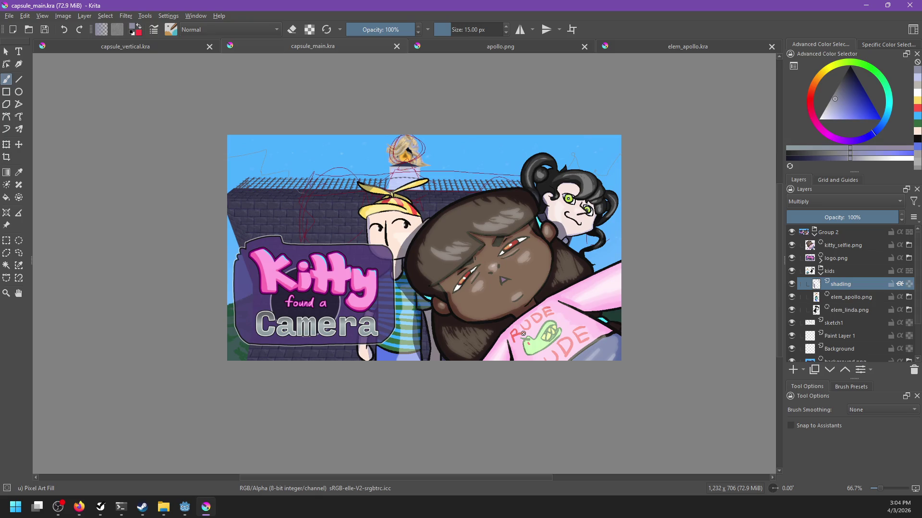
scroll(519, 297, "down", 1)
scroll(516, 285, "up", 1)
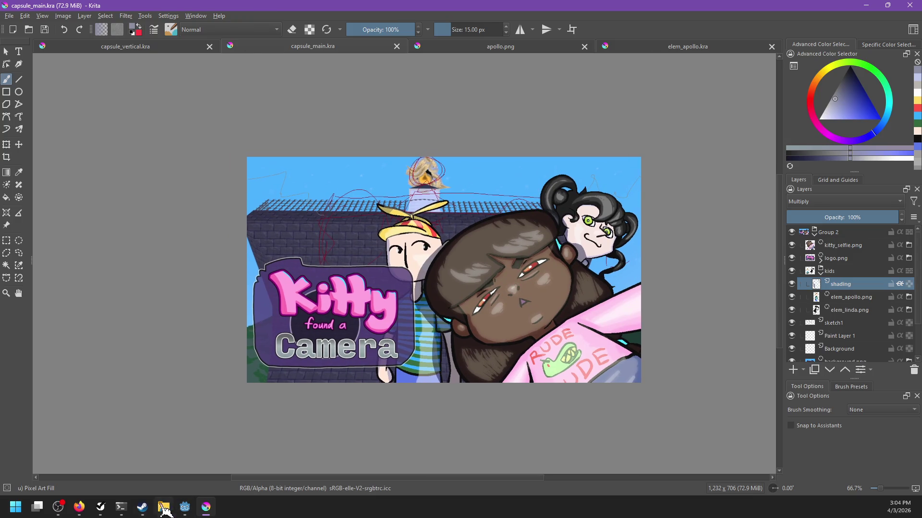
left_click(100, 507)
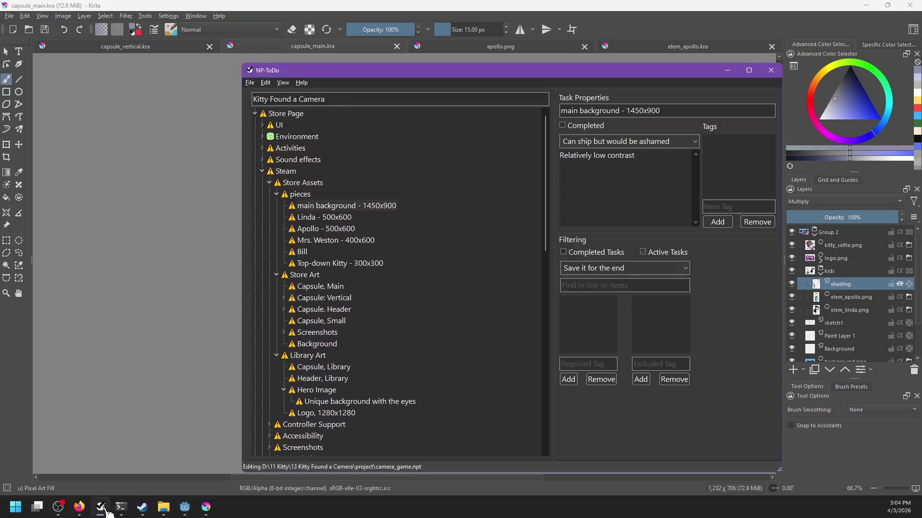
Delete the Linda and Apollo tasks from the store-asset pieces list.
right_click(316, 210)
left_click(312, 217)
right_click(312, 218)
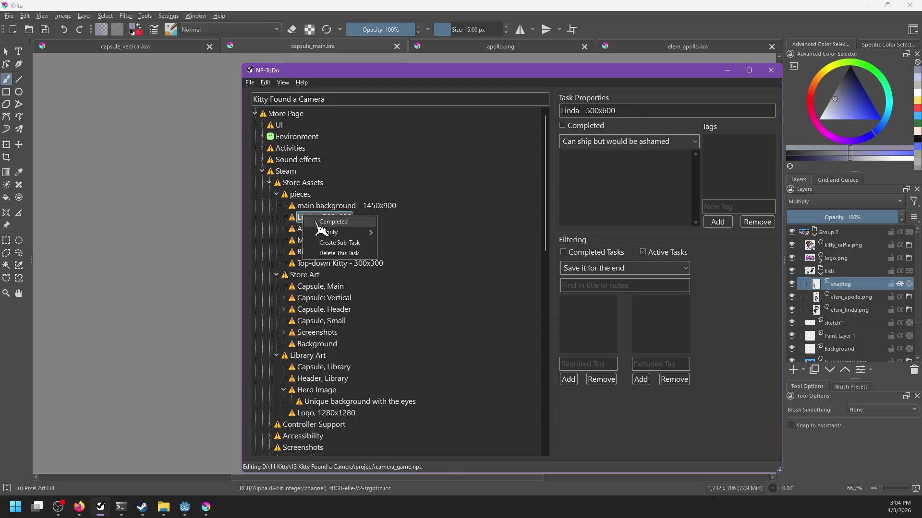
left_click(317, 226)
Select the Bill task and check its options without changing it.
right_click(312, 224)
left_click(334, 261)
key("ctrl+s")
left_click(303, 230)
right_click(302, 232)
key("Escape")
Review Bill's license notes and the Top-down Kitty - 300x300 task, then return to Krita.
double_click(598, 156)
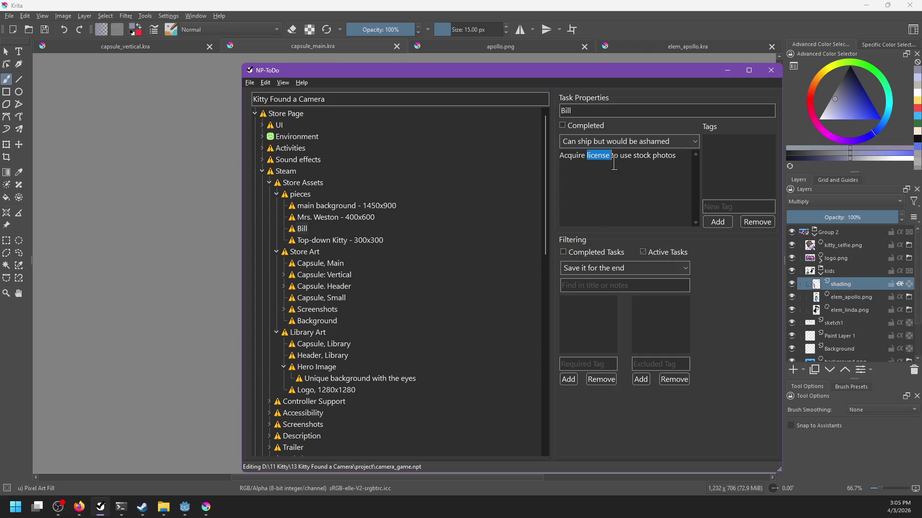
left_click_drag(680, 158, 560, 158)
left_click(633, 157)
left_click(323, 241)
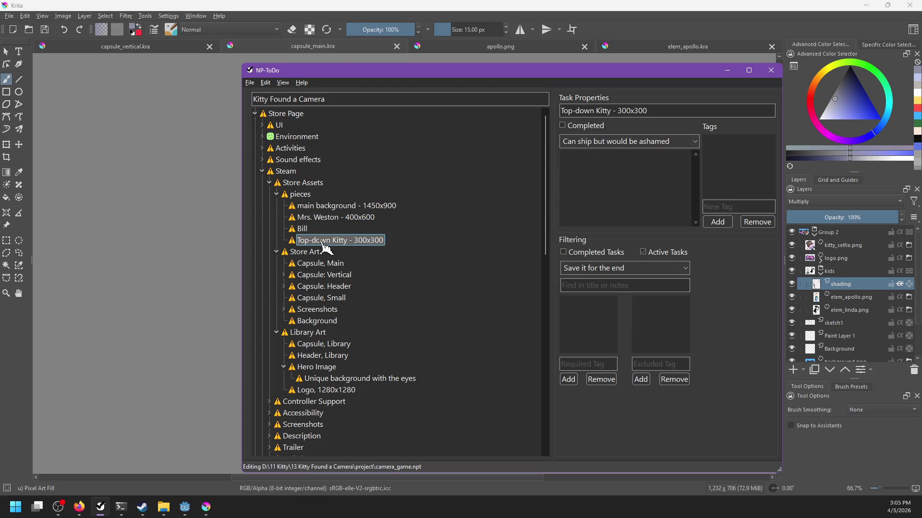
left_click(381, 69)
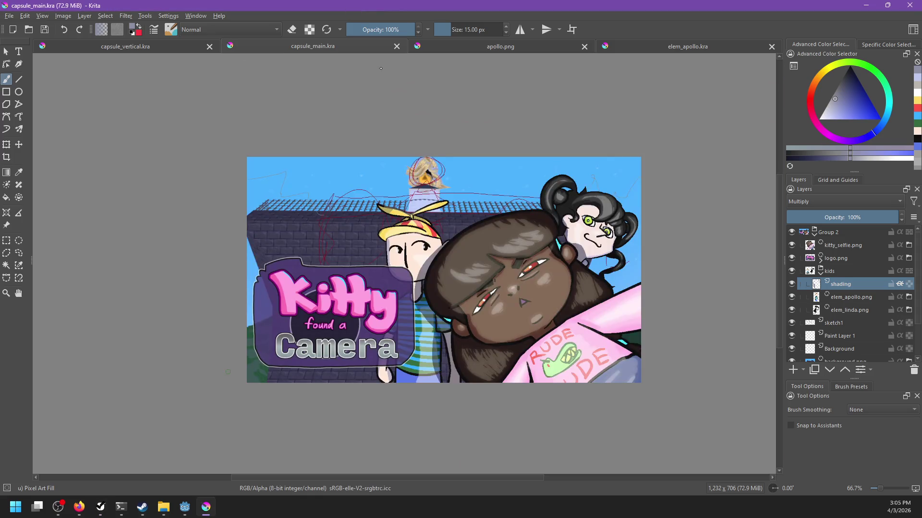
left_click(173, 50)
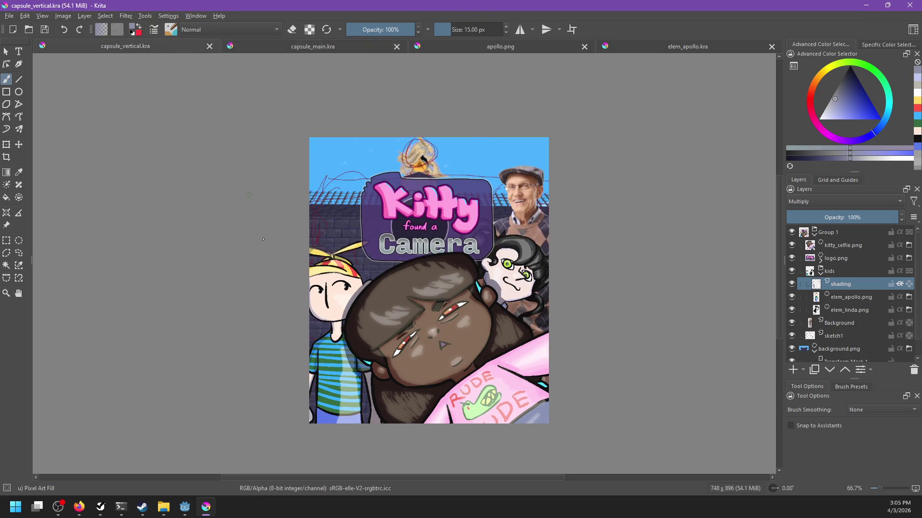
left_click_drag(260, 258, 228, 241)
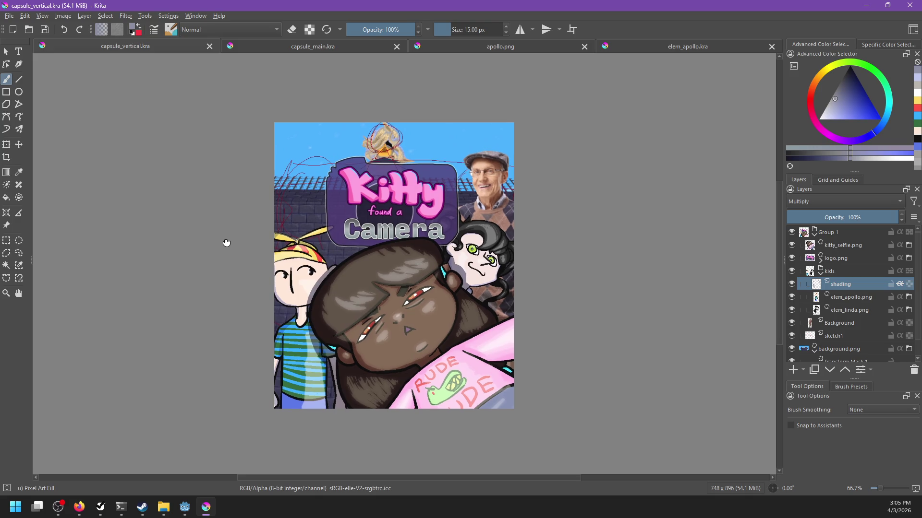
left_click(339, 51)
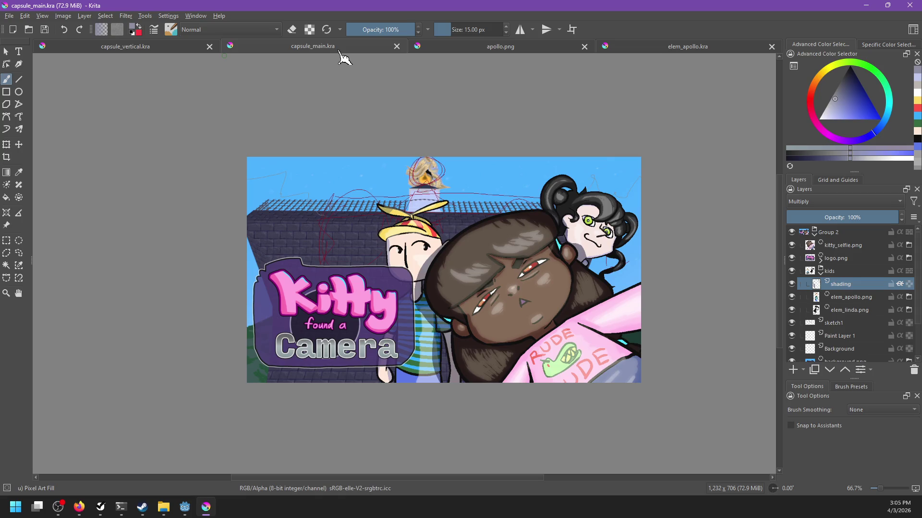
scroll(362, 247, "up", 1)
left_click_drag(362, 246, 336, 214)
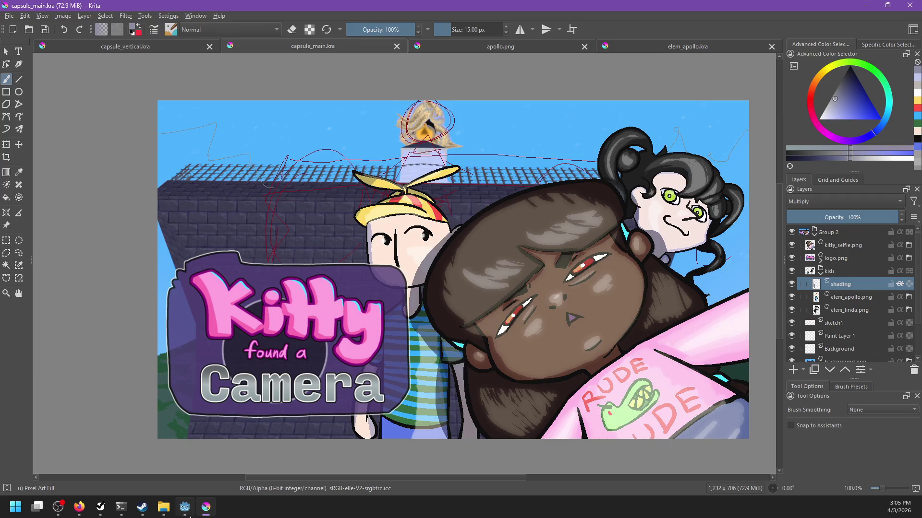
In Godot, filter the FileSystem for npc, then clear the filter.
left_click(185, 507)
left_click(106, 277)
type("npc")
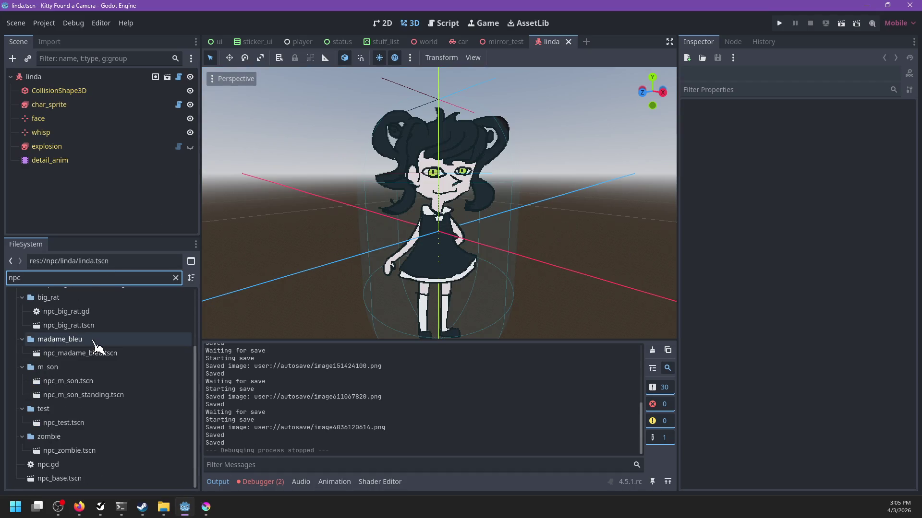
scroll(97, 355, "down", 3)
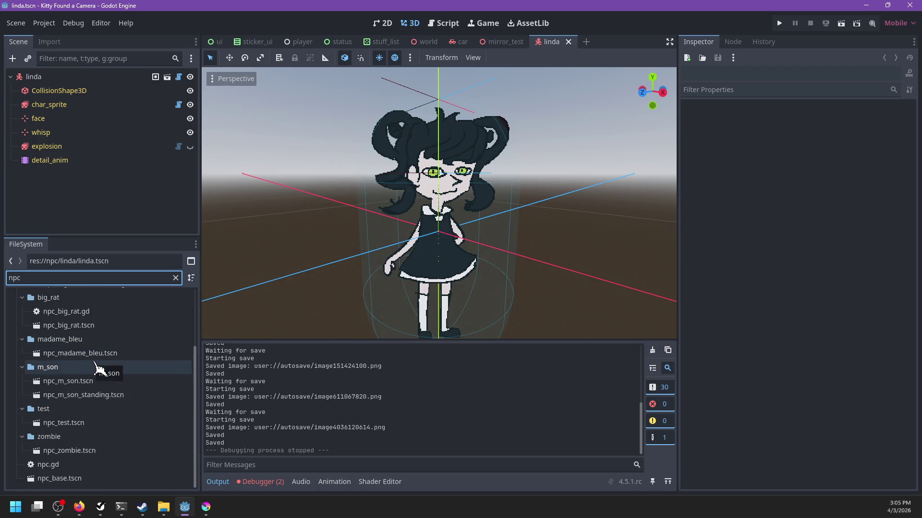
scroll(99, 366, "up", 3)
left_click(175, 278)
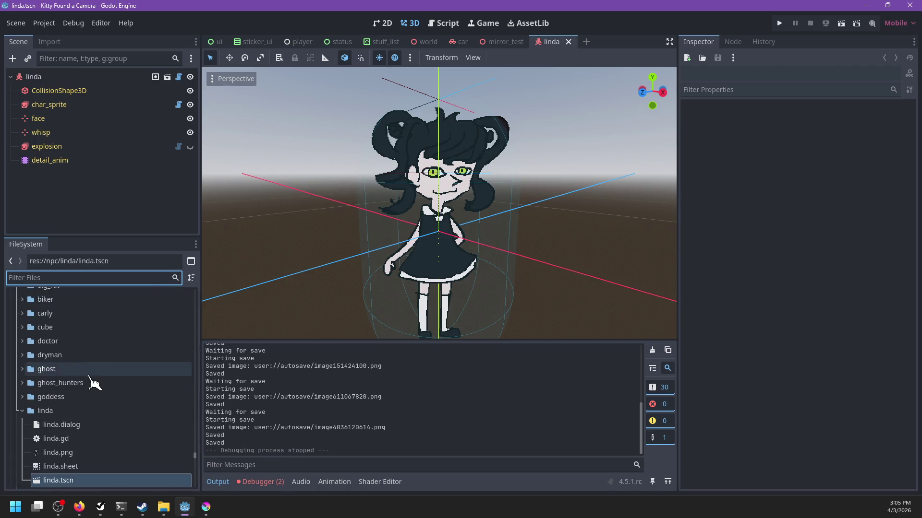
Collapse the linda and bears folders and open the mrs_weston scene.
scroll(93, 376, "down", 2)
left_click(23, 360)
scroll(53, 353, "up", 2)
scroll(57, 358, "up", 10)
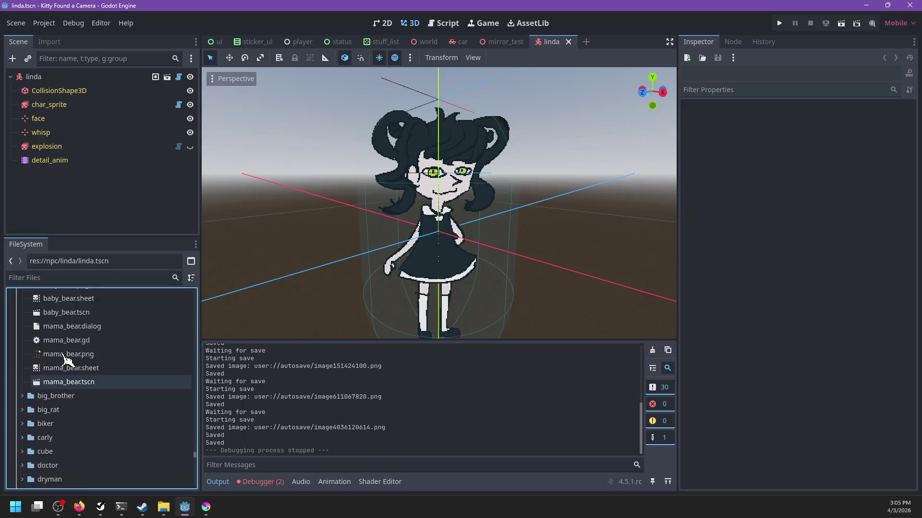
left_click(23, 419)
scroll(57, 394, "down", 5)
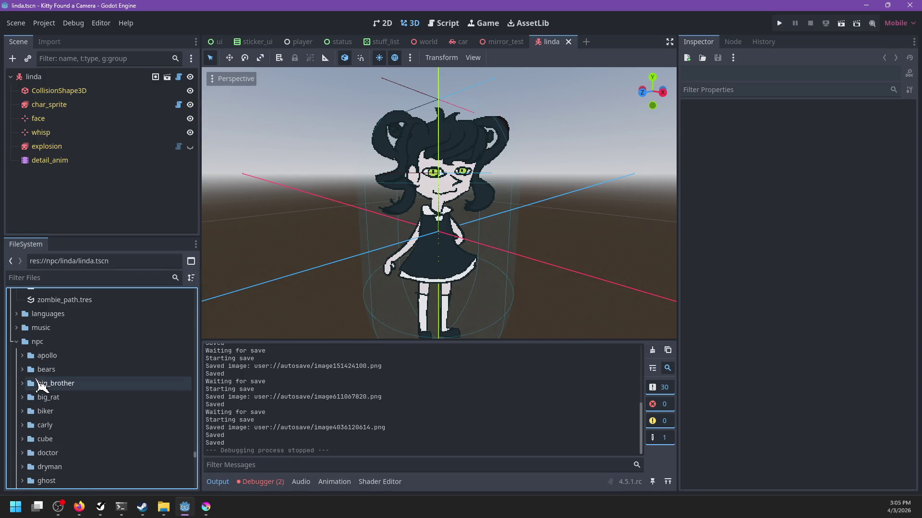
scroll(75, 422, "down", 4)
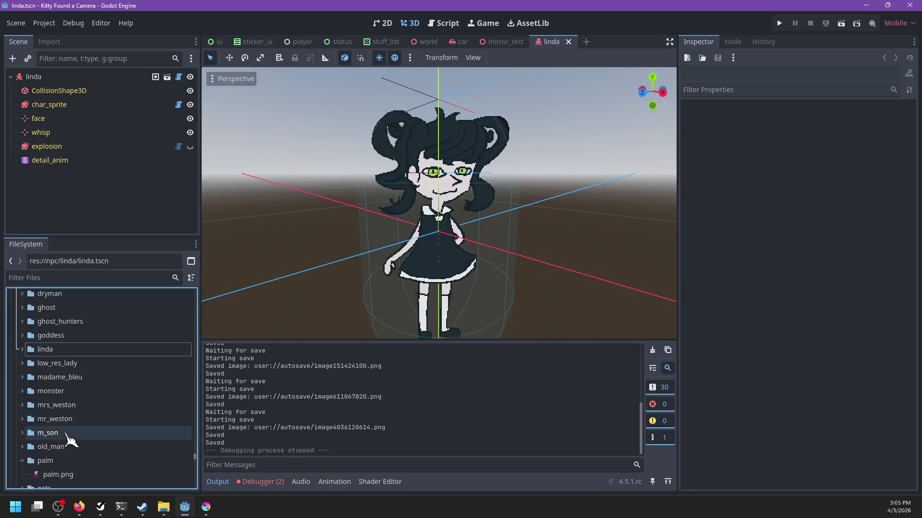
left_click(27, 405)
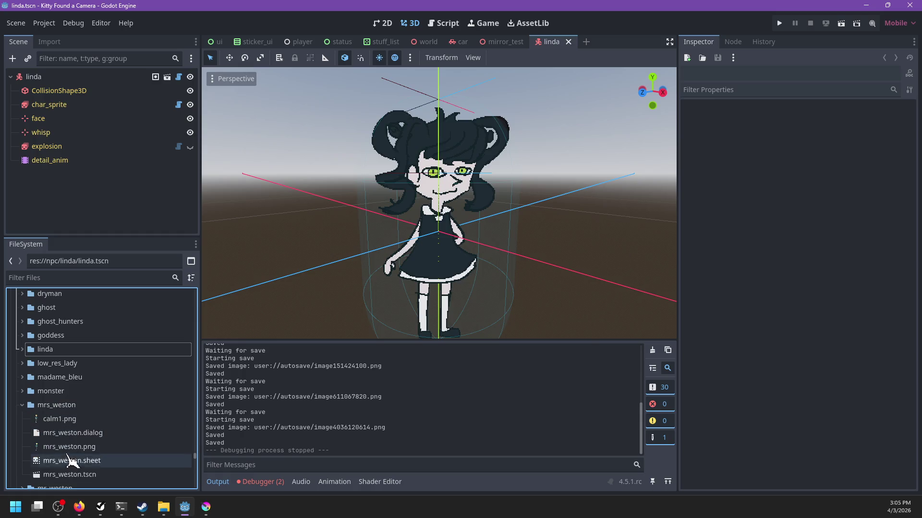
scroll(75, 432, "down", 2)
double_click(76, 426)
scroll(480, 231, "up", 5)
Inspect the mrs_weston character in the viewport and preview the palm.png texture.
left_click(501, 203)
scroll(500, 206, "up", 2)
mouse_move(498, 207)
left_mouse_down()
mouse_move(523, 251)
mouse_move(482, 284)
mouse_move(475, 260)
mouse_move(494, 261)
left_mouse_up()
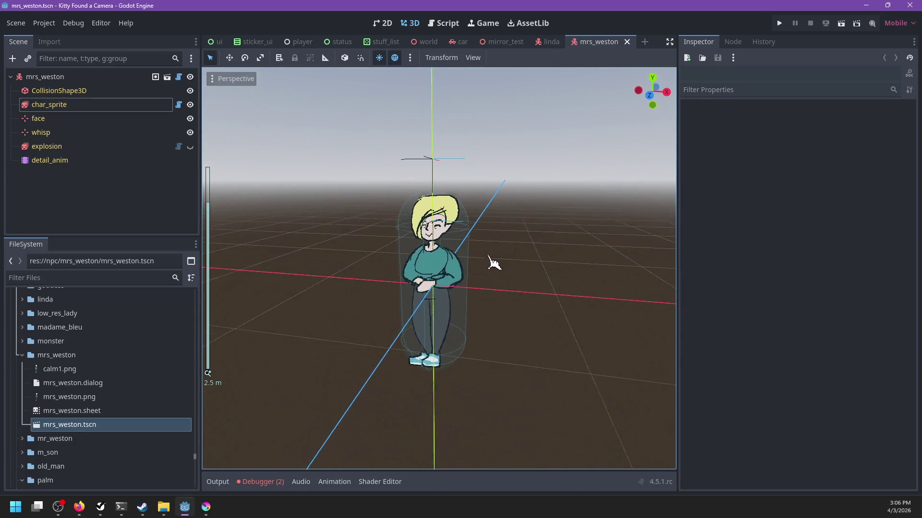
scroll(99, 331, "down", 3)
scroll(105, 336, "down", 4)
scroll(91, 348, "up", 4)
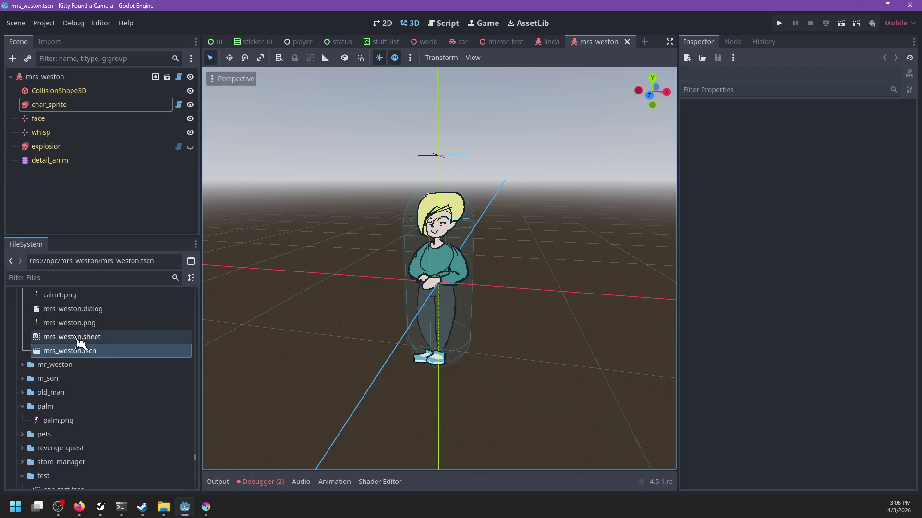
left_click(22, 306)
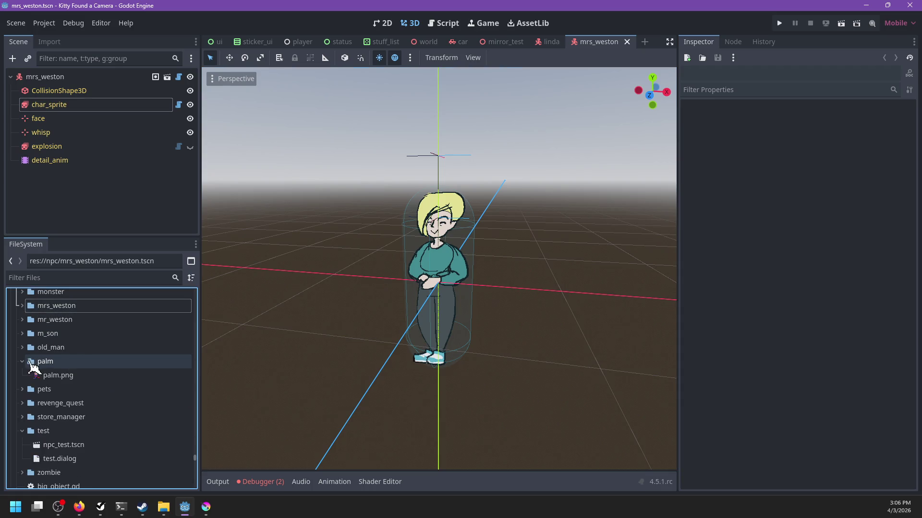
left_click(76, 371)
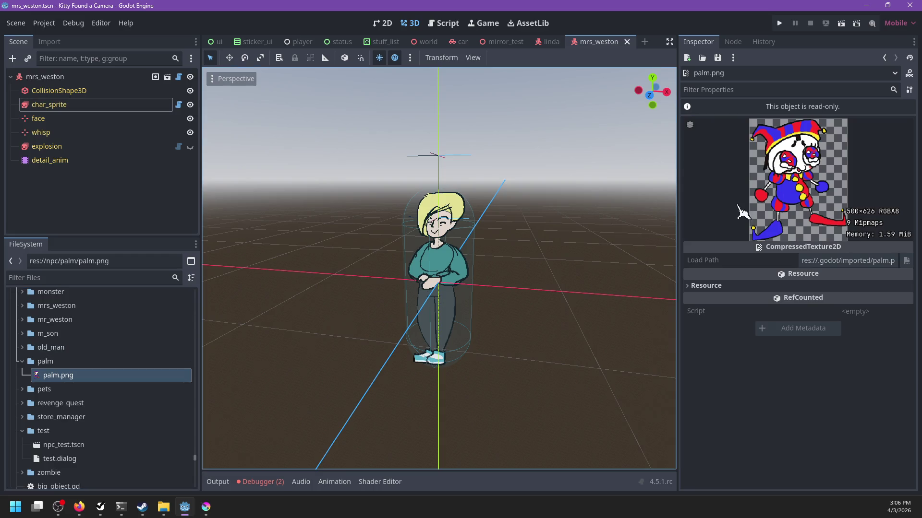
mouse_move(677, 219)
left_mouse_down()
mouse_move(519, 245)
mouse_move(720, 240)
left_mouse_up()
Expand the character folders down to madame_bleu, previewing monster-left-front.png on the way.
left_click(22, 361)
left_click(23, 348)
scroll(28, 361, "up", 2)
left_click(26, 360)
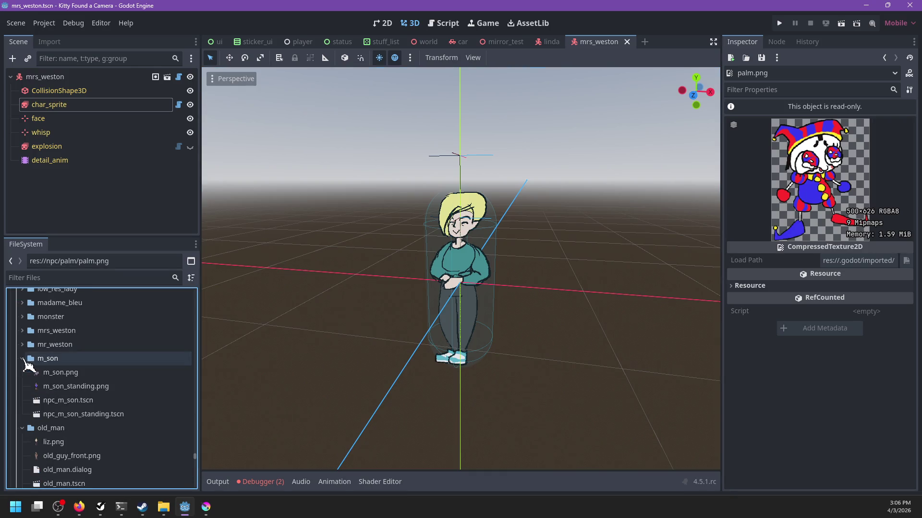
left_click(26, 345)
left_click(24, 331)
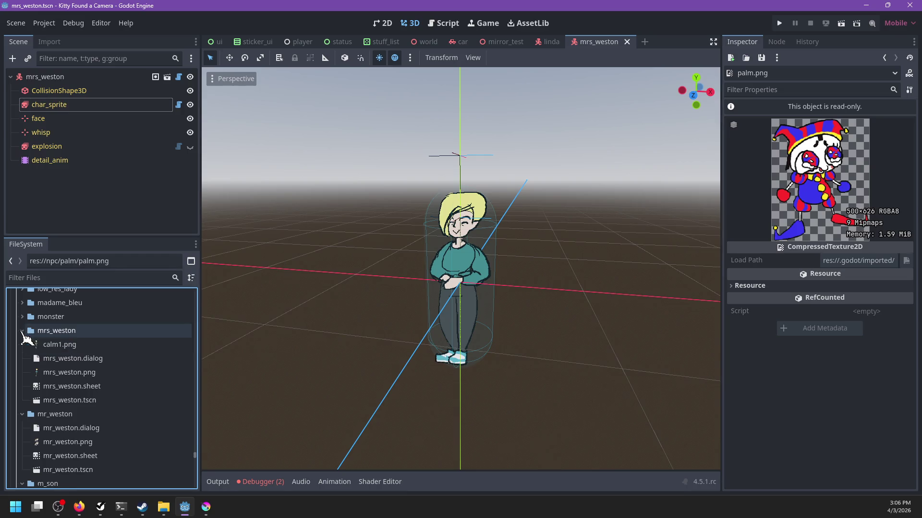
left_click(23, 317)
left_click(68, 331)
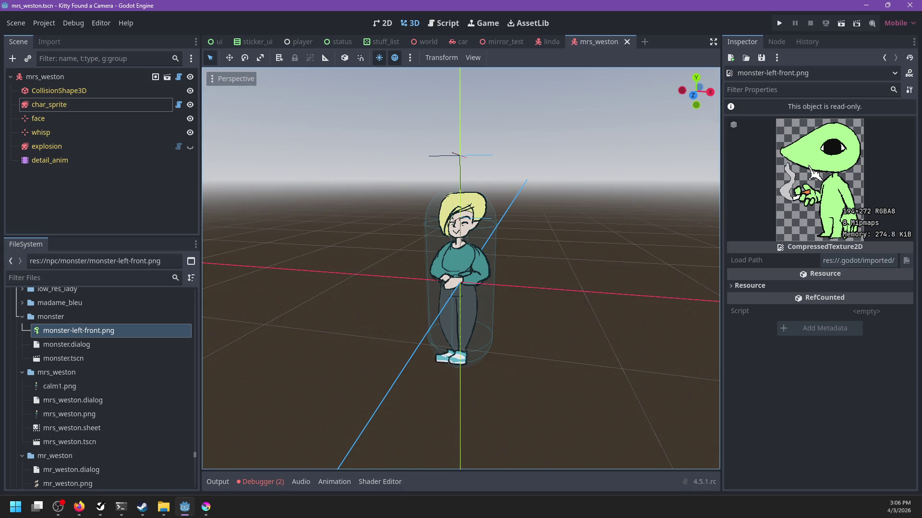
scroll(159, 353, "up", 3)
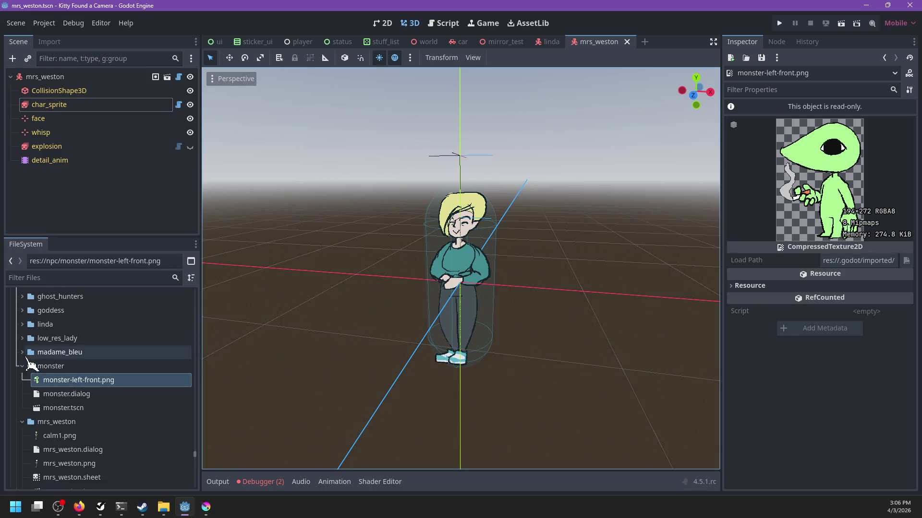
left_click(22, 352)
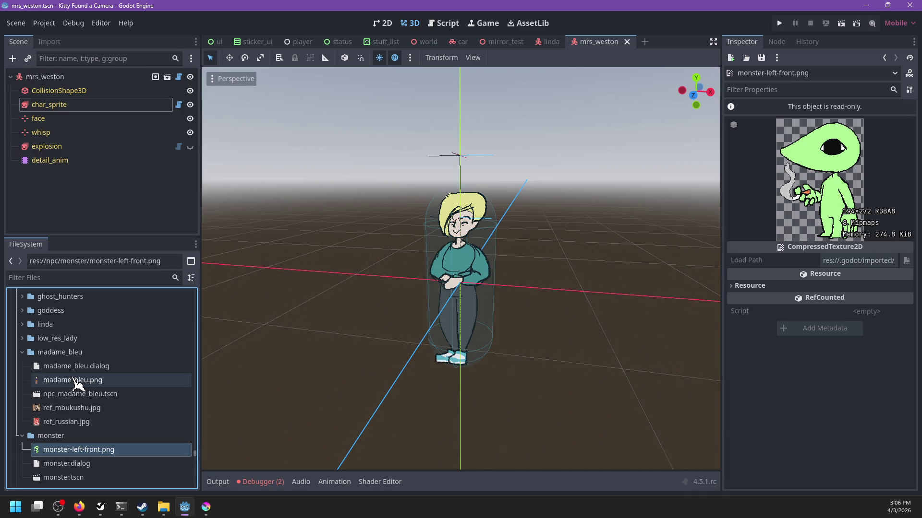
left_click(22, 338)
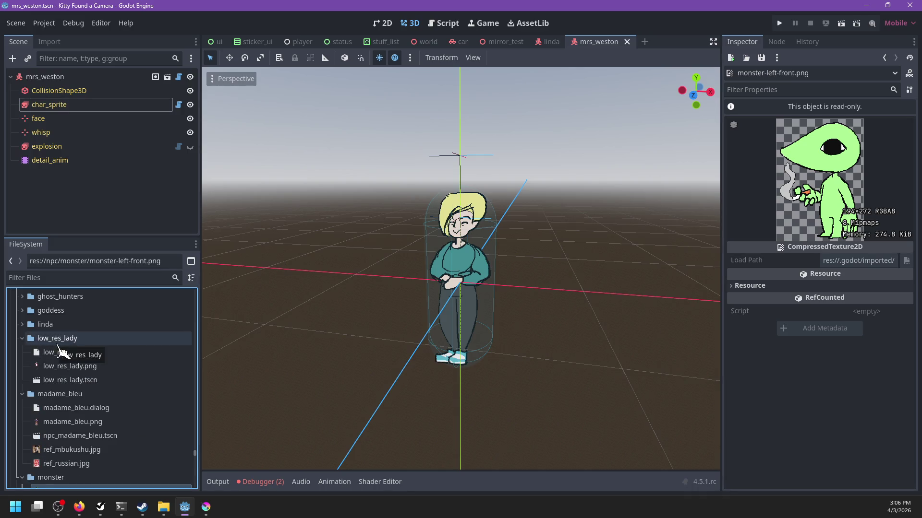
scroll(67, 365, "down", 3)
Delete ref_mbukushu.jpg and ref_russian.jpg from the madame_bleu folder.
left_click(84, 402)
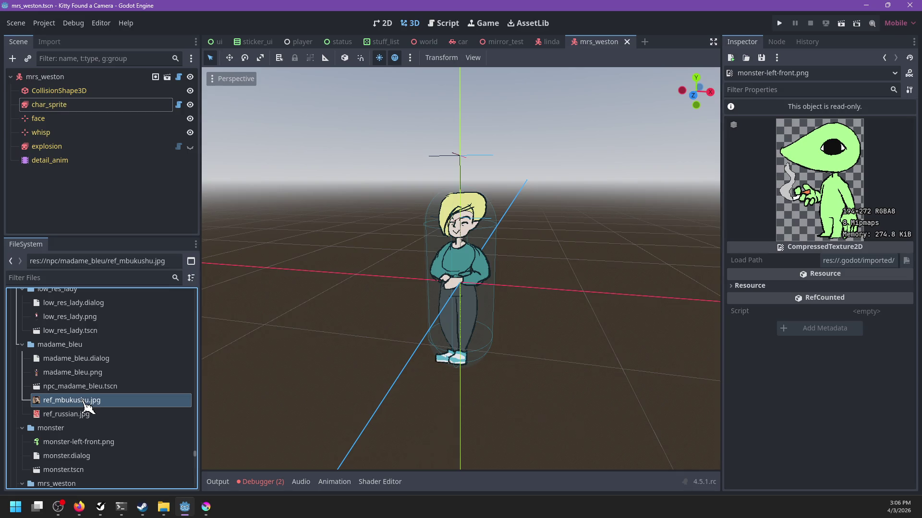
right_click(84, 402)
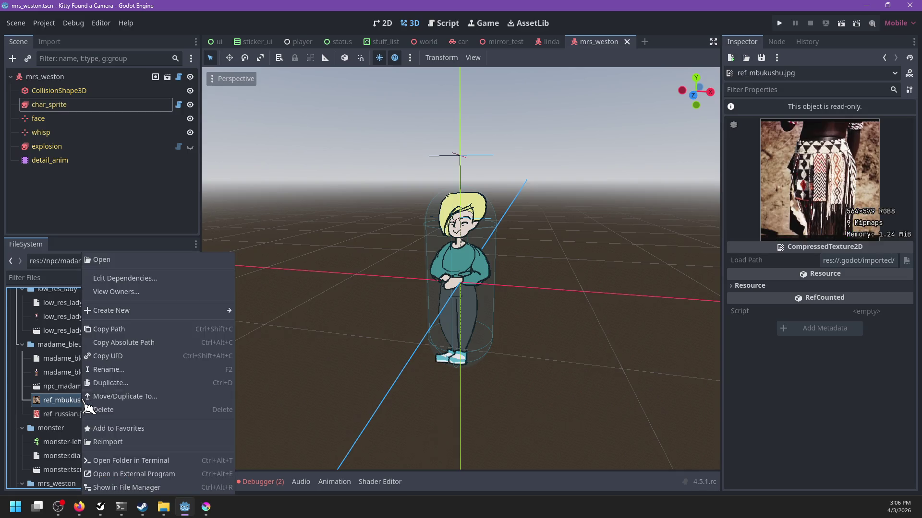
left_click(103, 409)
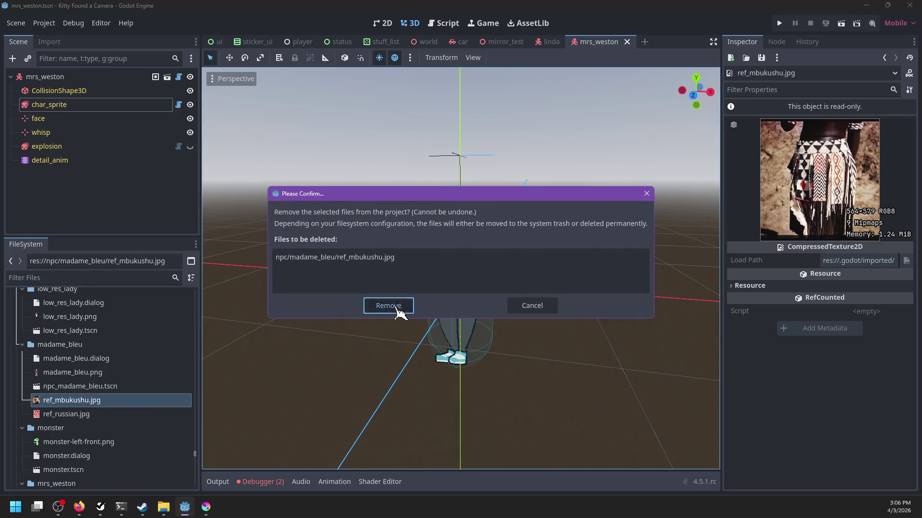
left_click(388, 308)
right_click(67, 401)
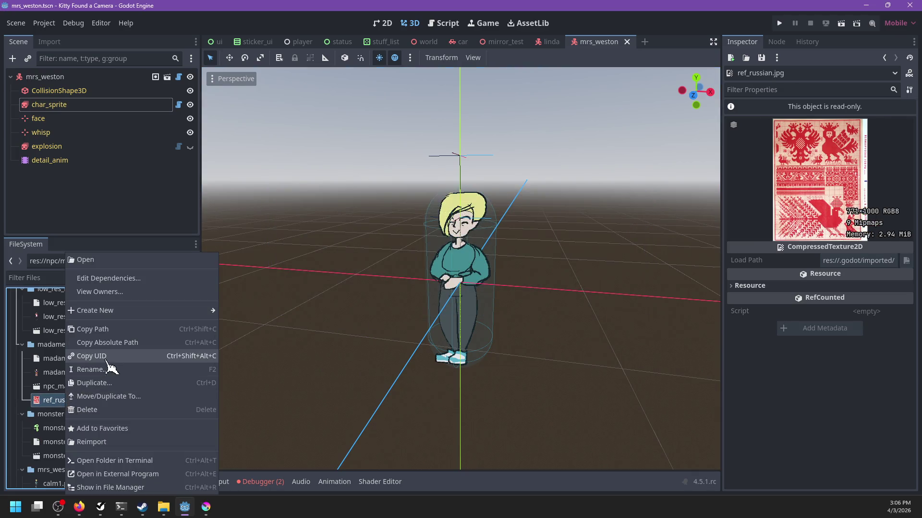
left_click(96, 409)
left_click(398, 312)
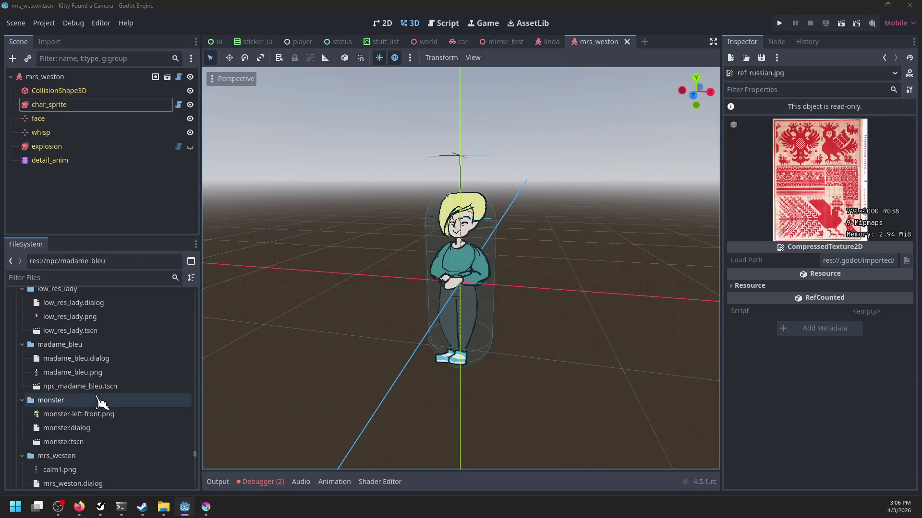
Save the mrs_weston scene.
scroll(101, 402, "up", 6)
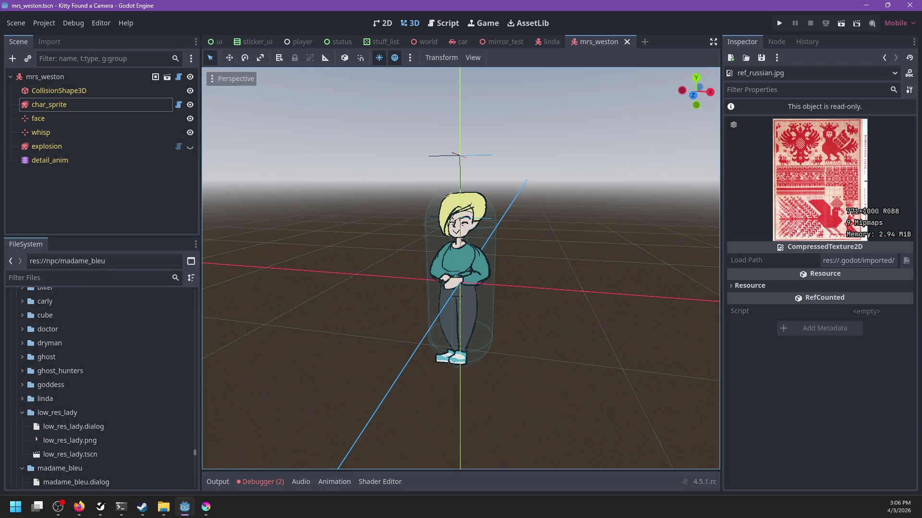
left_click(88, 230)
key("ctrl+s")
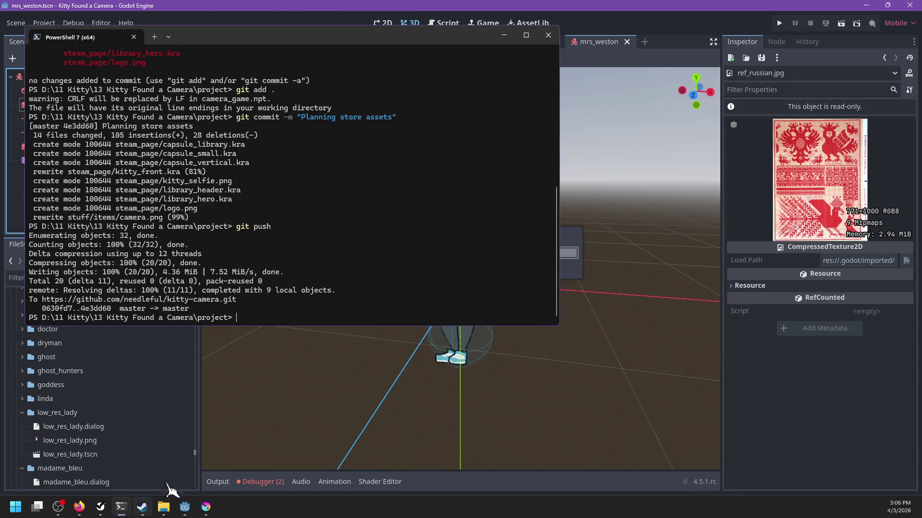
left_click(121, 507)
Check git status and stage all project changes with git add.
type("git status")
key("Return")
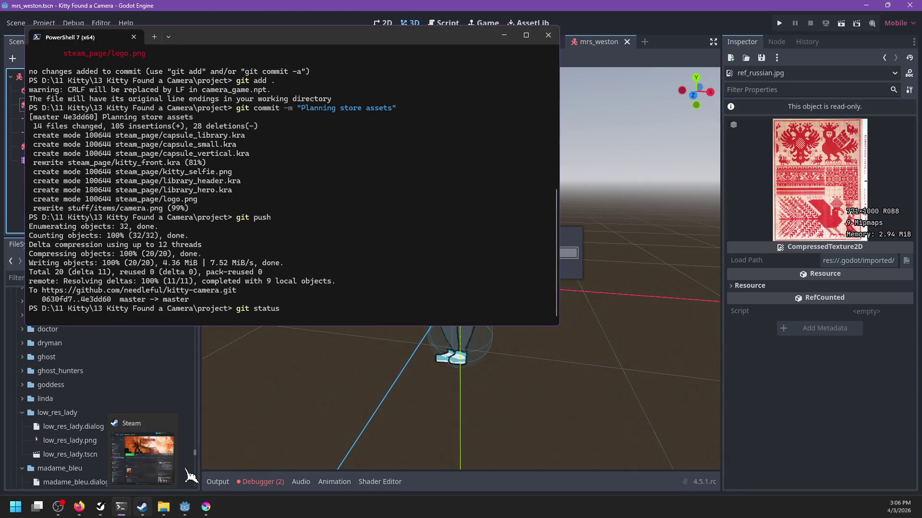
type("git add .")
key("Return")
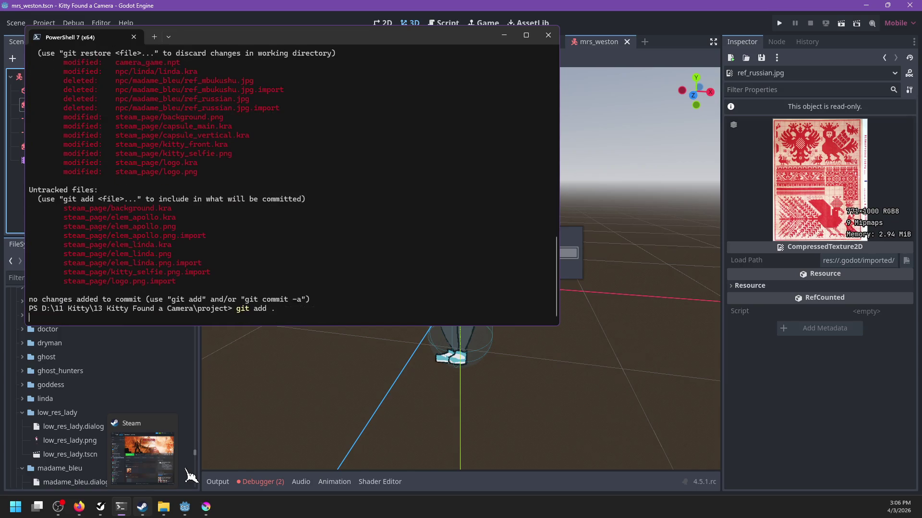
left_click(79, 507)
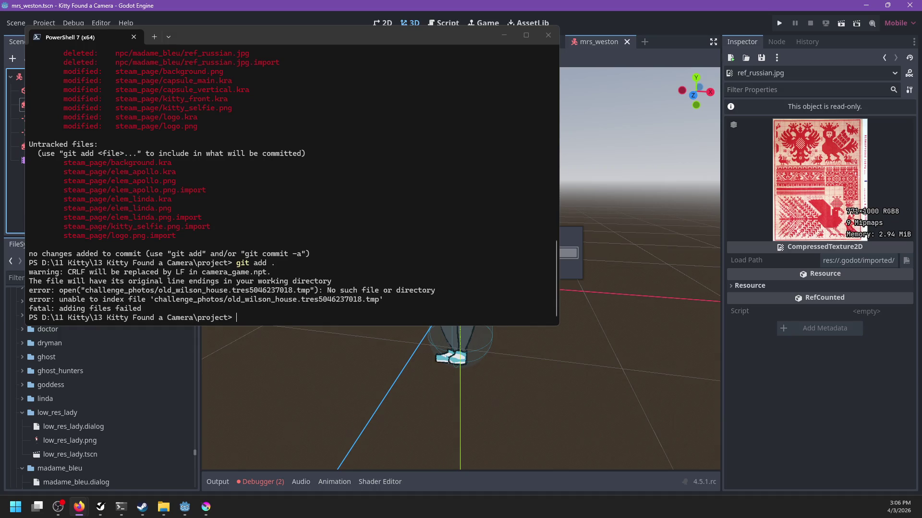
key("alt+Tab")
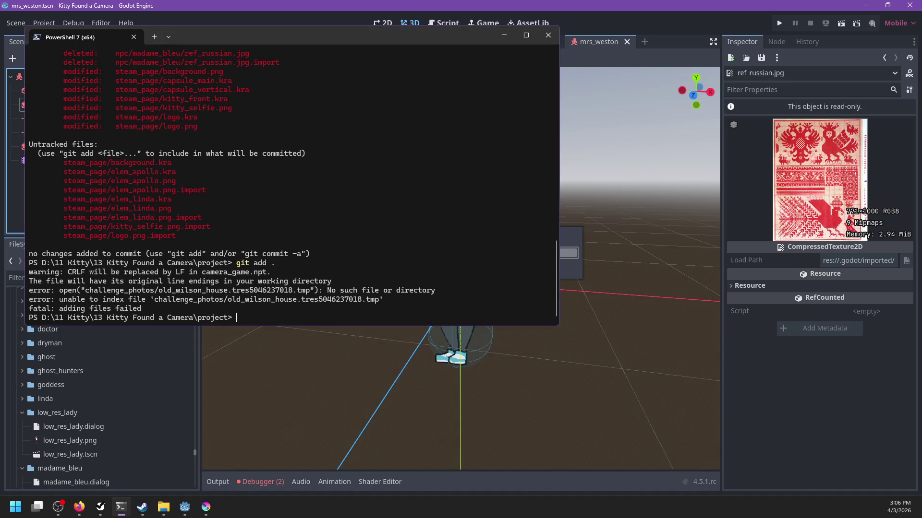
Re-run git status and git add . to confirm the staged Steam asset changes.
type("git status")
key("Return")
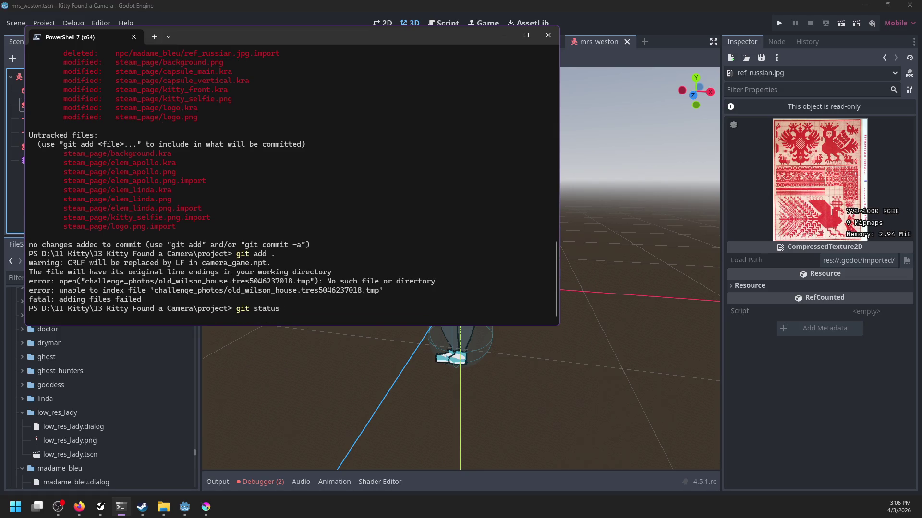
type("git add .")
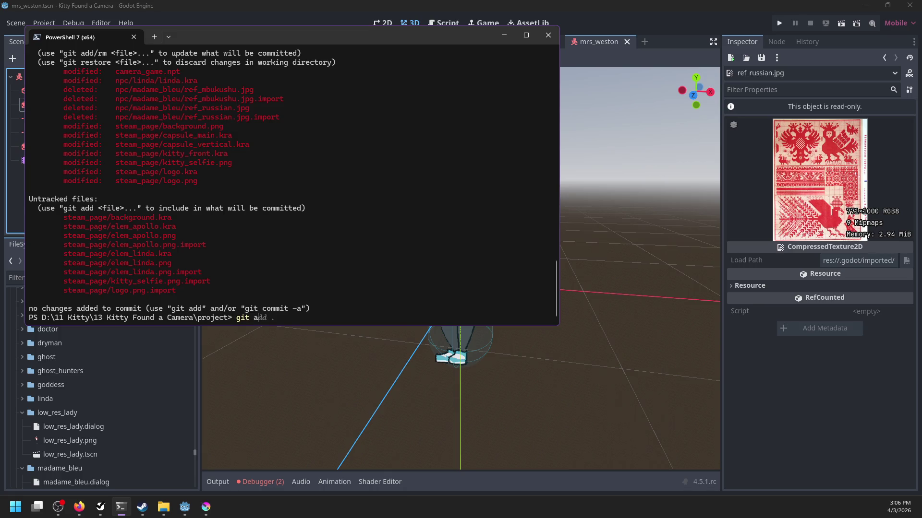
key("Return")
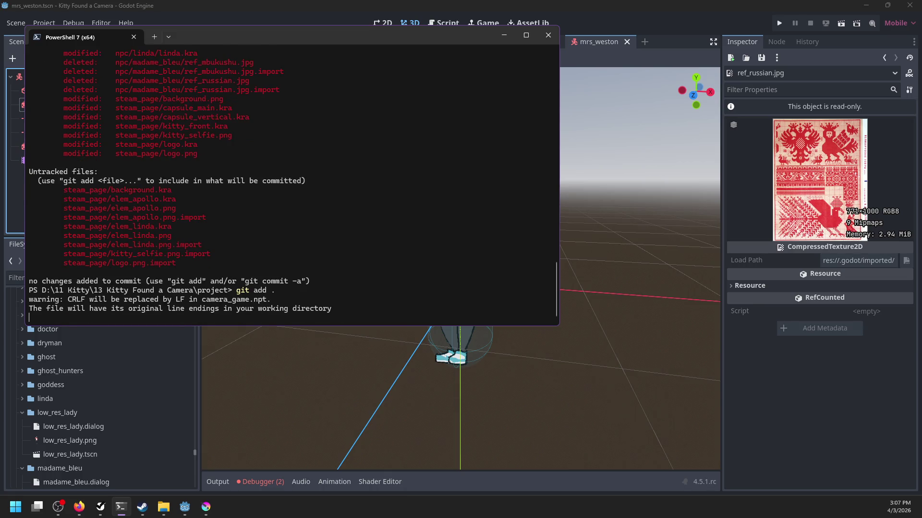
type("git status")
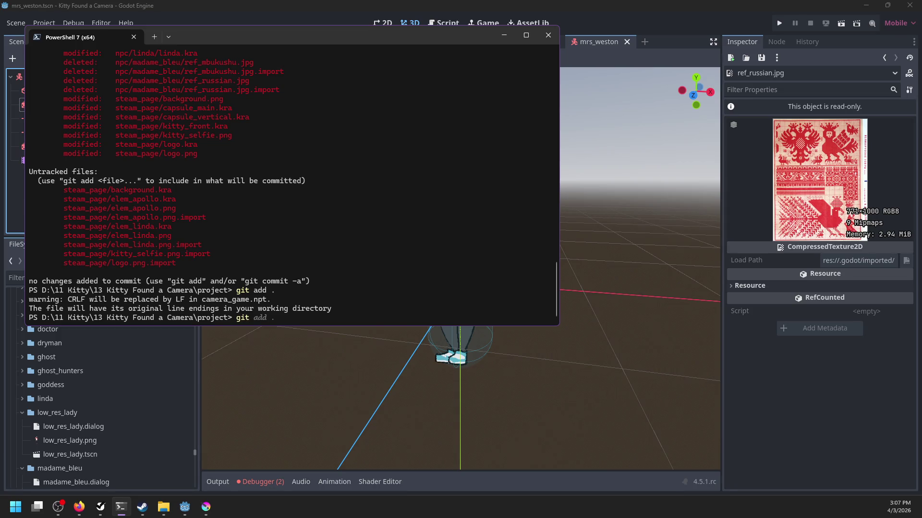
key("Return")
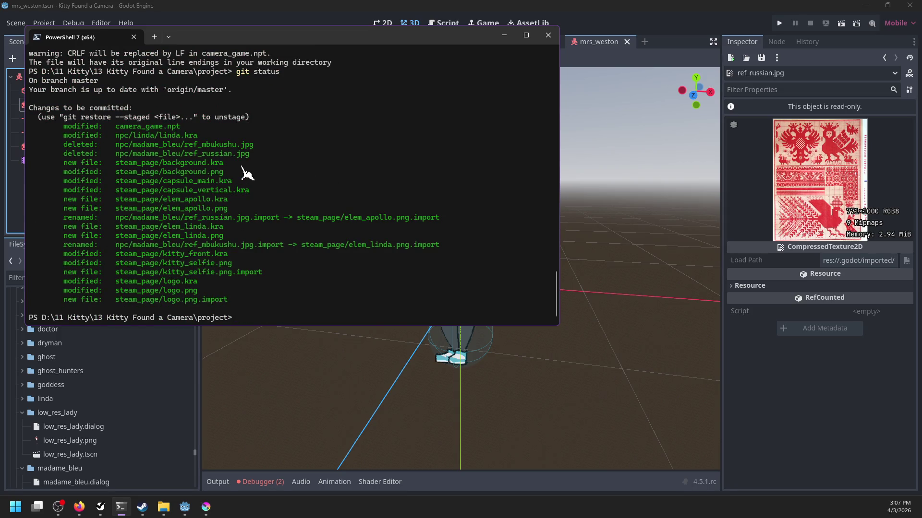
mouse_move(244, 38)
left_mouse_down()
mouse_move(377, 148)
mouse_move(386, 172)
left_mouse_up()
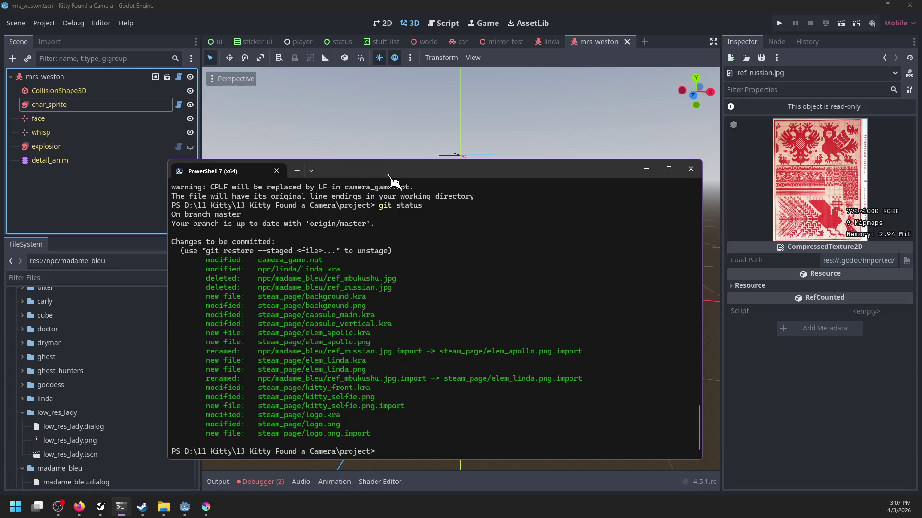
type("git status")
key("Return")
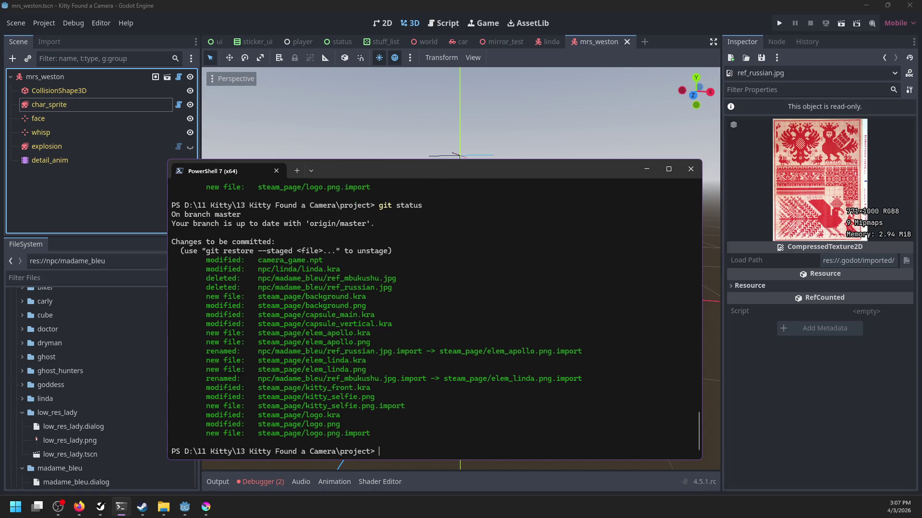
Commit the staged changes with the message "Creating assets for steam".
type("git ")
type("com")
type("Created")
key("BackSpace")
key("BackSpace")
type("ing assets for")
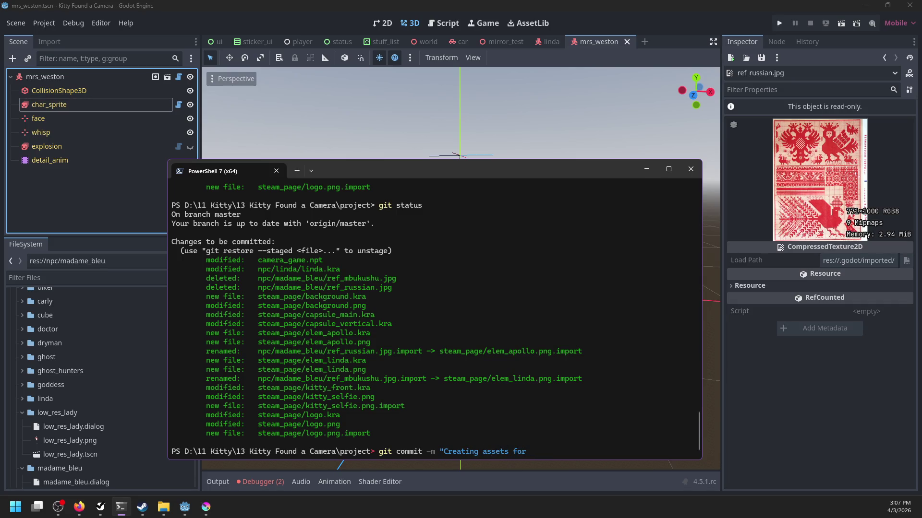
type("steam\"")
key("Return")
Push the new commit to the remote with git push.
type("git push")
key("Return")
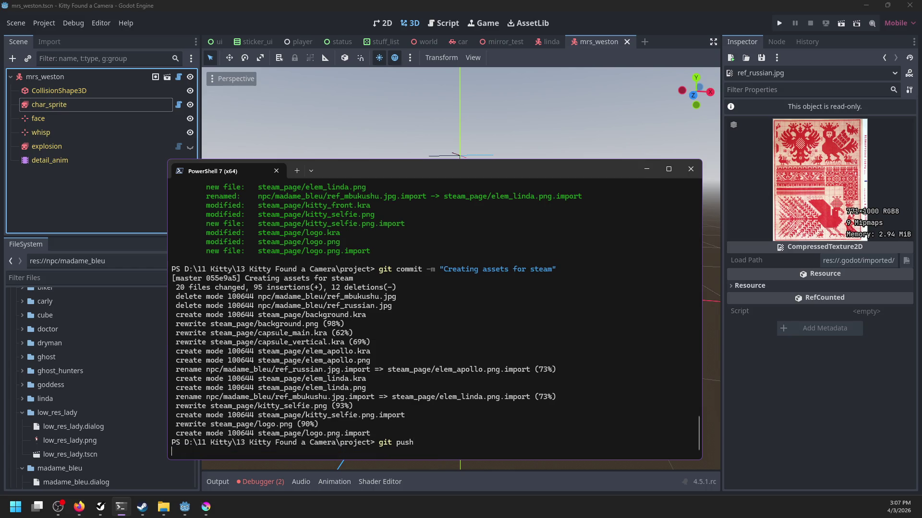
left_click(206, 512)
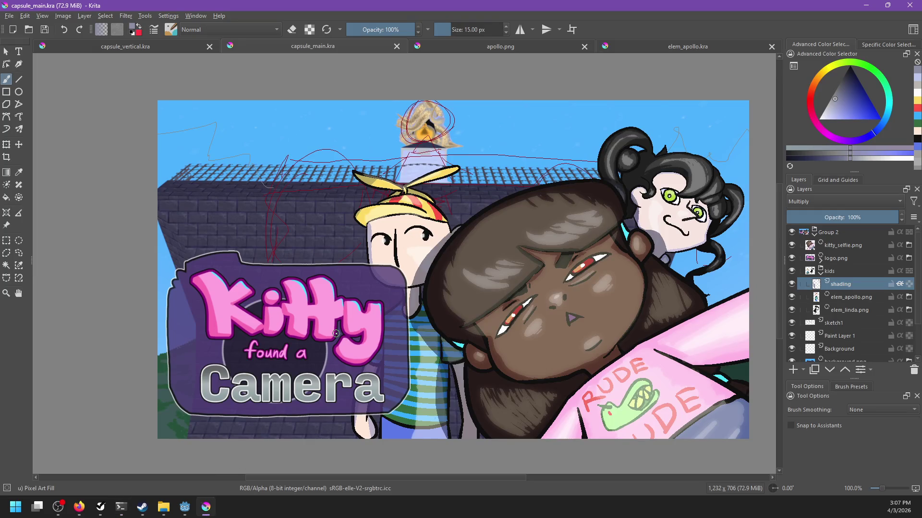
Collapse the kids group and delete the unused Paint Layer 1.
scroll(407, 204, "down", 2)
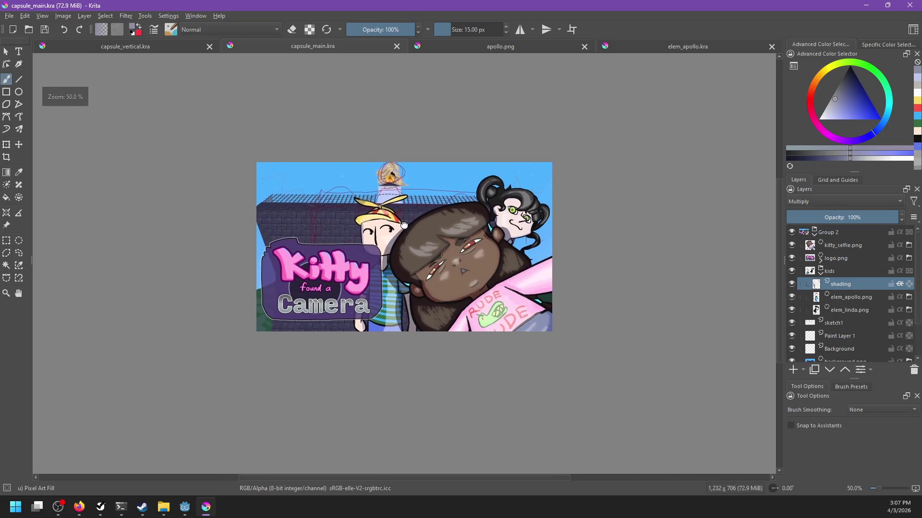
scroll(401, 226, "up", 2)
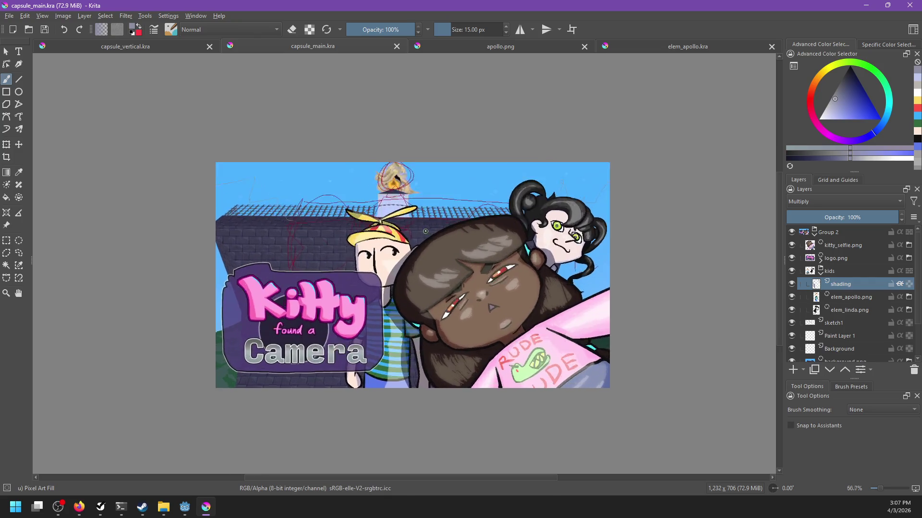
scroll(418, 229, "down", 1)
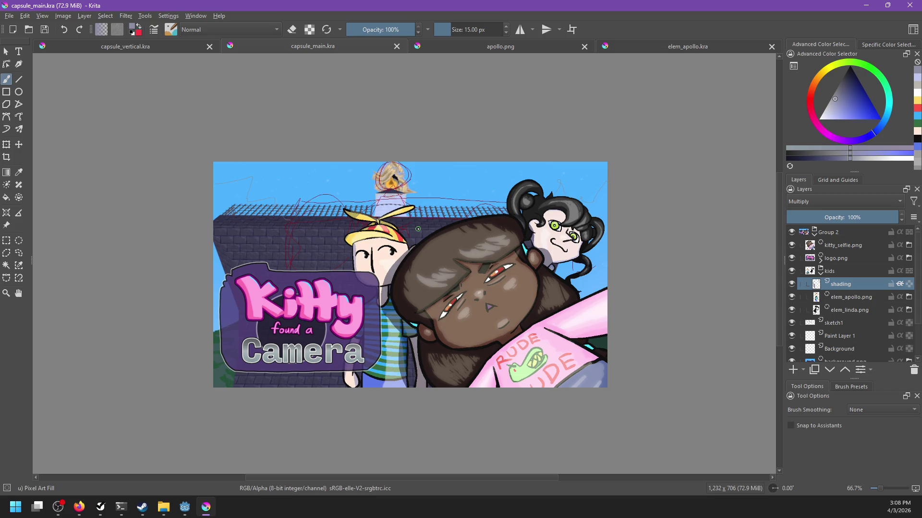
left_click(820, 272)
left_click(840, 286)
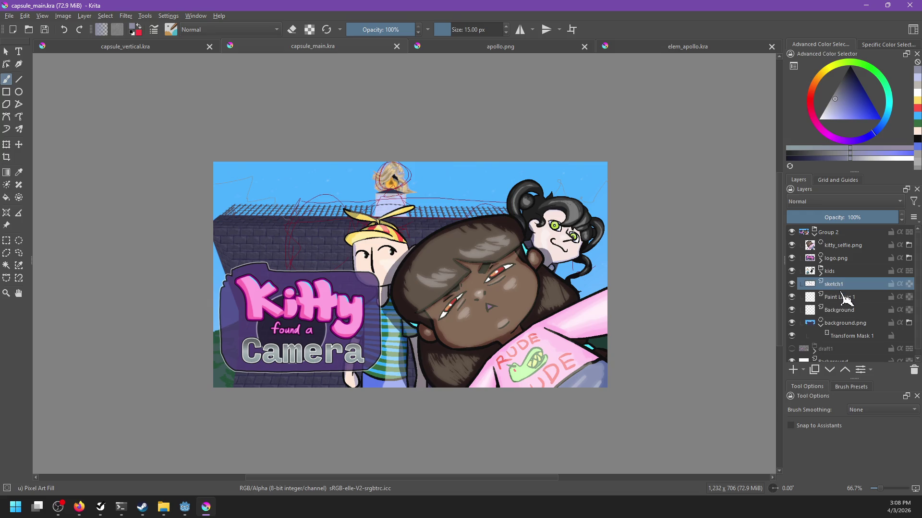
key("ctrl+e")
Rename sketch1 to sketch, hide it, and save capsule_main.kra.
double_click(835, 284)
type("sket")
key("Return")
left_click(791, 283)
key("ctrl+s")
scroll(628, 308, "down", 3)
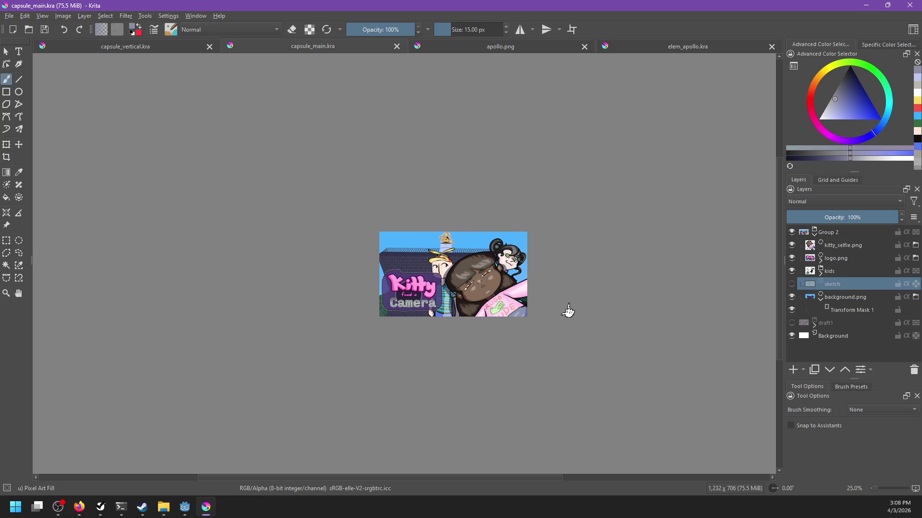
scroll(564, 310, "up", 2)
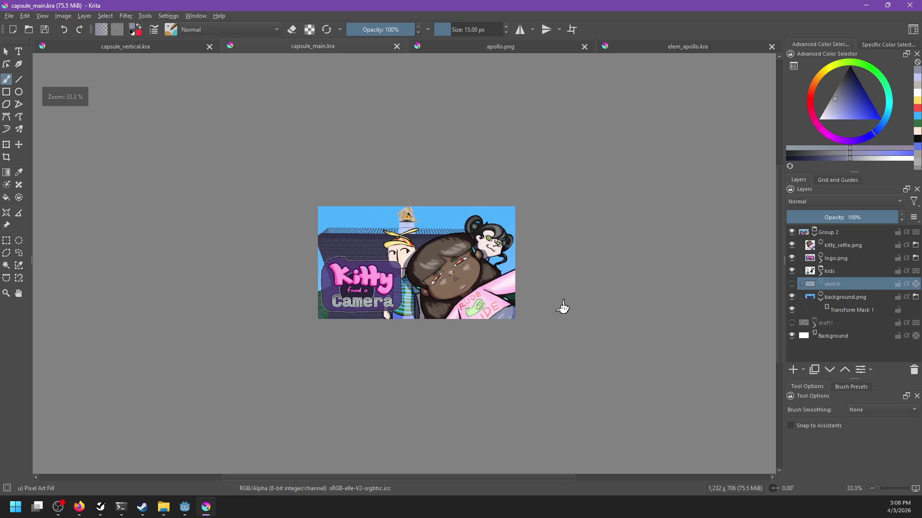
left_click_drag(537, 283, 561, 271)
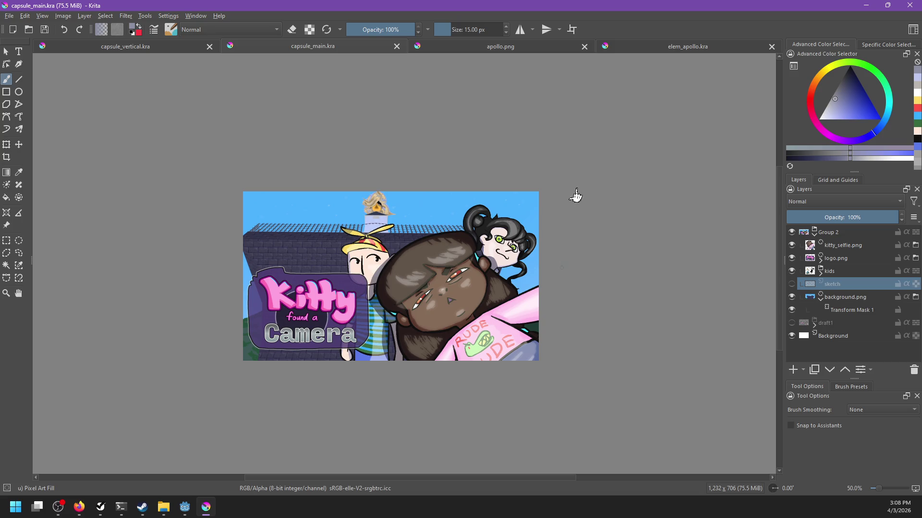
Glance at capsule_vertical, then toggle the sketch layer on and off in capsule_main.
left_click(182, 50)
left_click(260, 50)
left_click(792, 283)
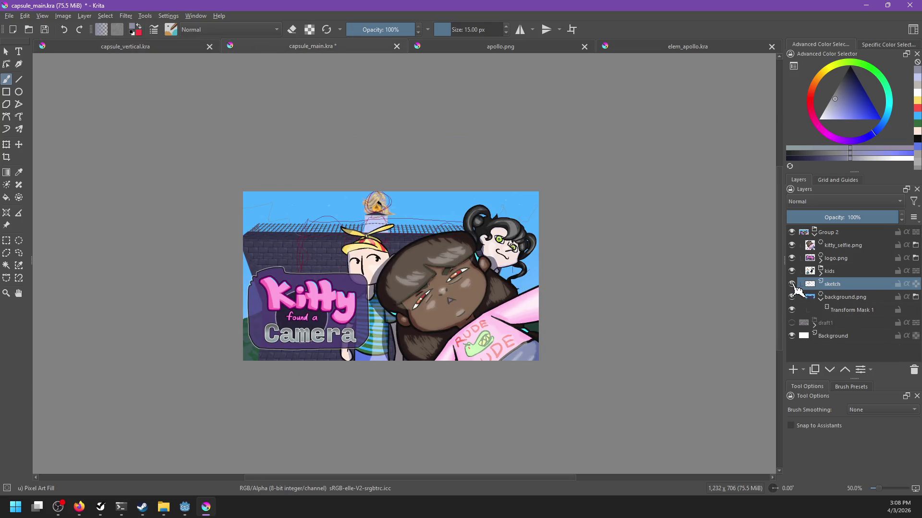
scroll(425, 246, "up", 1)
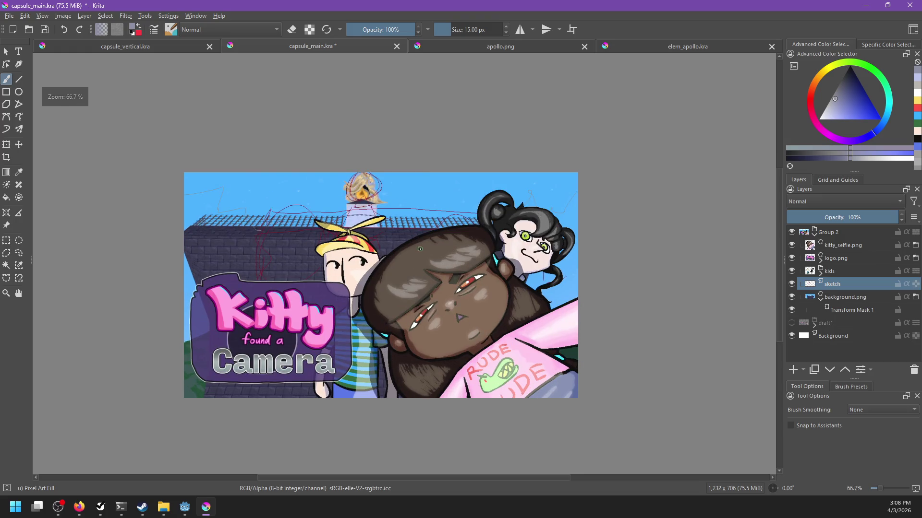
left_click(792, 283)
left_click_drag(253, 226, 307, 228)
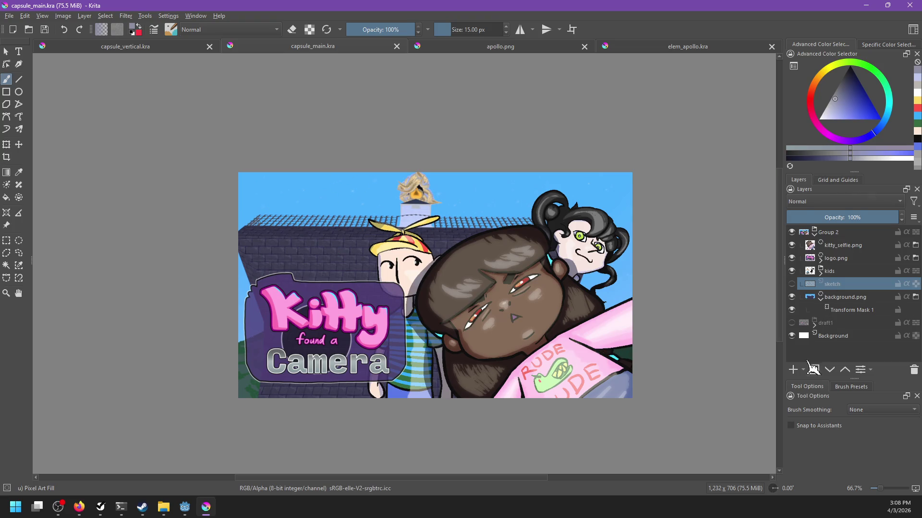
On a new Paint Layer 3, scribble a white figure behind the logo, then hide it.
left_click(792, 370)
left_click(819, 118)
mouse_move(331, 216)
left_mouse_down()
mouse_move(284, 259)
mouse_move(326, 212)
mouse_move(307, 269)
mouse_move(317, 230)
mouse_move(293, 259)
mouse_move(325, 229)
mouse_move(303, 259)
mouse_move(336, 267)
mouse_move(336, 399)
left_mouse_up()
left_click_drag(303, 302, 300, 398)
mouse_move(295, 326)
left_mouse_down()
mouse_move(291, 398)
mouse_move(278, 399)
mouse_move(295, 395)
left_mouse_up()
mouse_move(305, 344)
left_mouse_down()
mouse_move(305, 398)
mouse_move(316, 398)
left_mouse_up()
left_click_drag(324, 327, 331, 398)
left_click_drag(371, 291, 406, 291)
key("minus")
key("minus")
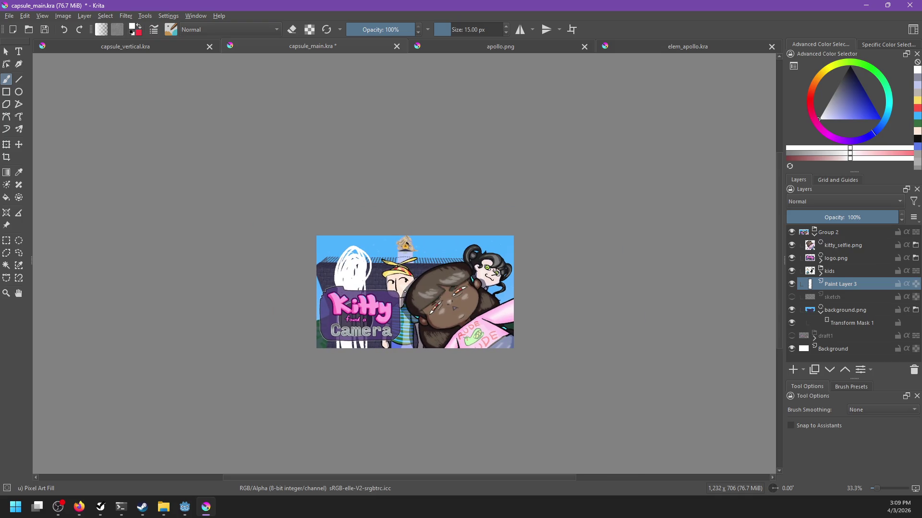
left_click(791, 285)
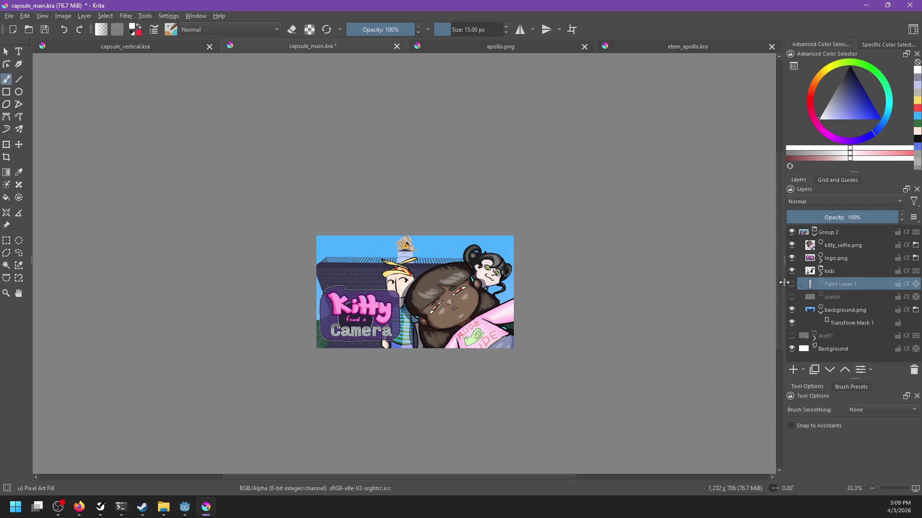
Move the background.png layer about 73 px left, then 120 px right, behind the characters.
left_click(843, 310)
key("t")
left_click_drag(419, 270, 382, 270)
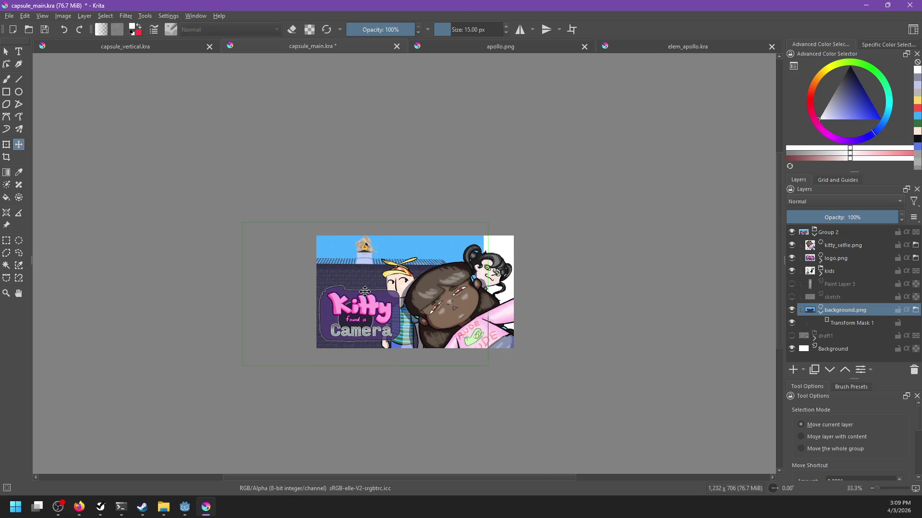
mouse_move(368, 280)
left_mouse_down()
mouse_move(425, 279)
mouse_move(413, 271)
left_mouse_up()
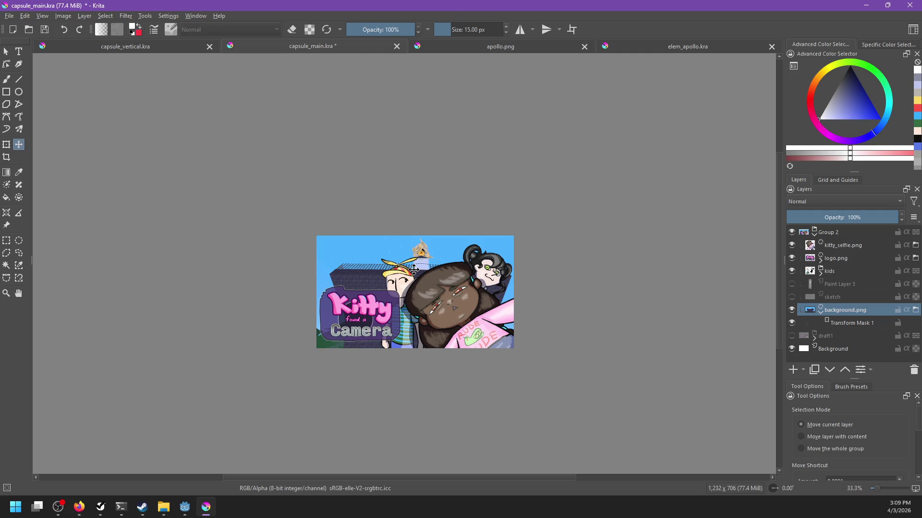
Save capsule_main.kra with the repositioned background and recentre the cover in view.
key("ctrl+s")
scroll(409, 276, "up", 1)
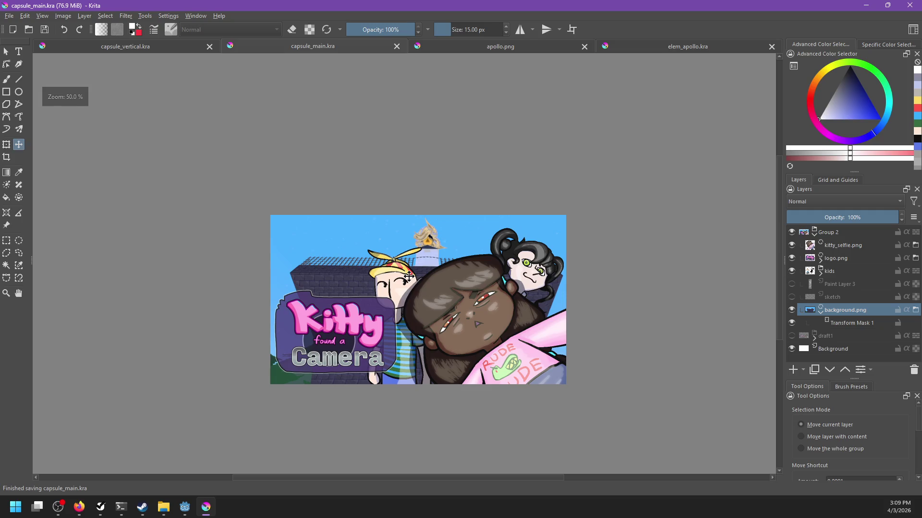
scroll(409, 276, "down", 2)
scroll(513, 298, "up", 1)
left_click_drag(499, 298, 561, 294)
scroll(557, 298, "up", 1)
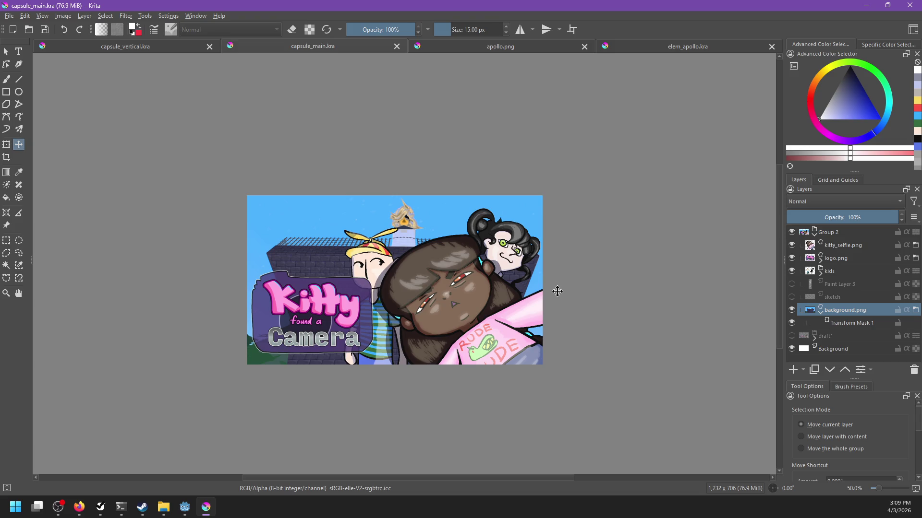
key("b")
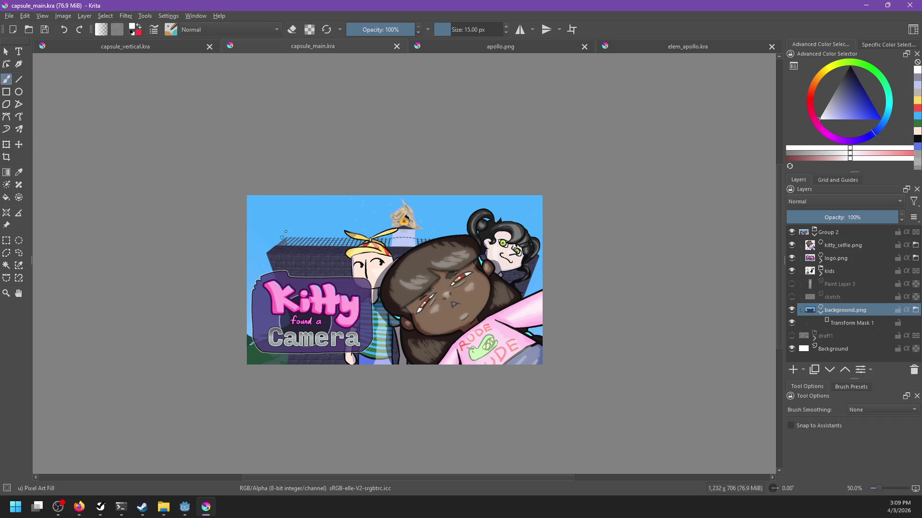
Hide the sketch layer, clear Paint Layer 3, and scribble white loops in the top-left sky.
left_click(791, 297)
left_click(807, 300)
left_click(791, 297)
left_click(791, 284)
left_click(838, 284)
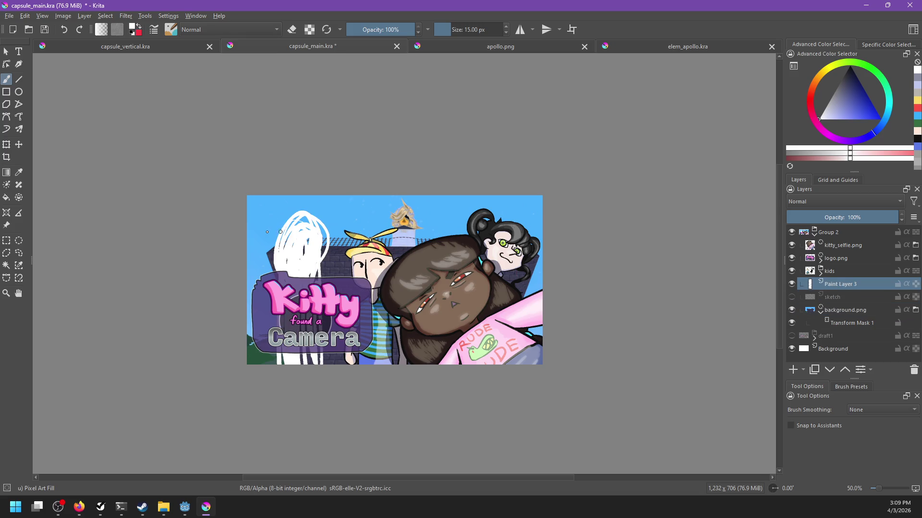
key("Delete")
mouse_move(270, 207)
left_mouse_down()
mouse_move(314, 225)
mouse_move(316, 202)
mouse_move(288, 236)
mouse_move(311, 228)
mouse_move(259, 226)
mouse_move(257, 242)
left_mouse_up()
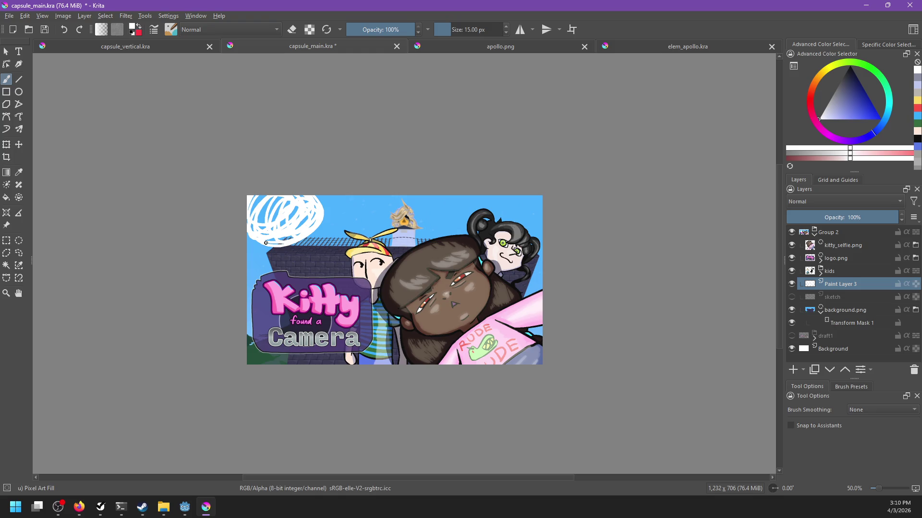
In capsule_vertical.kra, collapse the kids group and hide the red sketch1 layer.
scroll(293, 190, "down", 1)
scroll(381, 235, "up", 1)
left_click_drag(384, 231, 423, 268)
scroll(420, 252, "up", 3)
scroll(420, 252, "down", 2)
left_click(173, 47)
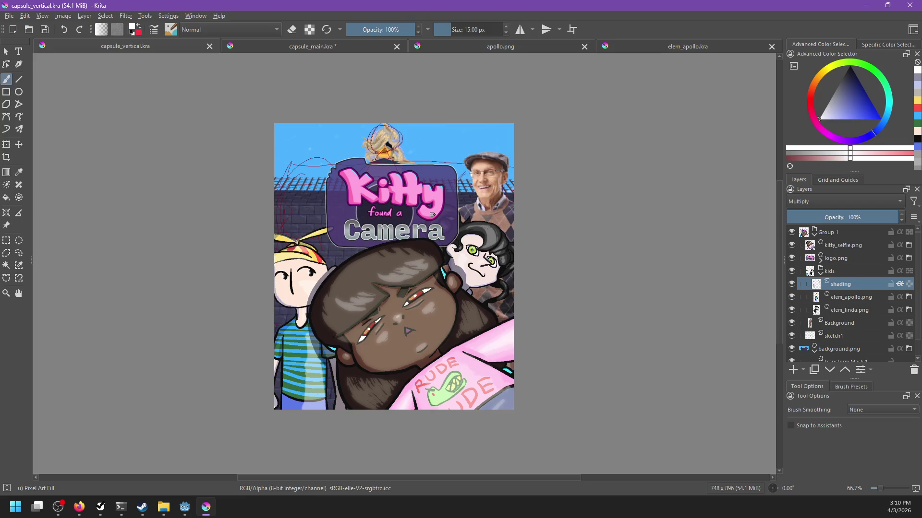
left_click(821, 271)
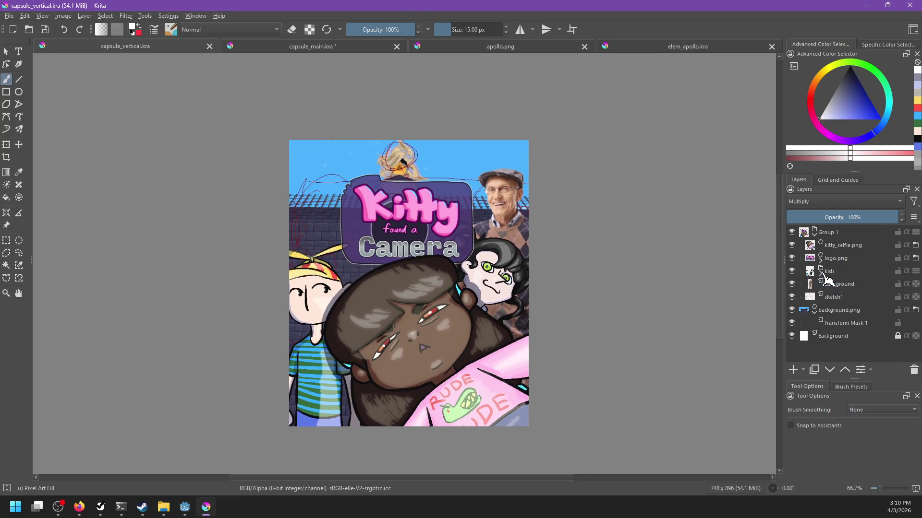
left_click(791, 297)
left_click_drag(552, 277, 556, 304)
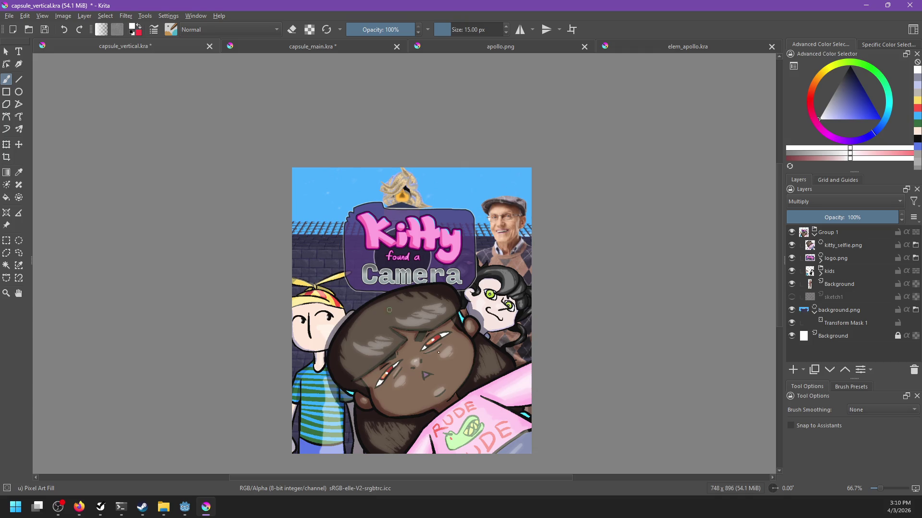
Check apollo.png for reference, then return to capsule_main.kra and recenter the cover.
left_click(306, 50)
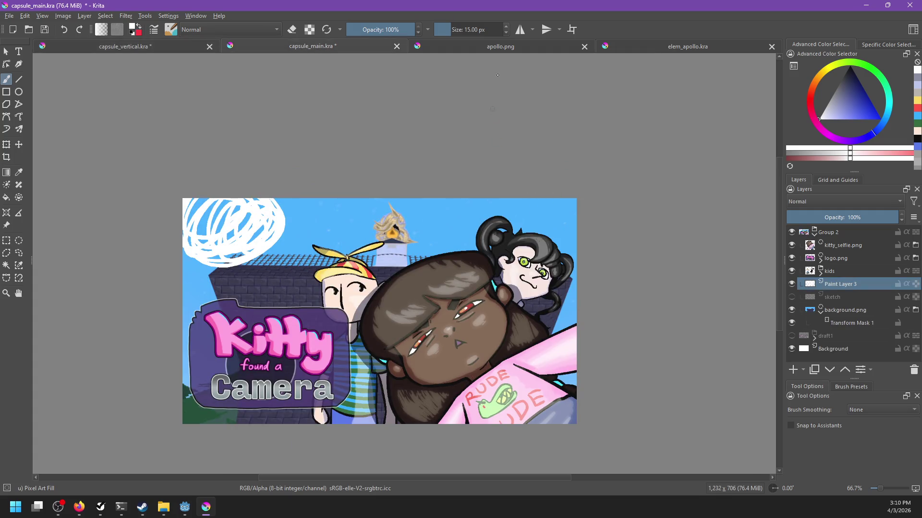
left_click(490, 48)
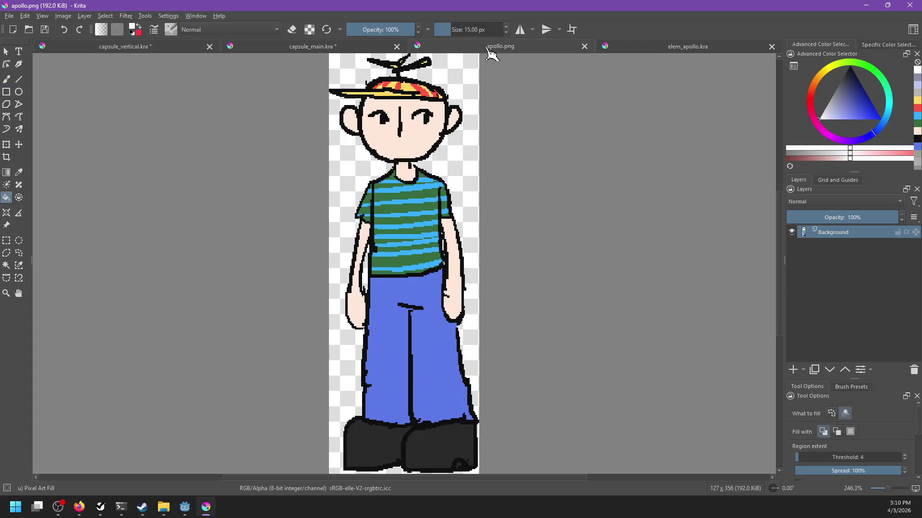
left_click(346, 50)
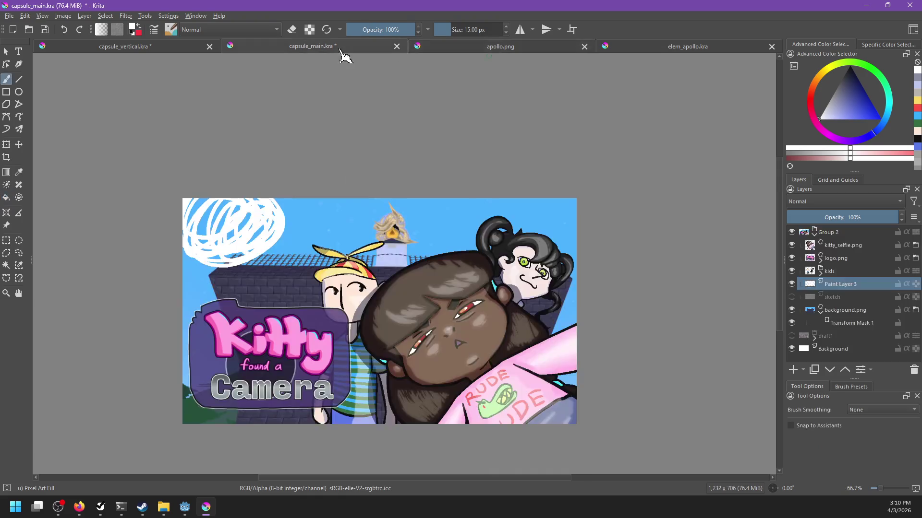
left_click_drag(420, 299, 465, 291)
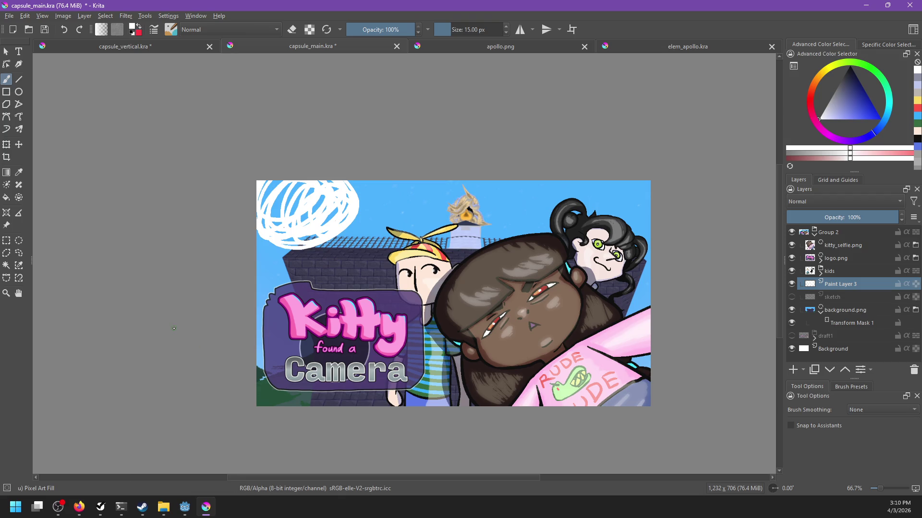
Cancel the new document, clear the white scribble at 100% zoom, and rename Paint Layer 3 to mrs_weston.
key("ctrl+n")
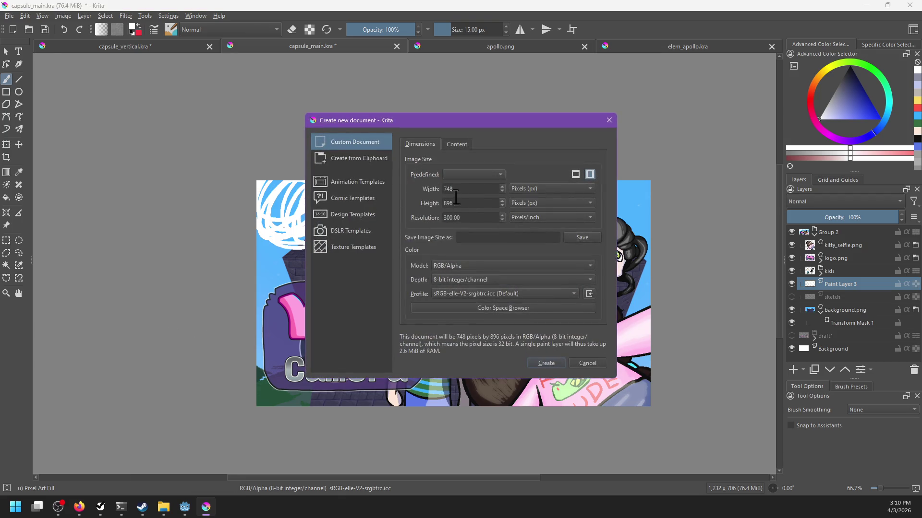
key("Escape")
key("1")
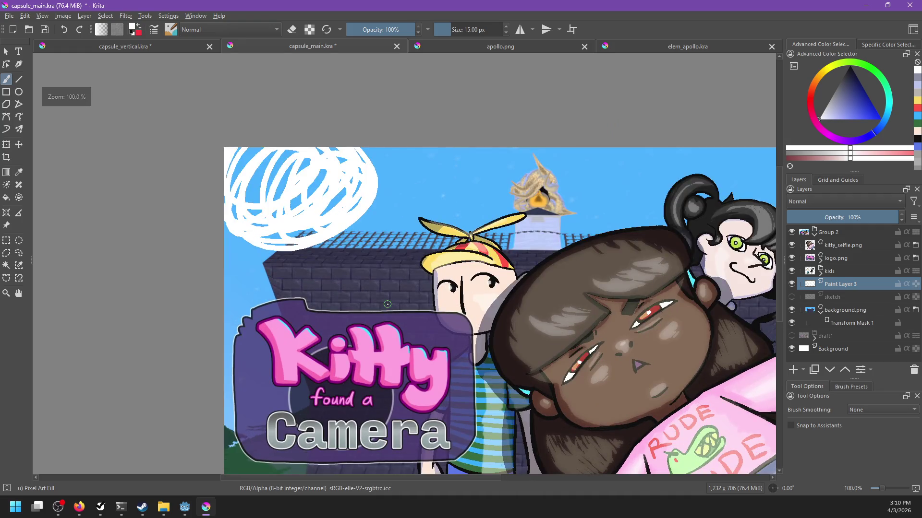
key("ctrl+z")
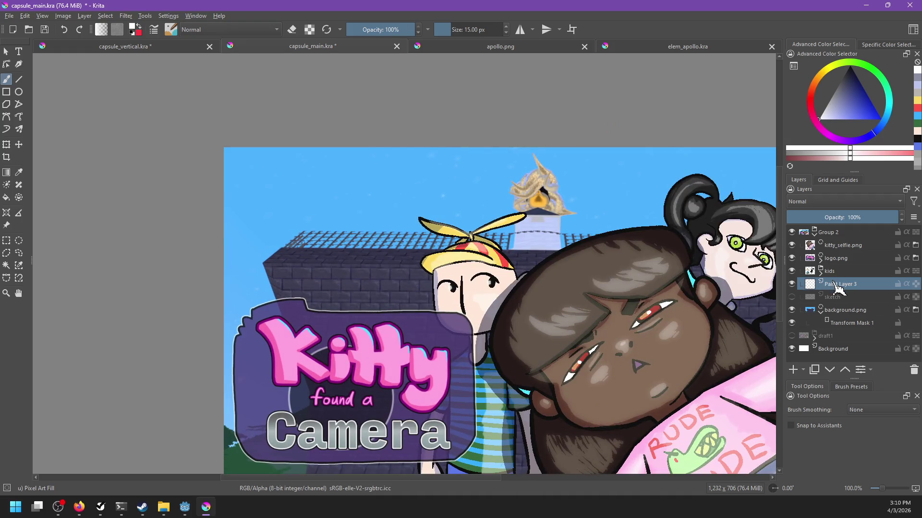
double_click(835, 286)
type("mrs_")
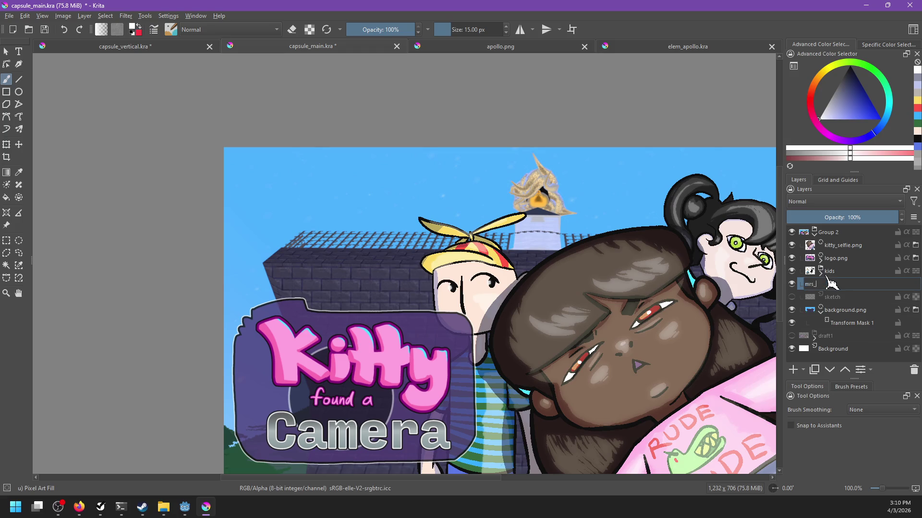
type("weston")
key("Return")
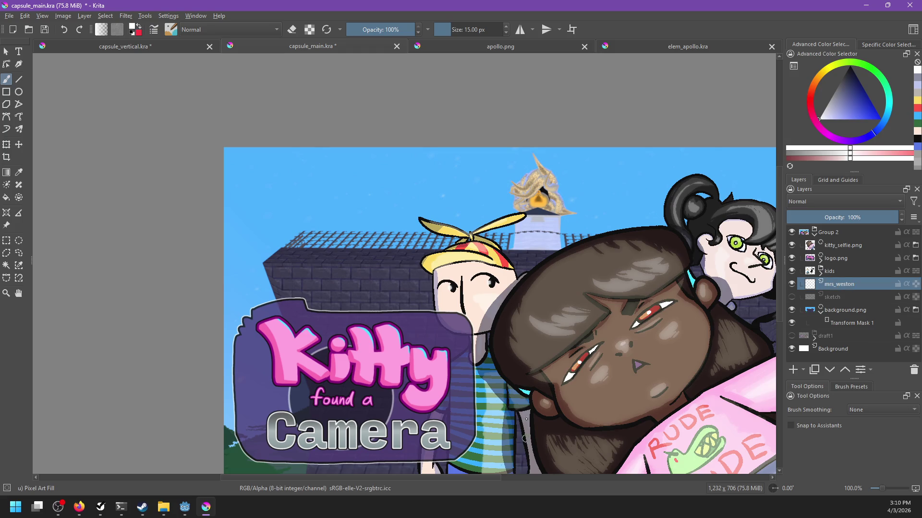
Sketch a rough white oval head outline in the upper-left sky.
scroll(524, 397, "down", 1)
left_click_drag(512, 392, 484, 364)
scroll(484, 365, "up", 1)
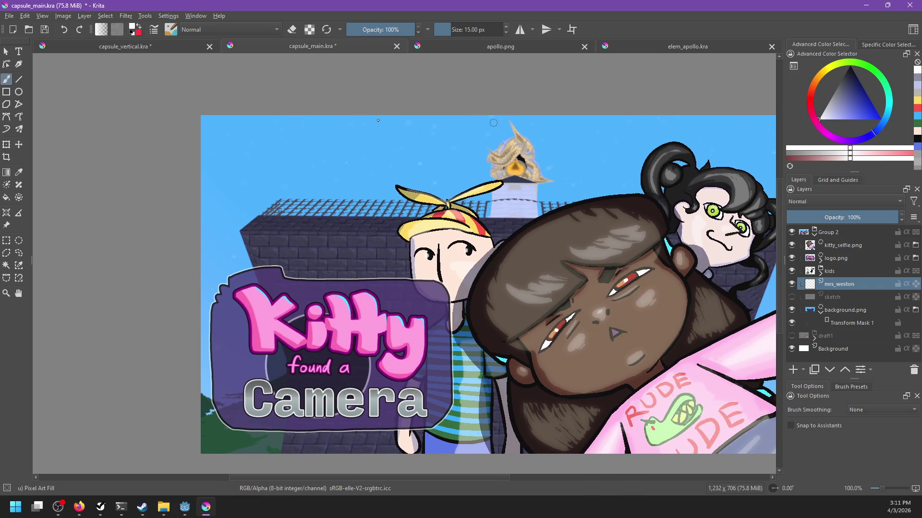
left_click_drag(264, 185, 264, 205)
mouse_move(269, 165)
left_mouse_down()
mouse_move(269, 230)
mouse_move(321, 257)
mouse_move(341, 176)
left_mouse_up()
key("ctrl+z")
key("ctrl+z")
key("ctrl+z")
key("ctrl+shift+z")
mouse_move(270, 158)
left_mouse_down()
mouse_move(290, 155)
mouse_move(337, 185)
left_mouse_up()
key("ctrl+z")
key("ctrl+z")
left_click_drag(252, 143, 267, 231)
left_click_drag(258, 130, 327, 202)
left_click_drag(244, 154, 278, 247)
key("ctrl+z")
mouse_move(242, 173)
left_mouse_down()
mouse_move(282, 246)
mouse_move(312, 204)
left_mouse_up()
Add a long arc down the oval's left side and an inner arc inside it.
key("ctrl+z")
mouse_move(271, 248)
left_mouse_down()
mouse_move(294, 250)
mouse_move(325, 191)
left_mouse_up()
left_click_drag(233, 120, 246, 211)
key("ctrl+z")
left_click_drag(234, 117, 230, 240)
key("ctrl+z")
left_click_drag(231, 116, 226, 223)
left_click_drag(283, 163, 245, 189)
key("ctrl+z")
left_click_drag(226, 222, 265, 165)
key("ctrl+z")
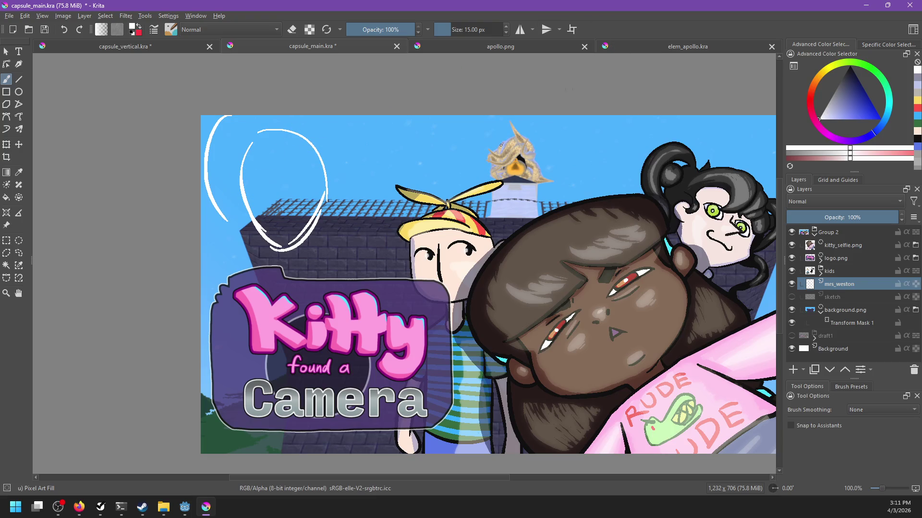
key("alt+Tab")
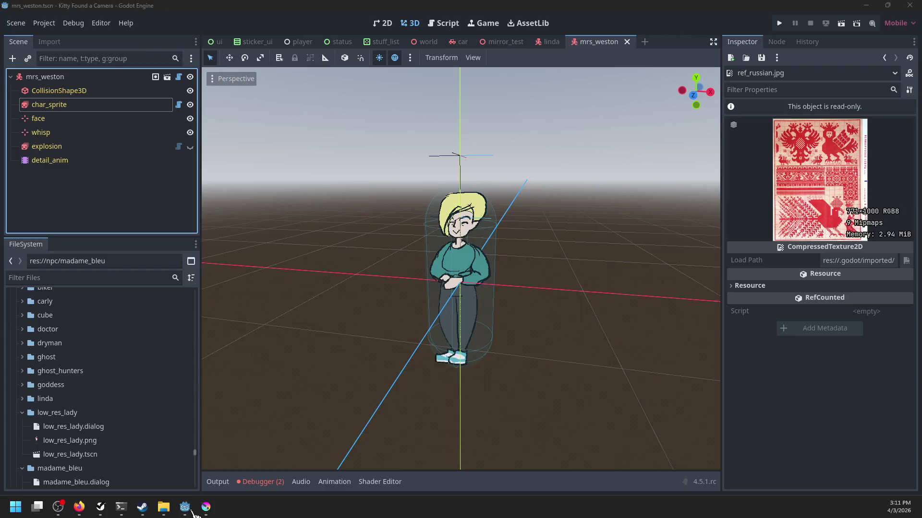
key("alt+Tab")
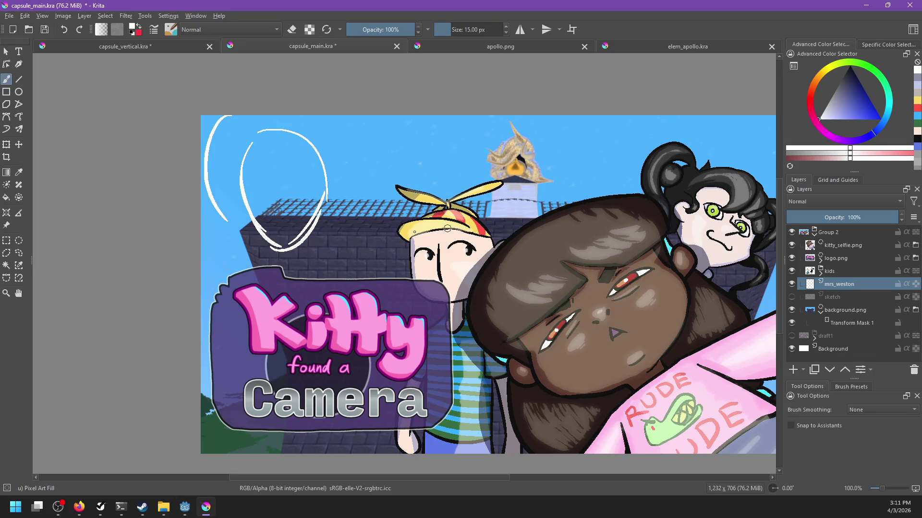
Sketch inner face lines inside the head, including a V shape and a short curve.
mouse_move(292, 166)
left_mouse_down()
mouse_move(307, 197)
mouse_move(298, 181)
mouse_move(321, 176)
mouse_move(322, 201)
left_mouse_up()
key("ctrl+z")
key("ctrl+z")
mouse_move(353, 231)
left_mouse_down()
mouse_move(333, 184)
mouse_move(286, 178)
mouse_move(255, 198)
mouse_move(575, 369)
mouse_move(566, 369)
left_mouse_up()
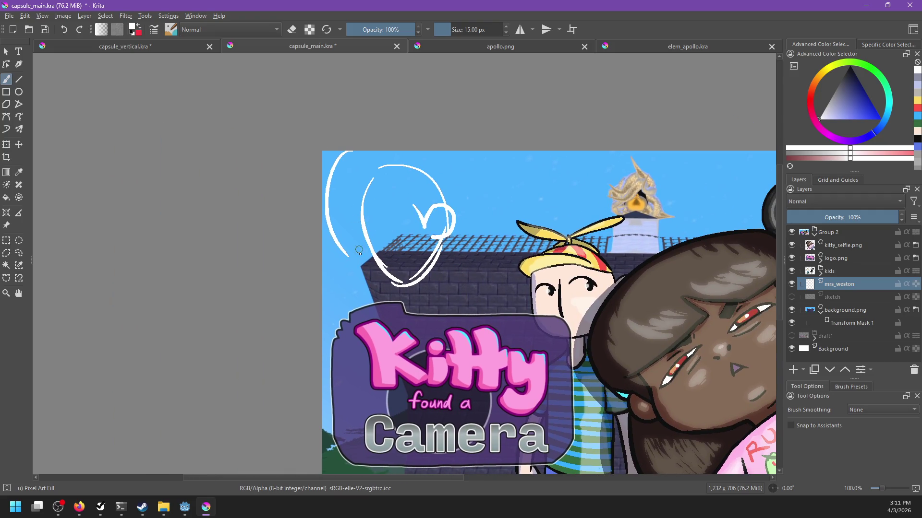
mouse_move(347, 255)
left_mouse_down()
mouse_move(364, 263)
mouse_move(407, 214)
left_mouse_up()
key("ctrl+z")
key("ctrl+shift+z")
key("ctrl+z")
left_click_drag(356, 197, 410, 209)
key("ctrl+z")
mouse_move(619, 324)
left_mouse_down()
mouse_move(493, 297)
mouse_move(428, 306)
left_mouse_up()
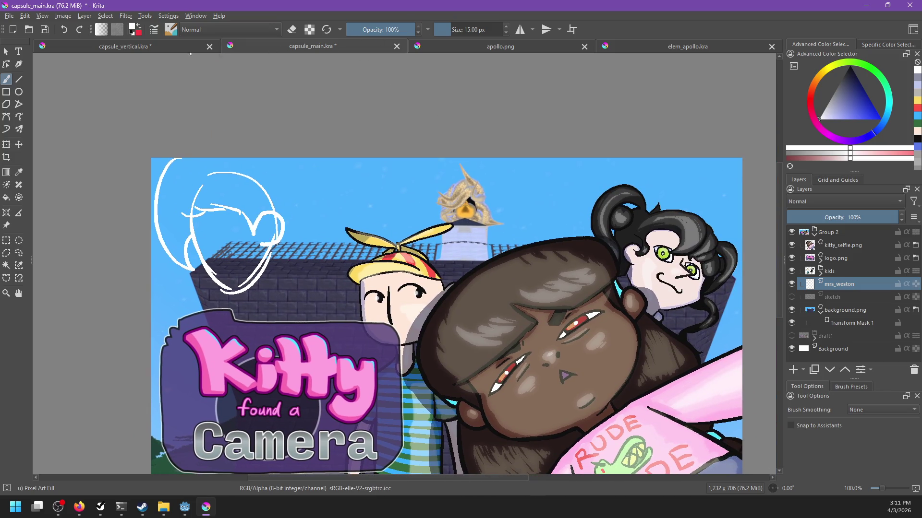
left_click(168, 48)
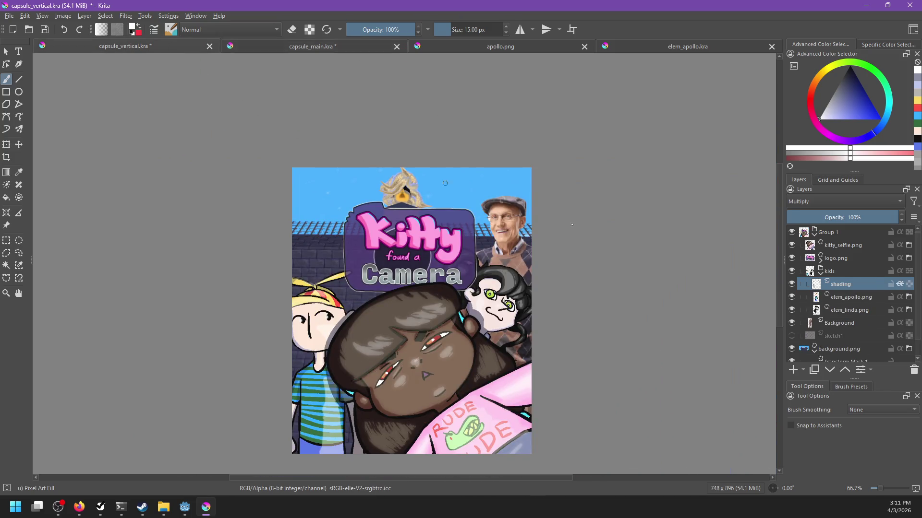
scroll(427, 342, "up", 3)
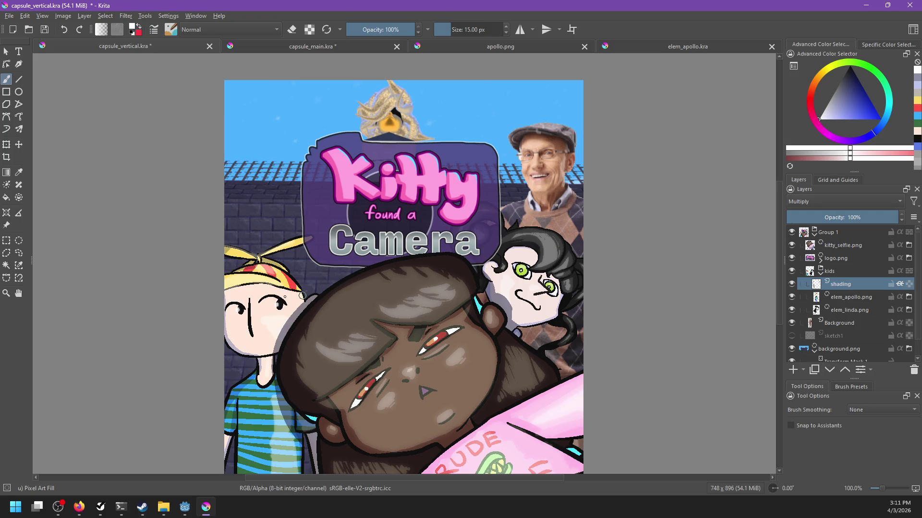
scroll(626, 245, "down", 2)
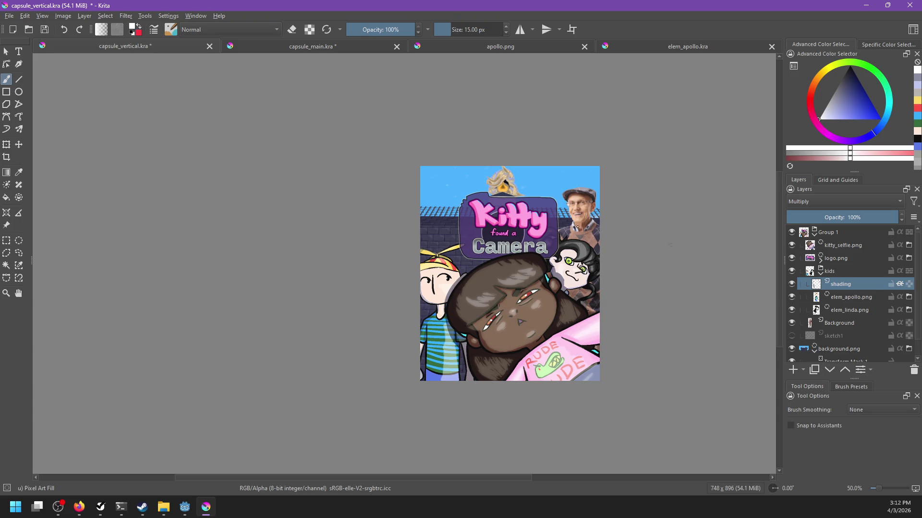
left_click(302, 48)
scroll(255, 232, "down", 1)
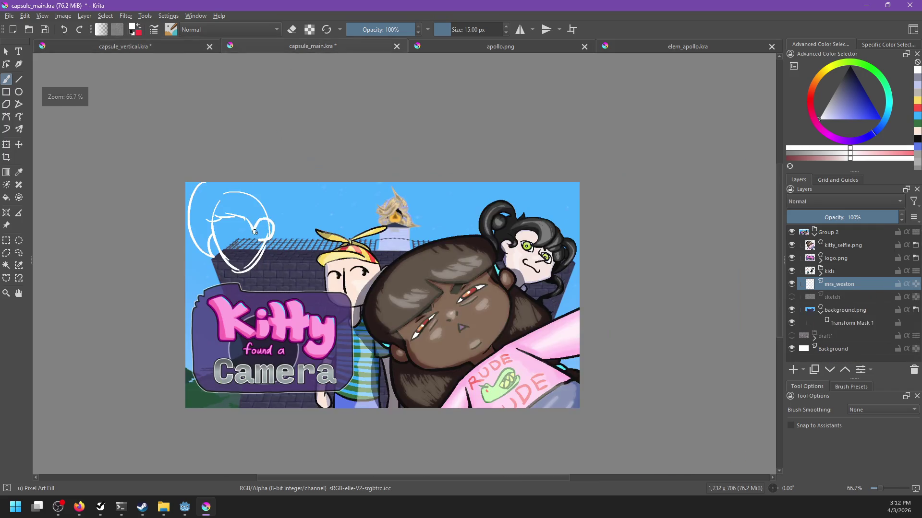
Add a 3-shaped curve and a short curve inside the head sketch.
scroll(395, 213, "up", 3)
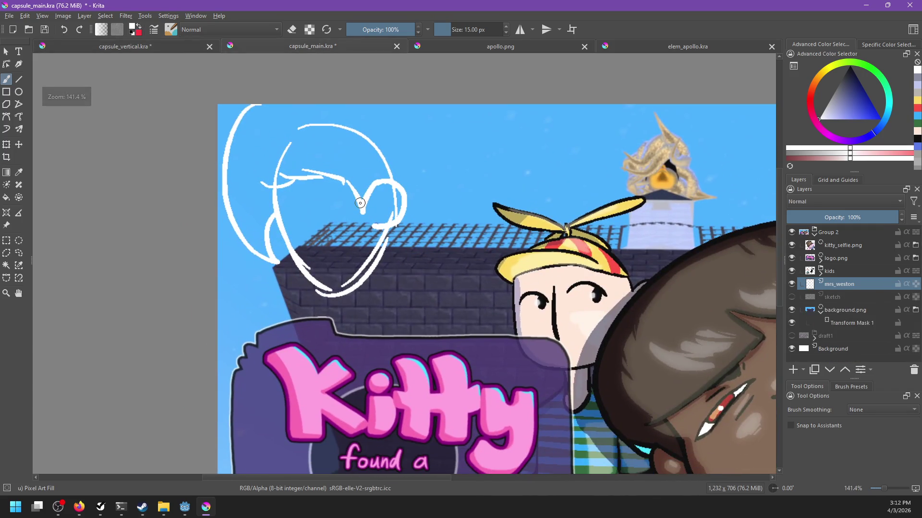
mouse_move(371, 236)
left_mouse_down()
mouse_move(406, 247)
mouse_move(384, 306)
left_mouse_up()
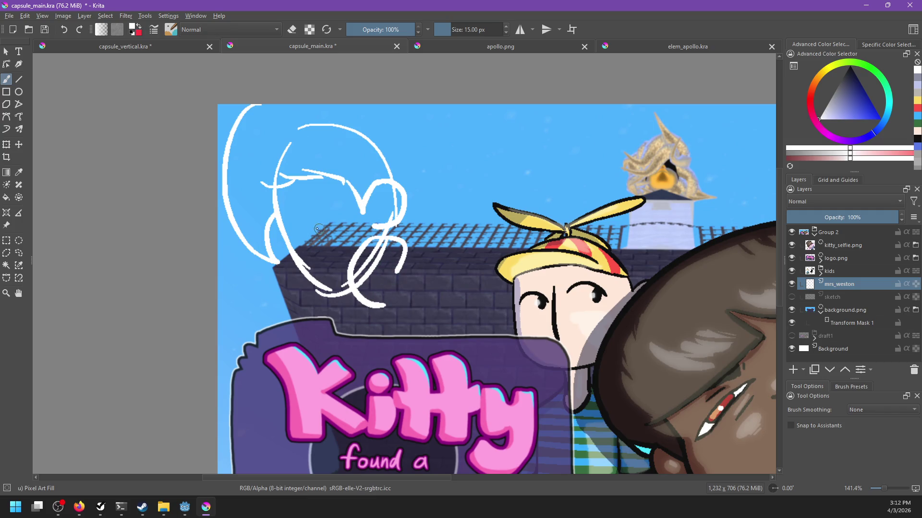
left_click_drag(315, 262, 324, 279)
key("ctrl+z")
mouse_move(324, 227)
left_mouse_down()
mouse_move(344, 222)
mouse_move(288, 206)
mouse_move(303, 237)
left_mouse_up()
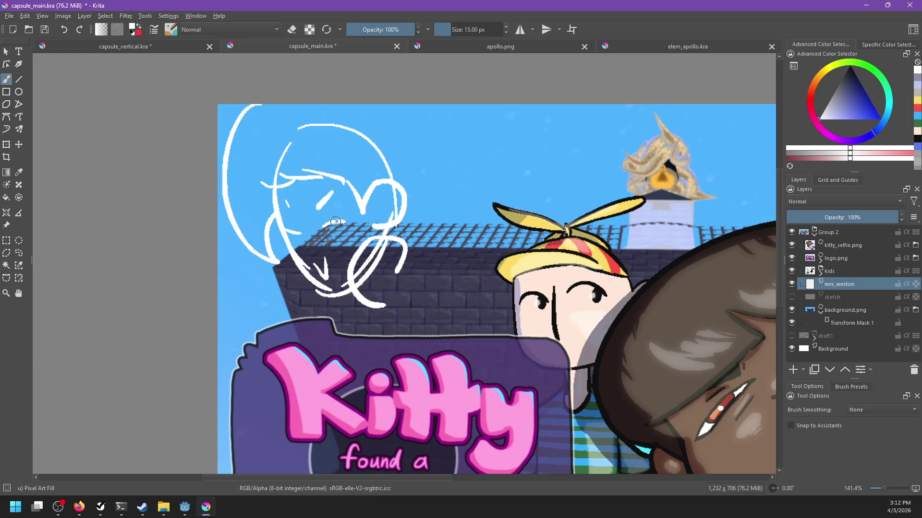
Redraw the right side of the head outline with a white stroke.
left_click_drag(334, 214, 322, 258)
left_click_drag(351, 150, 409, 213)
key("ctrl+z")
mouse_move(400, 146)
left_mouse_down()
mouse_move(405, 206)
mouse_move(391, 243)
left_mouse_up()
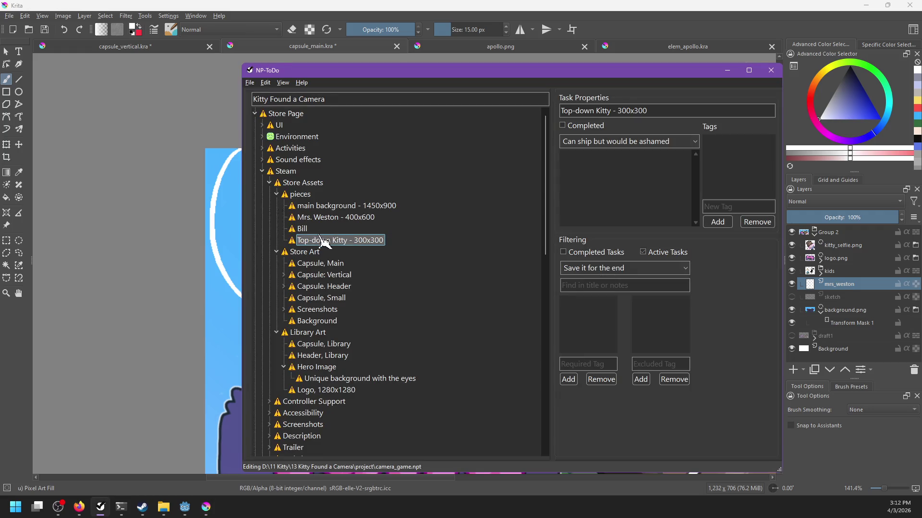
Add a 'consider other characters' task under pieces with the subtask 'The rat'.
left_click(303, 197)
key("ctrl+n")
type("consider other charact")
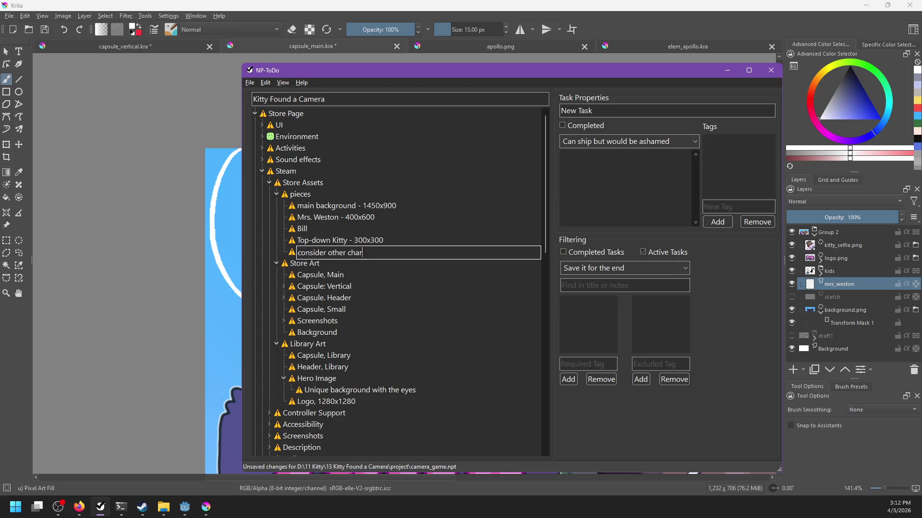
type("ers")
key("Return")
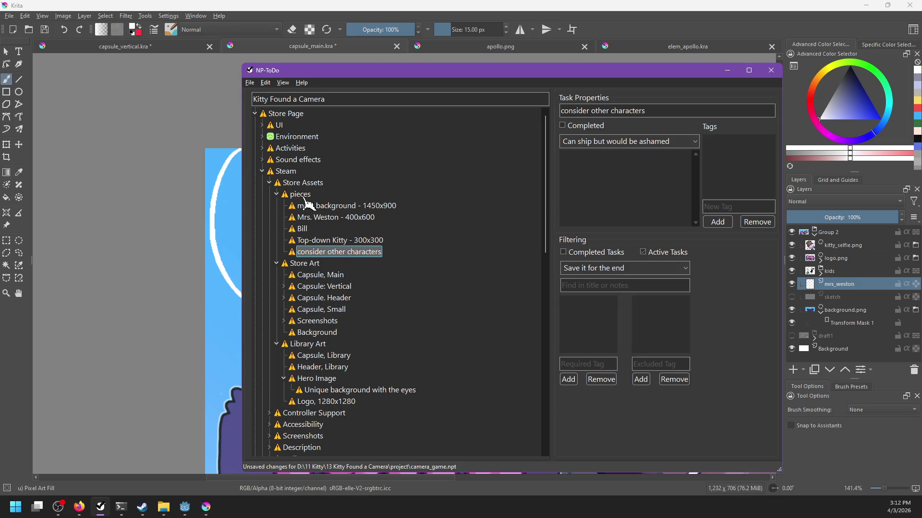
key("ctrl+shift+n")
type("The ra")
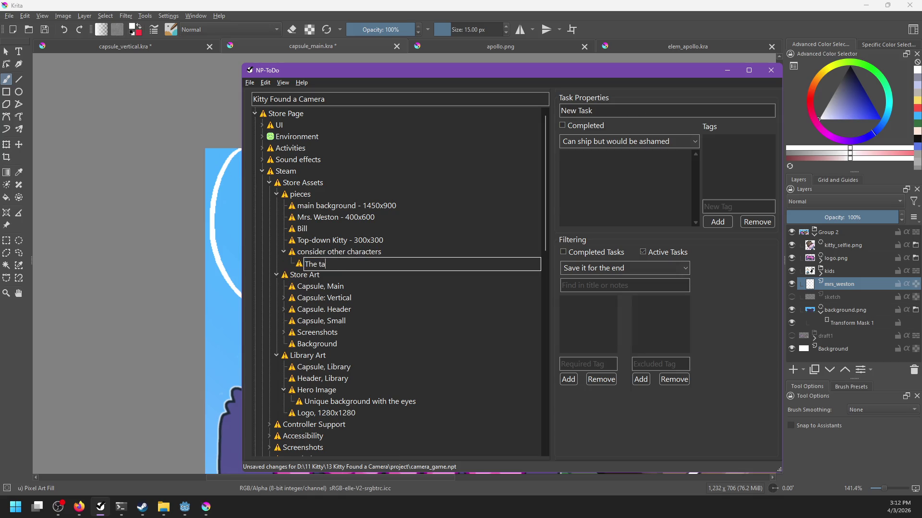
type("t")
key("Return")
Add 'Herc' and 'Store manager' tasks and save the project.
key("ctrl+n")
type("Herc")
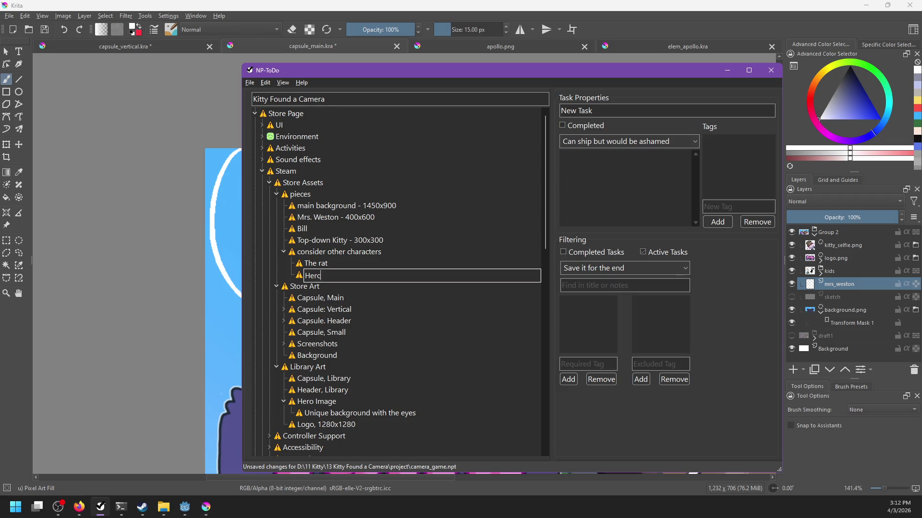
key("Return")
key("ctrl+n")
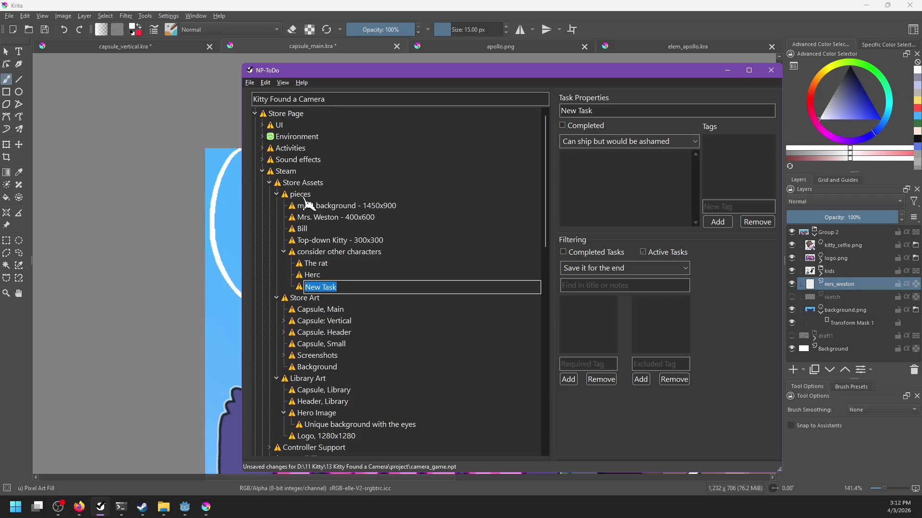
type("Store manager")
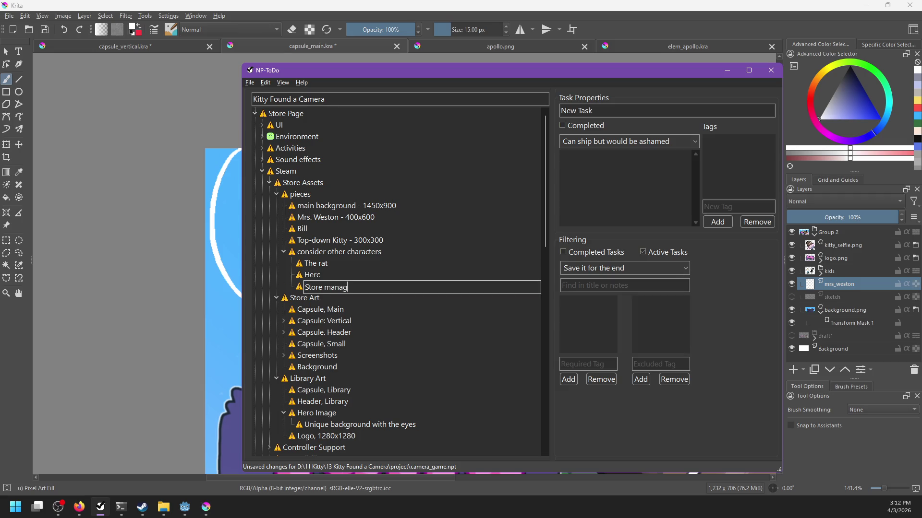
key("Return")
key("ctrl+s")
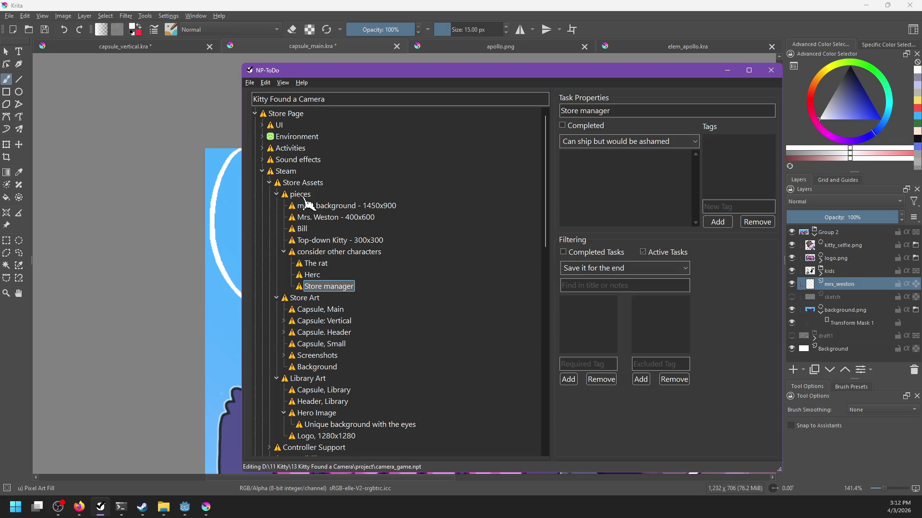
Add 'The doctor' and 'Mr. Weston' tasks, then return to Krita.
key("ctrl+n")
type("Th")
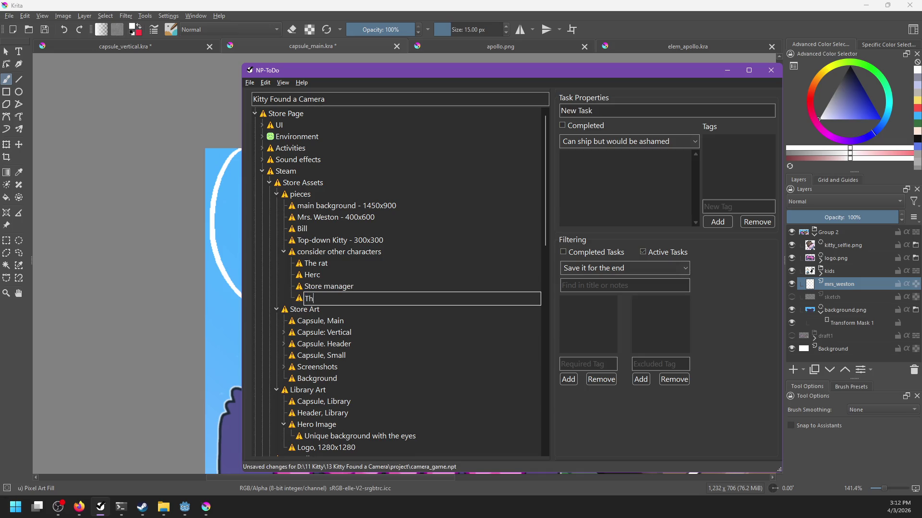
key("Return")
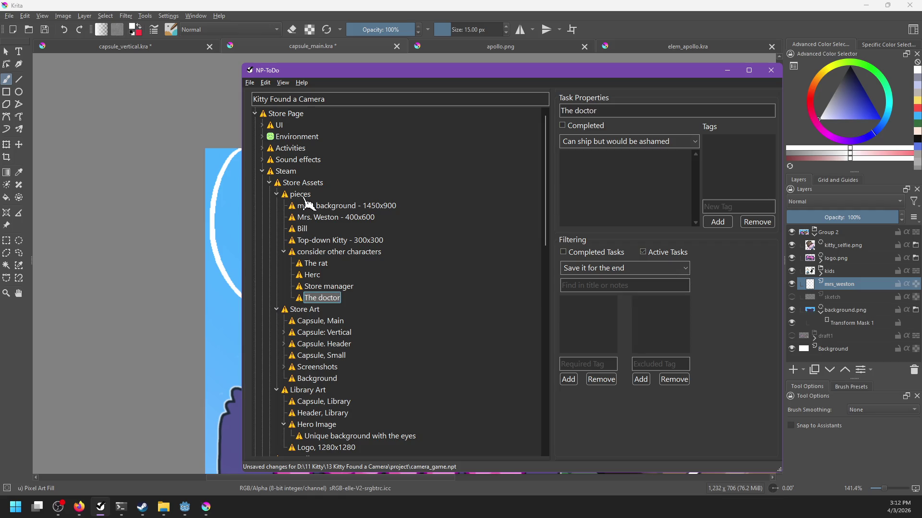
key("ctrl+n")
type("Mr. We")
key("Return")
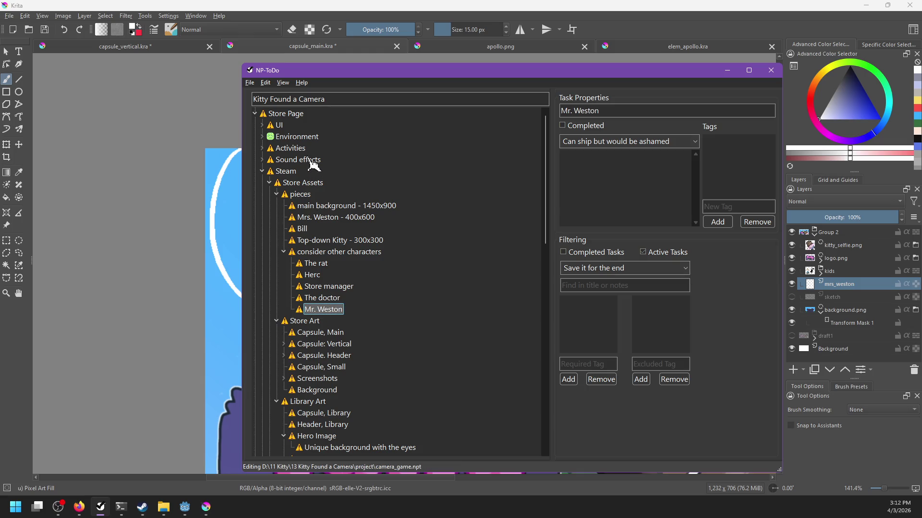
left_click(332, 7)
left_click(476, 48)
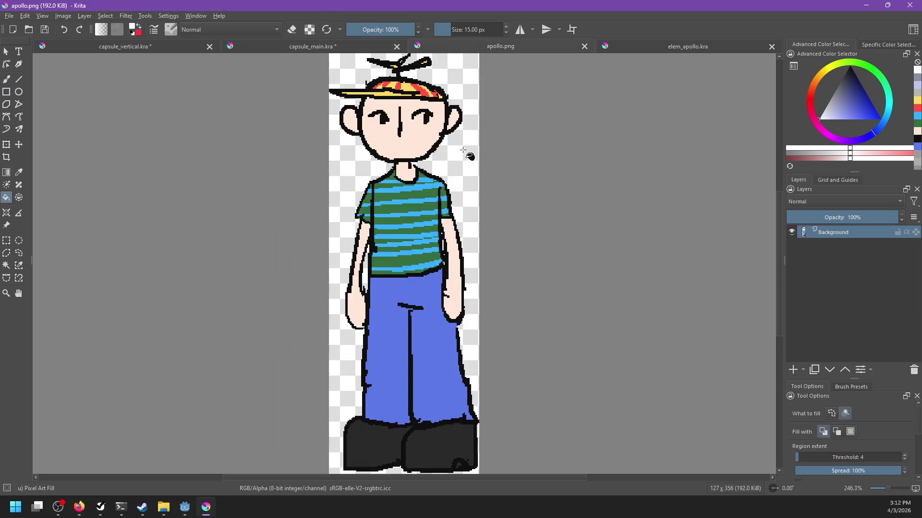
left_click(330, 48)
scroll(386, 234, "down", 5)
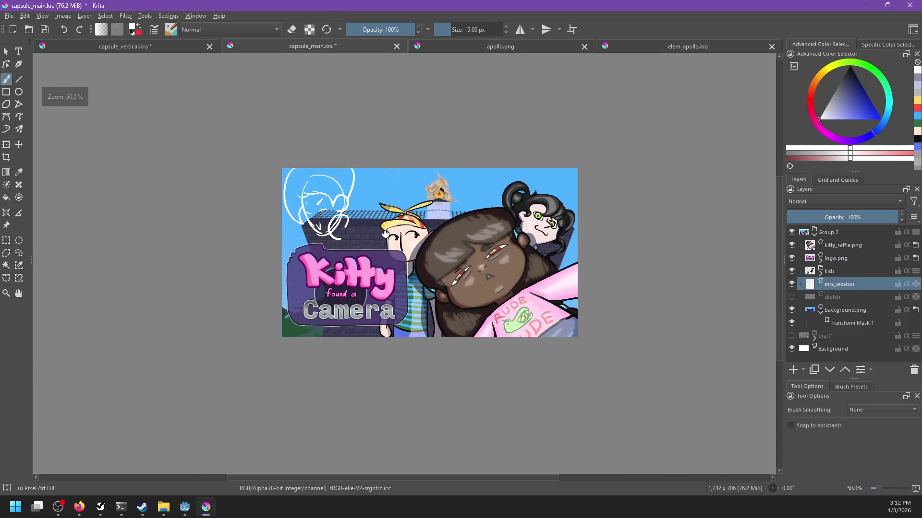
scroll(385, 233, "up", 1)
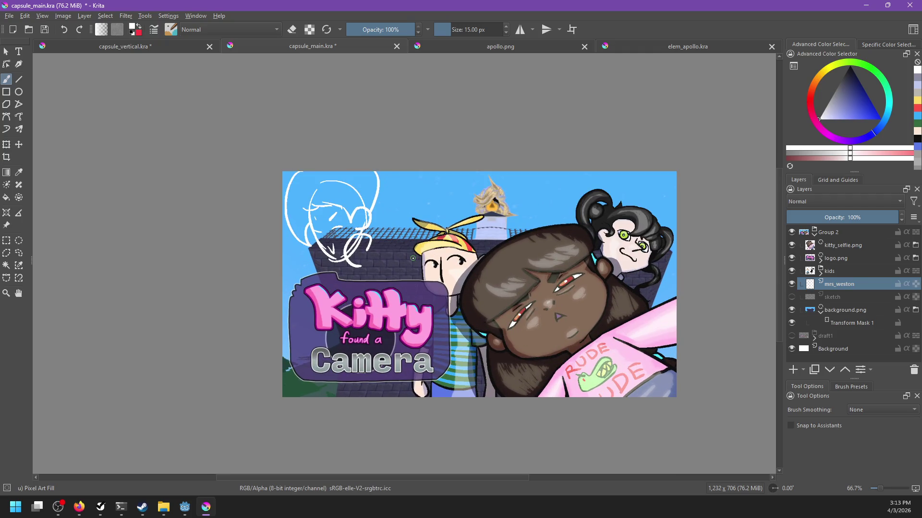
key("alt+Tab")
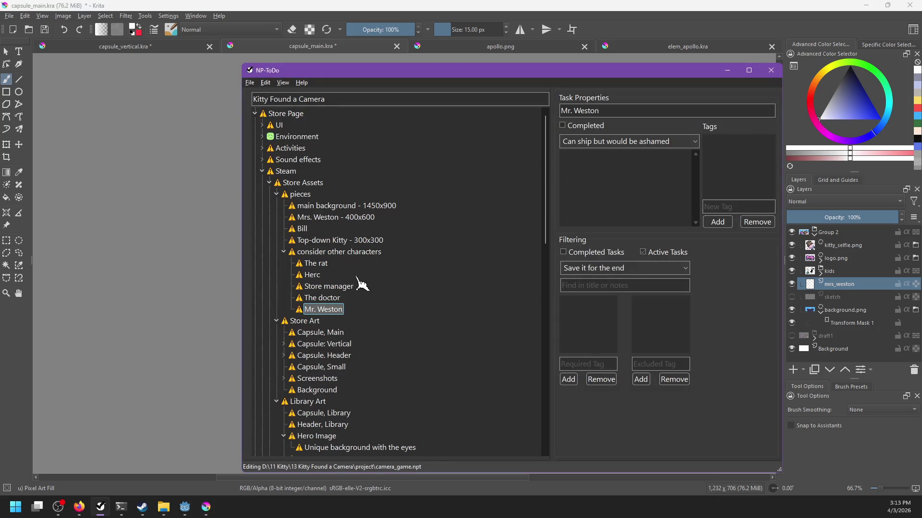
Add the 'Madame Bleu' task, then view the Krita cover's top-left sketch at 100%.
key("Insert")
type("Mada")
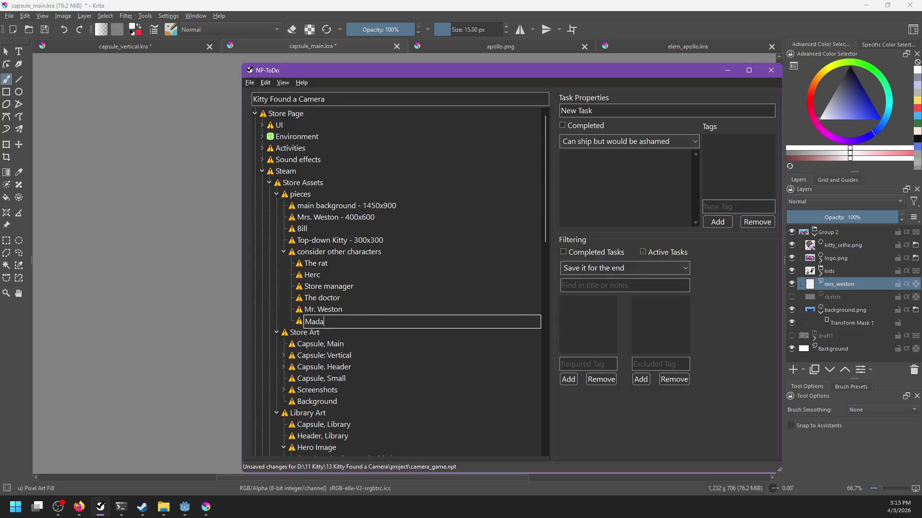
type("me Bleu")
key("Return")
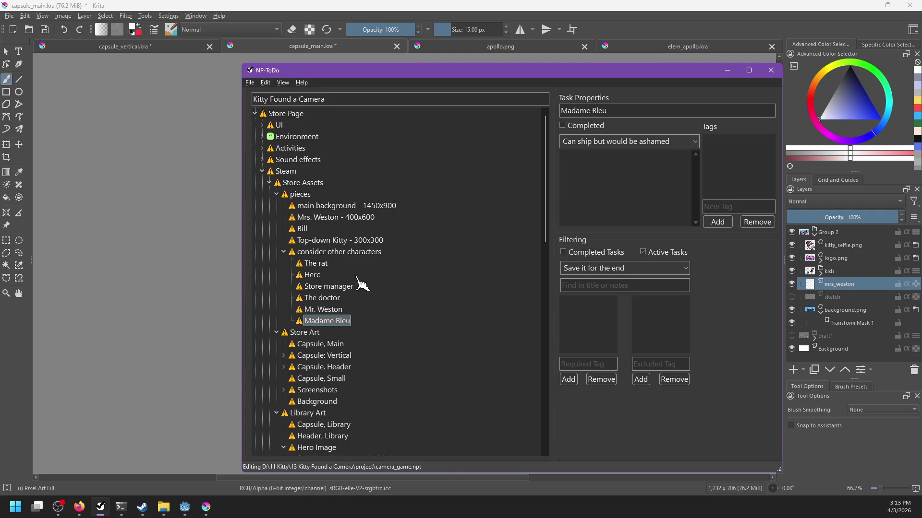
key("alt+Tab")
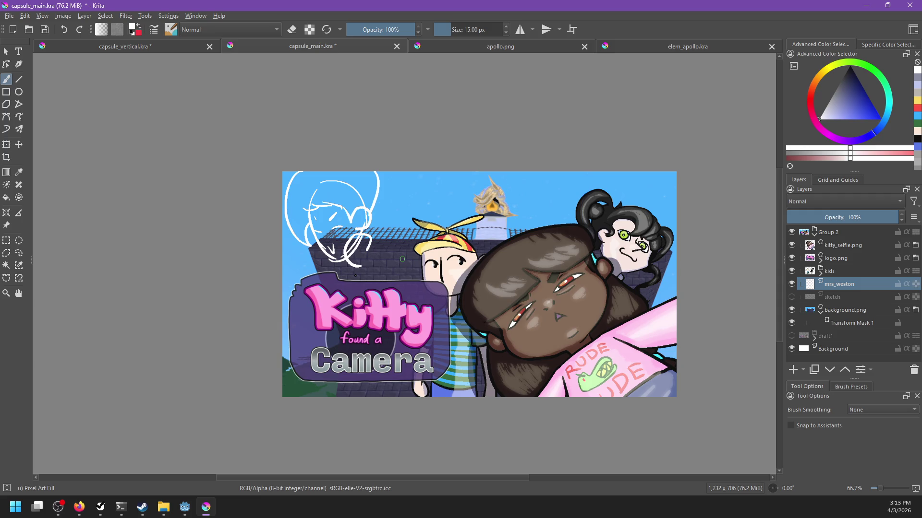
key("1")
left_click_drag(355, 275, 361, 290)
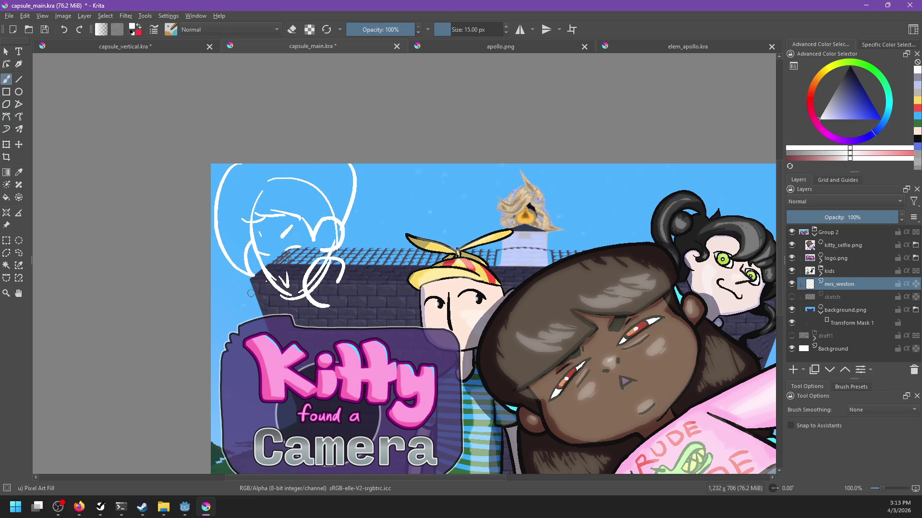
Sketch a curved white stroke, an oval and a thin line near the figure.
left_click_drag(262, 267, 270, 296)
mouse_move(342, 280)
left_mouse_down()
mouse_move(331, 262)
mouse_move(329, 269)
left_mouse_up()
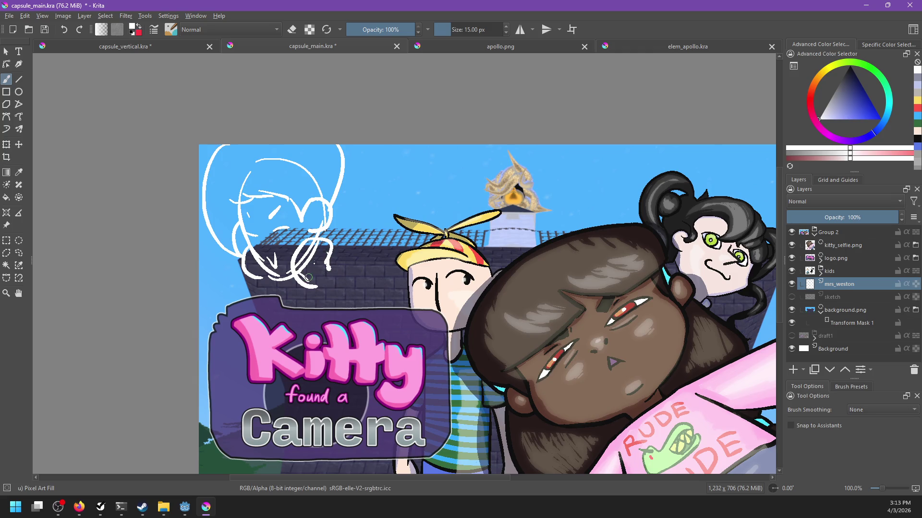
left_click_drag(357, 260, 357, 262)
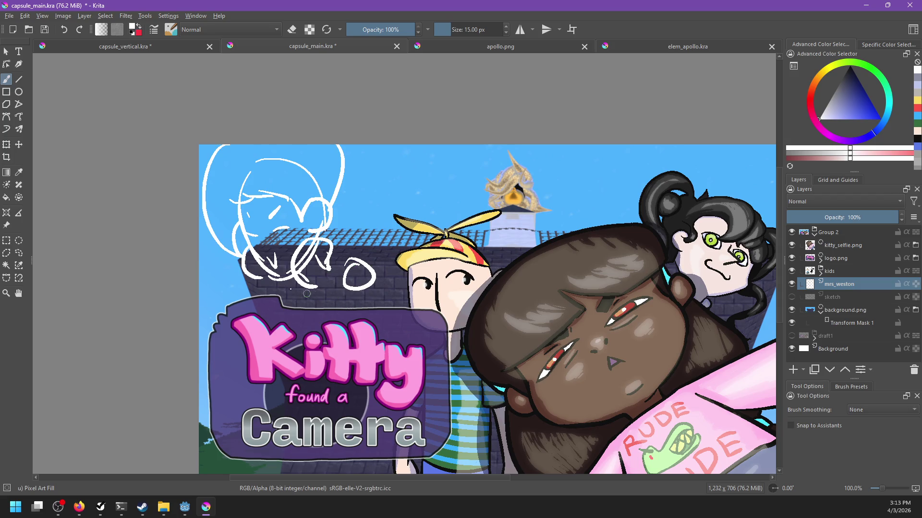
left_click_drag(311, 284, 317, 310)
Move mrs_weston to the top of Group 2 and sketch the body's left strokes over the logo.
left_click_drag(841, 283, 840, 255)
left_click_drag(368, 310, 330, 372)
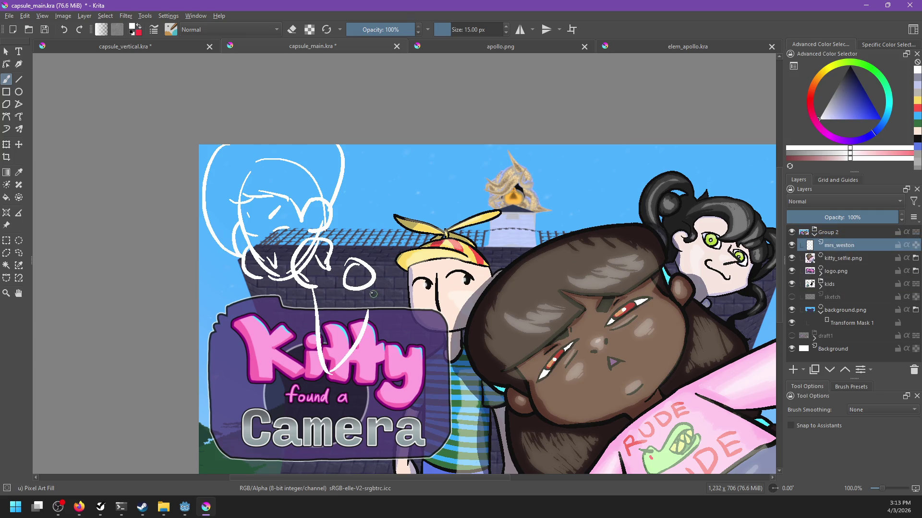
left_click_drag(376, 278, 328, 371)
left_click_drag(247, 283, 250, 352)
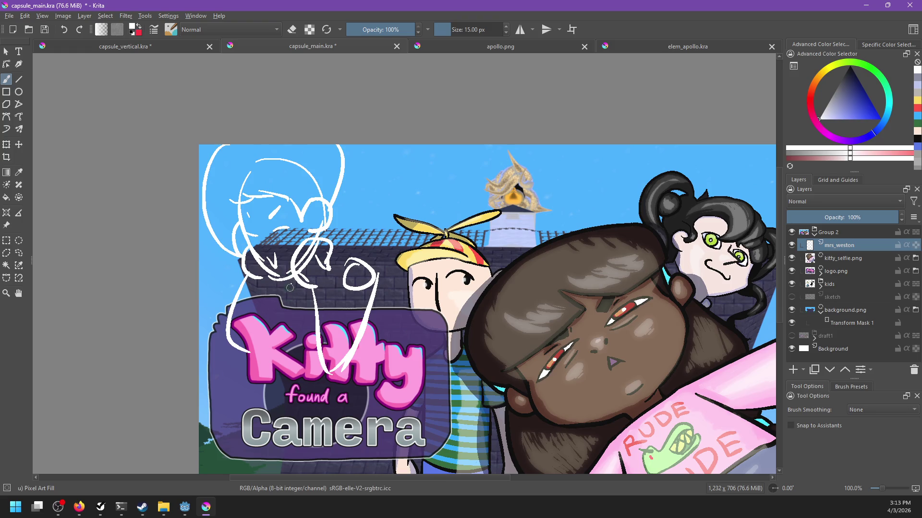
left_click_drag(290, 292, 315, 339)
key("ctrl+z")
left_click_drag(283, 298, 314, 342)
Sketch the figure's right side with diagonal and curved strokes, then open the steam_page folder.
left_click_drag(374, 276, 408, 358)
key("ctrl+z")
left_click_drag(379, 288, 431, 331)
key("ctrl+z")
mouse_move(336, 276)
left_mouse_down()
mouse_move(426, 348)
mouse_move(381, 474)
left_mouse_up()
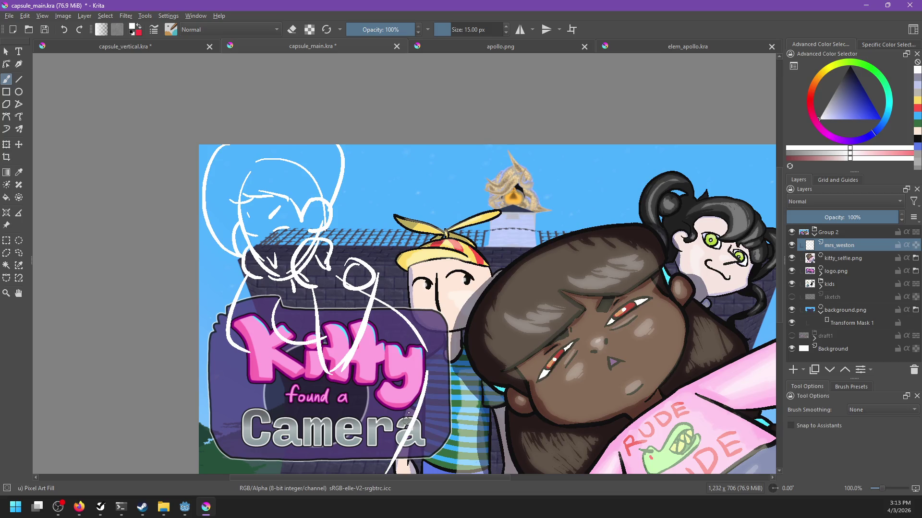
mouse_move(417, 393)
left_mouse_down()
mouse_move(413, 366)
mouse_move(396, 381)
left_mouse_up()
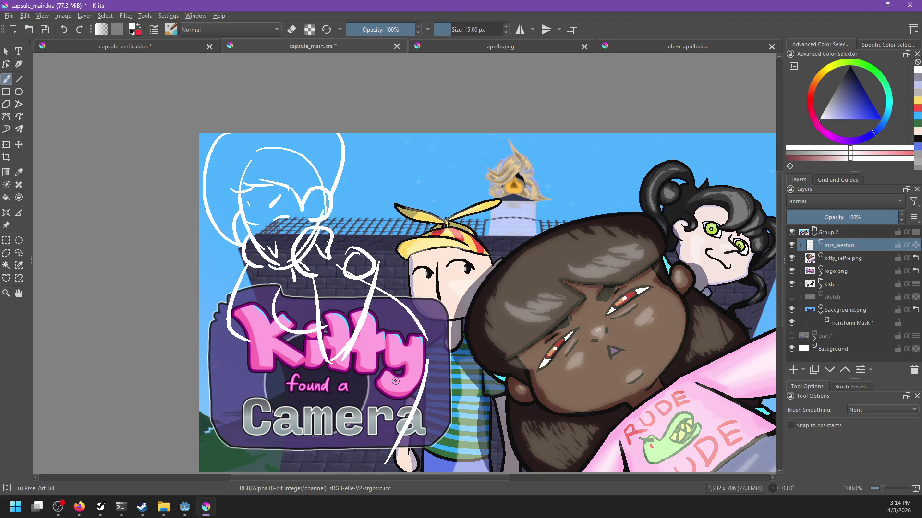
scroll(460, 289, "up", 5)
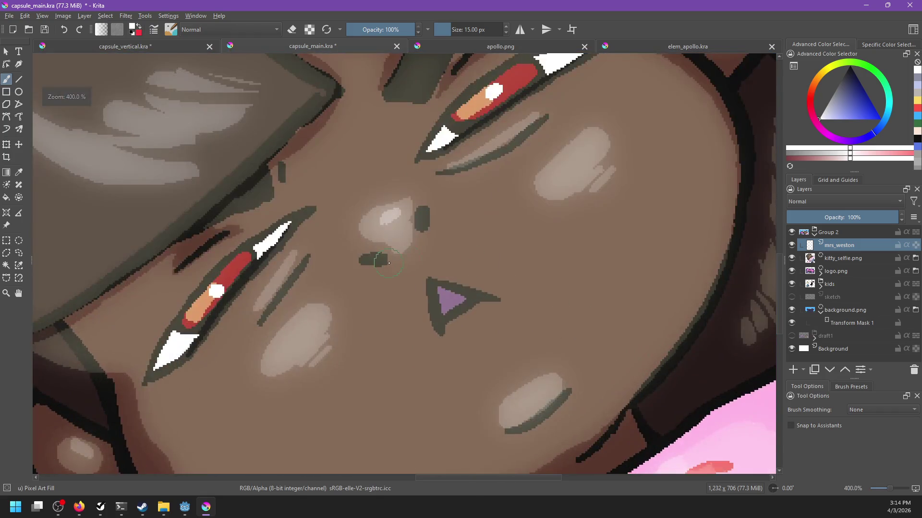
scroll(460, 289, "down", 3)
scroll(460, 289, "left", 3)
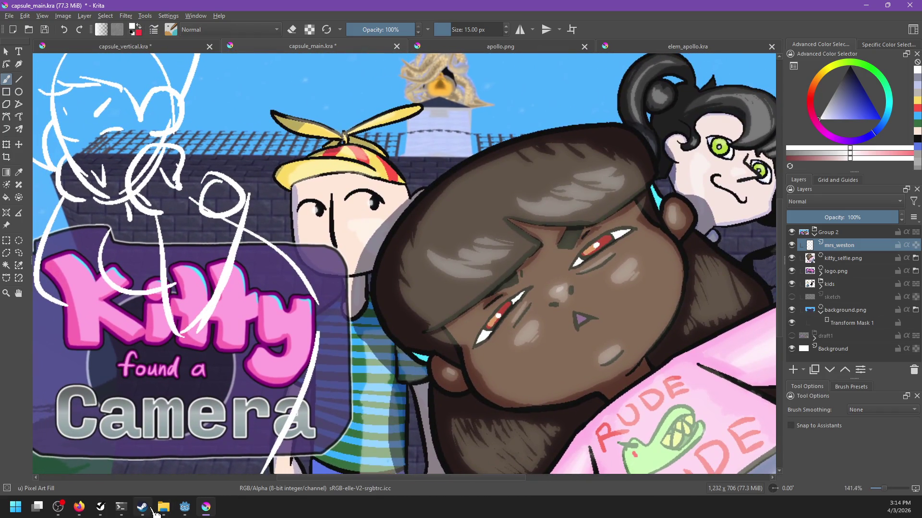
left_click(163, 508)
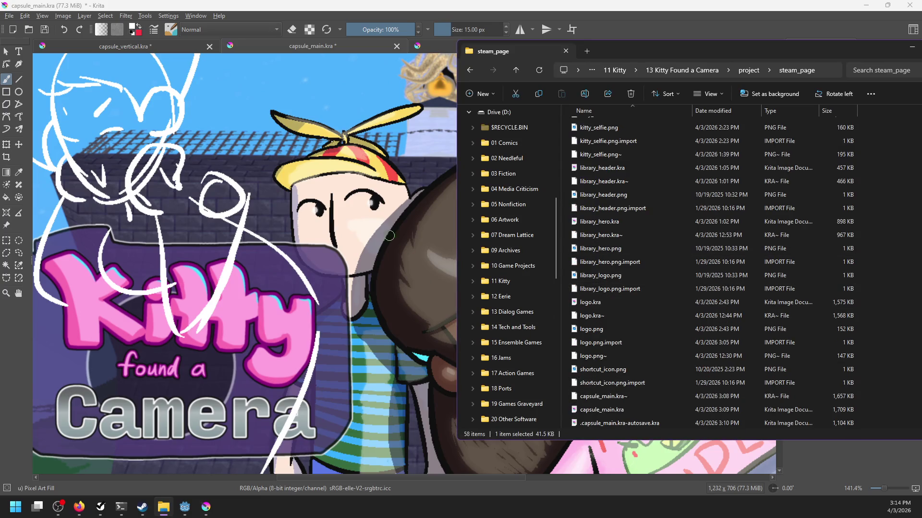
In the steam_page folder, scroll the file list and select kitty_front.kra.
left_click(353, 7)
key("alt+Tab")
scroll(627, 375, "up", 2)
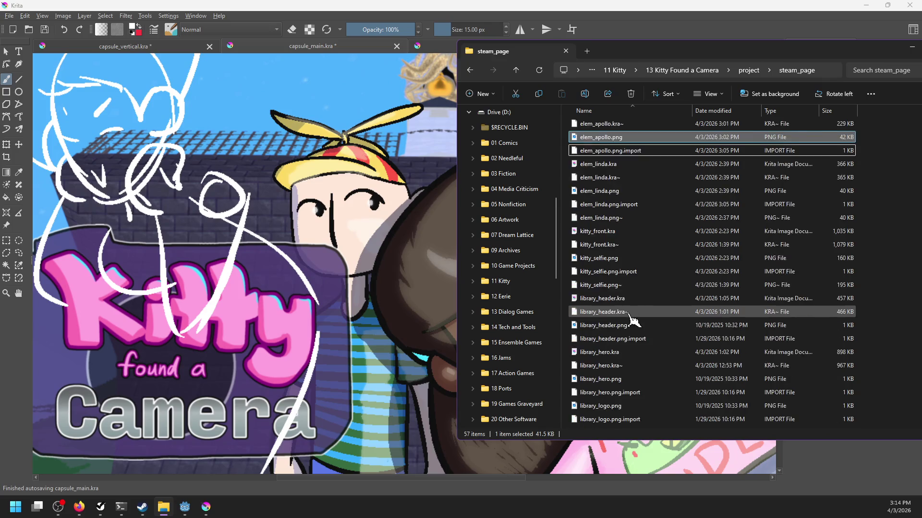
scroll(627, 257, "up", 5)
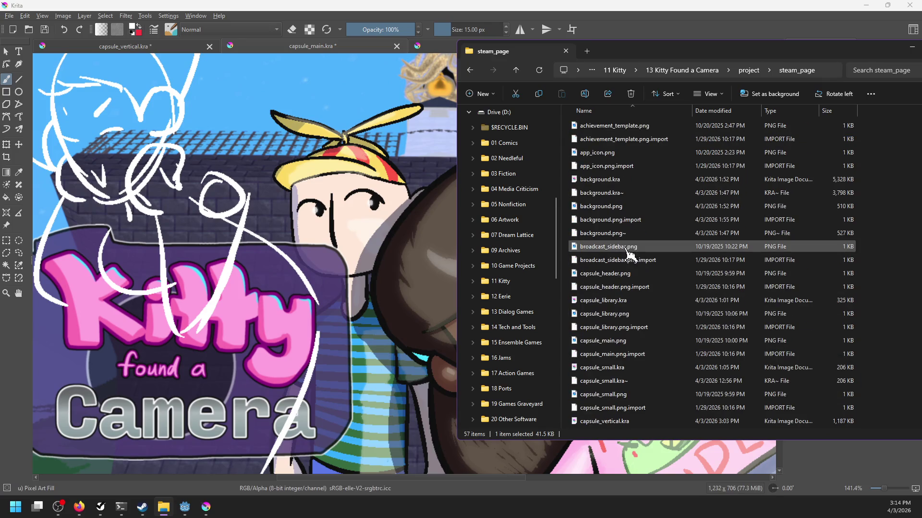
scroll(627, 351, "down", 7)
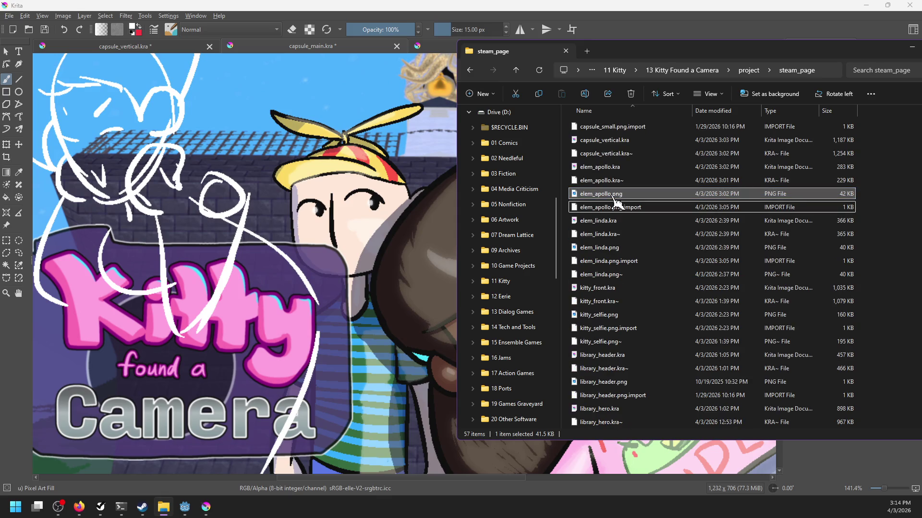
scroll(609, 315, "down", 4)
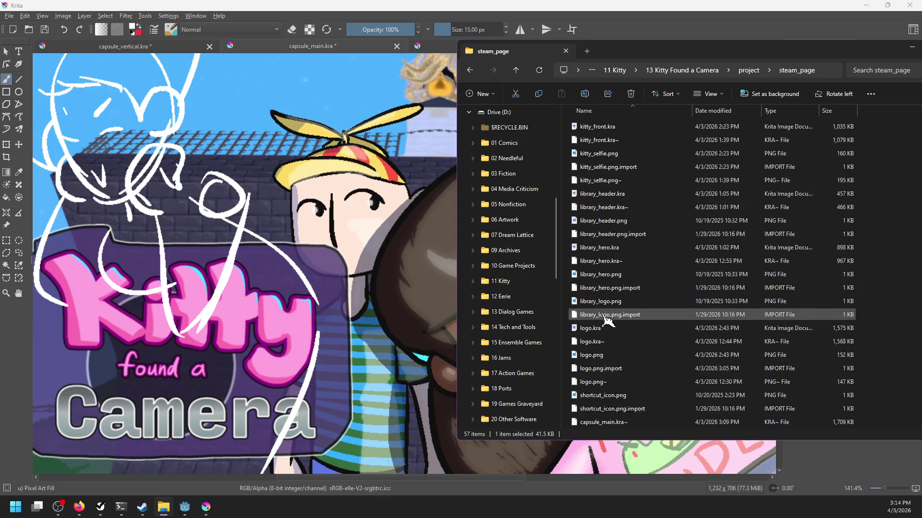
scroll(606, 317, "up", 6)
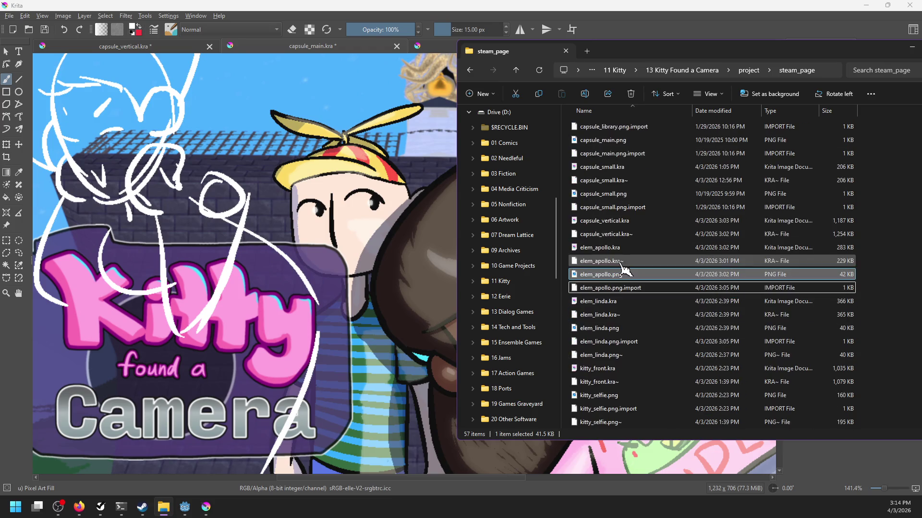
scroll(625, 318, "down", 4)
left_click(596, 209)
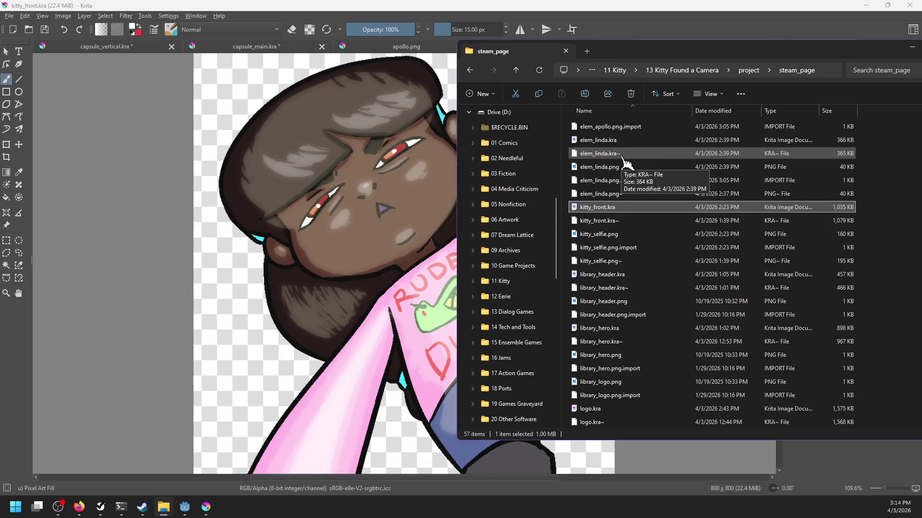
On the lighting layer, switch to the eraser and erase the lighting above the kitty's left eye.
scroll(339, 174, "up", 3)
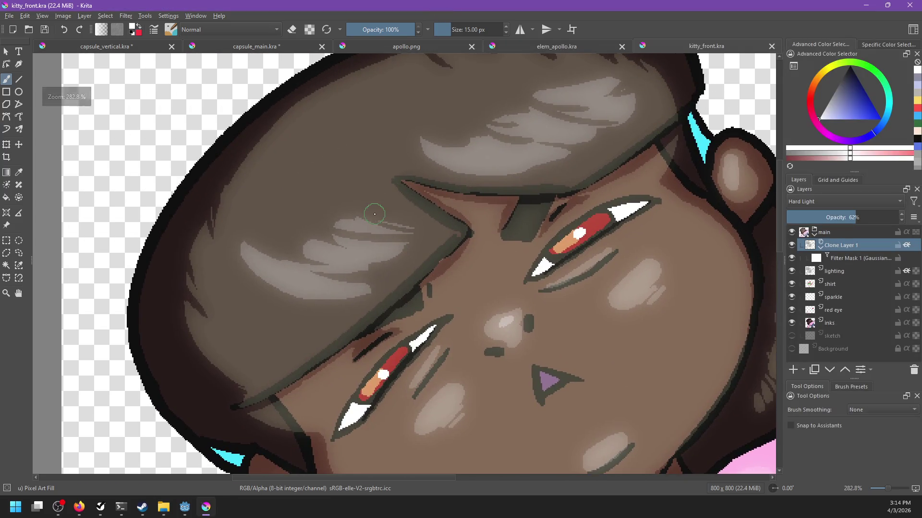
left_click(407, 187)
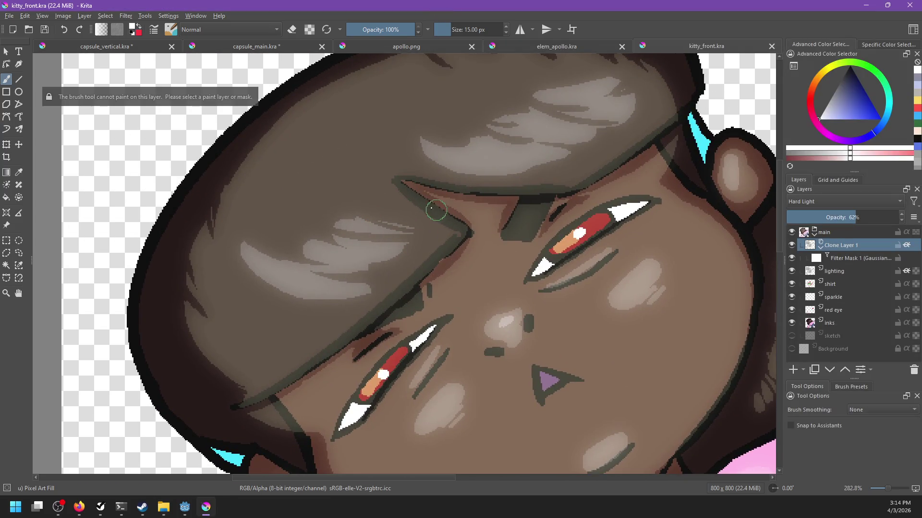
left_click(838, 271)
left_click_drag(398, 182, 446, 216)
key("ctrl+z")
key("e")
mouse_move(401, 182)
left_mouse_down()
mouse_move(467, 228)
mouse_move(370, 317)
left_mouse_up()
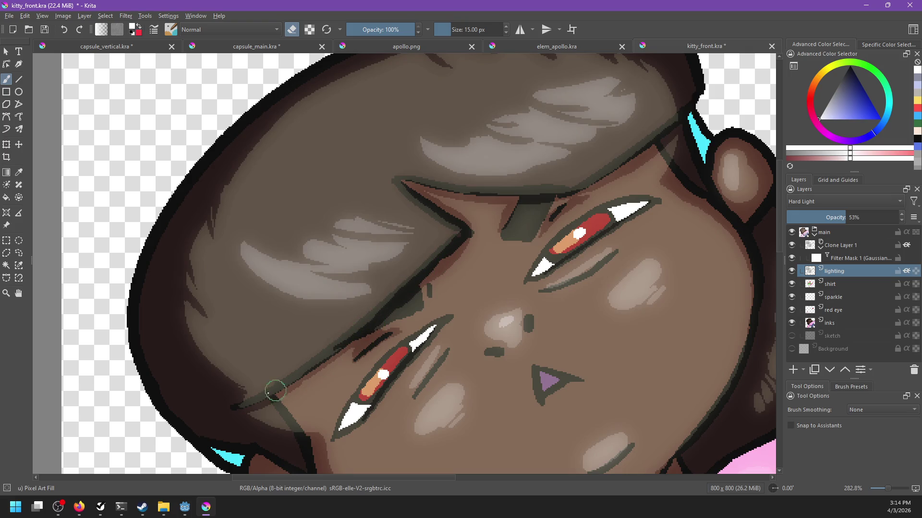
Rework the light band along the hair edge, darkening it and adding a reddish-brown stroke.
left_click_drag(259, 400, 377, 313)
key("ctrl+z")
left_click_drag(255, 399, 394, 298)
key("ctrl+z")
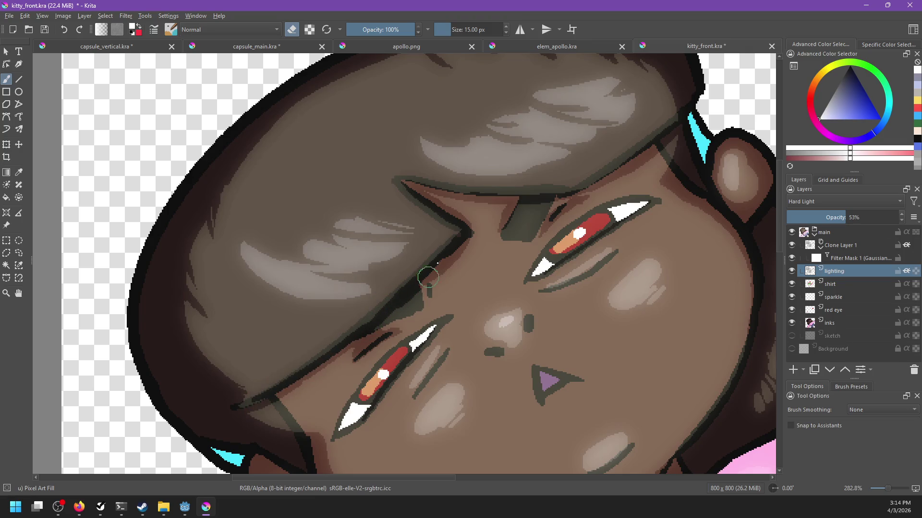
mouse_move(401, 304)
left_mouse_down()
mouse_move(418, 300)
mouse_move(438, 257)
mouse_move(468, 228)
left_mouse_up()
left_click_drag(418, 278, 467, 228)
left_click_drag(438, 268, 468, 241)
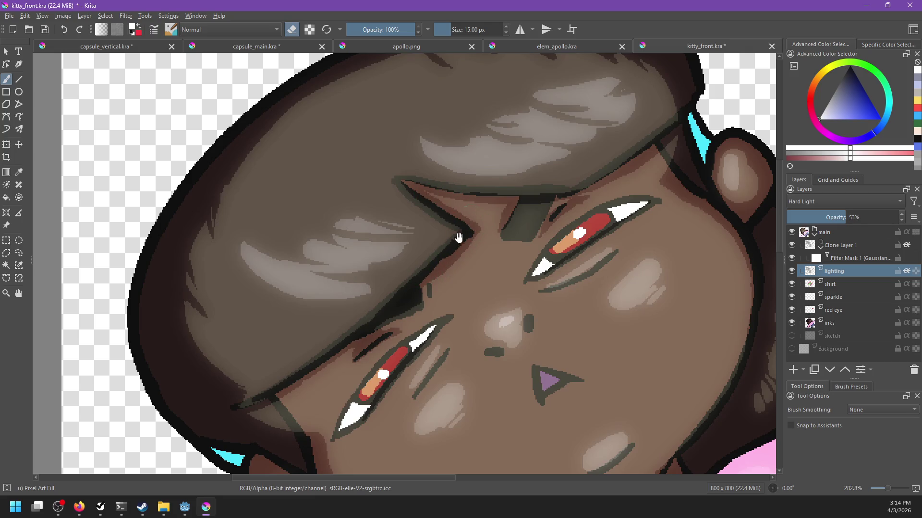
Eyedrop the grey shading colour from the face and go back to erasing.
left_click_drag(418, 358, 437, 180)
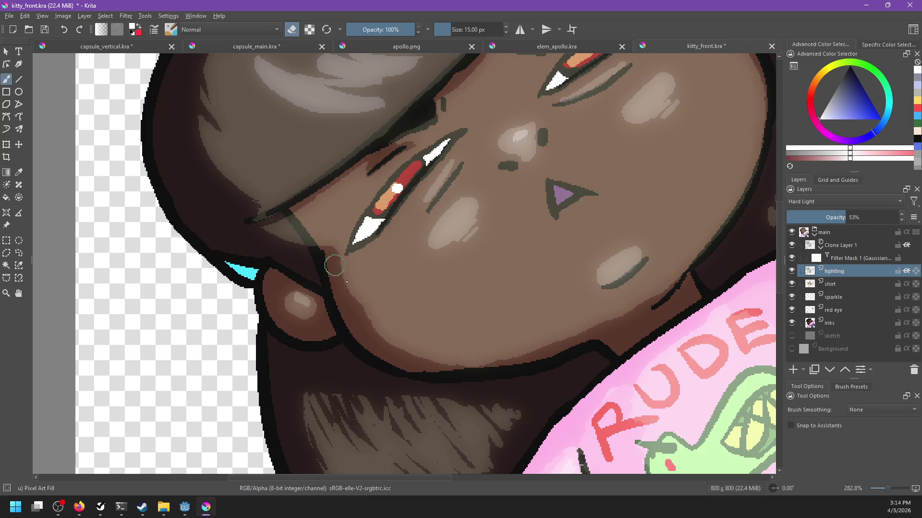
key("e")
key("x")
left_click(379, 289, "ctrl")
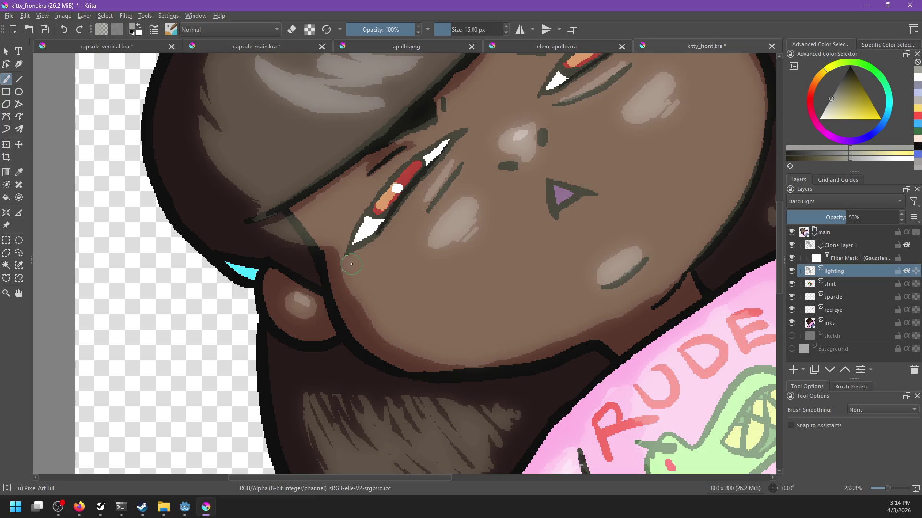
key("e")
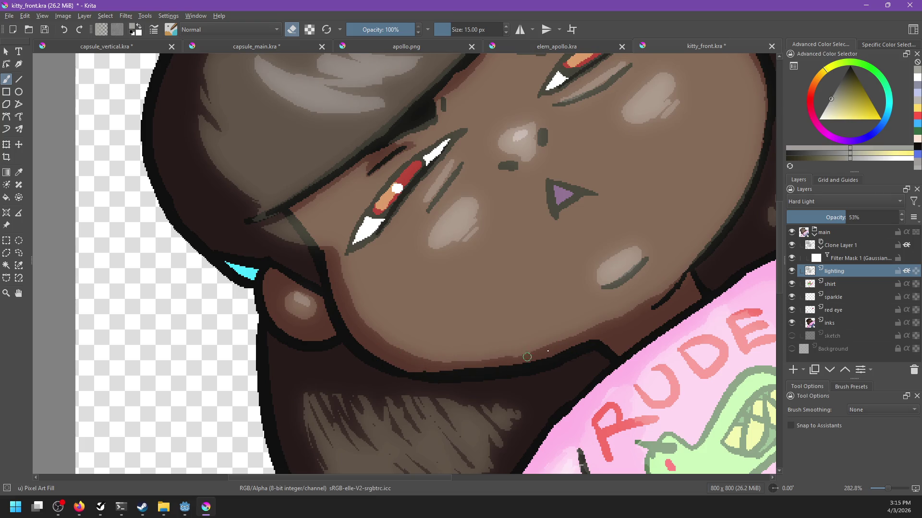
Touch up the lighting along the right cheek outline down to the jaw.
left_click_drag(628, 315, 492, 370)
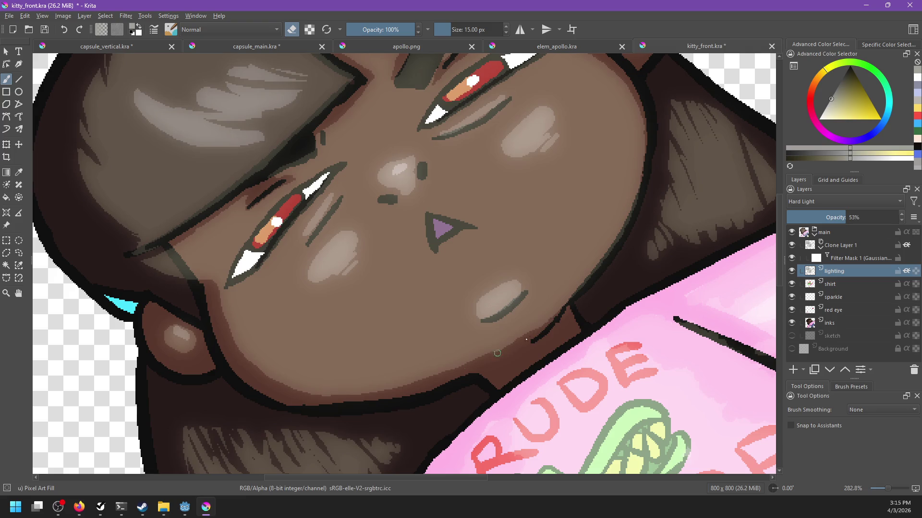
scroll(541, 269, "up", 2)
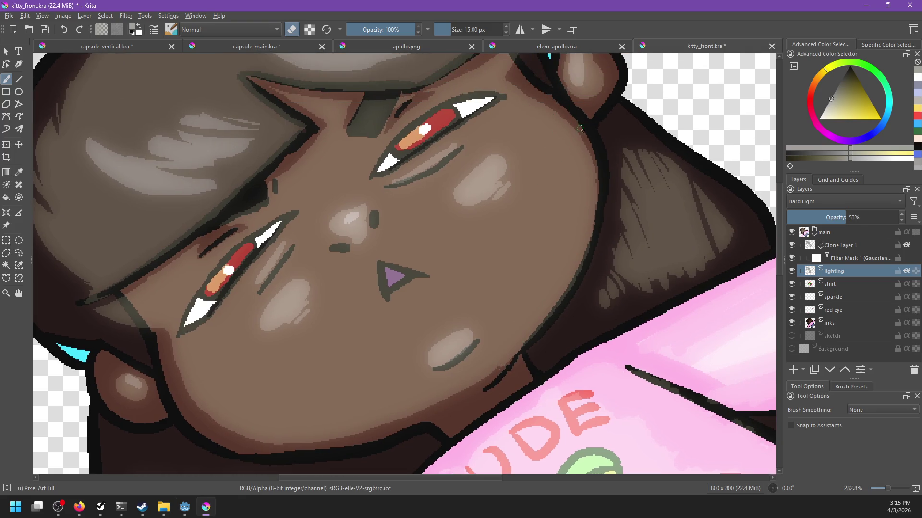
mouse_move(592, 153)
left_mouse_down()
mouse_move(598, 187)
mouse_move(578, 262)
left_mouse_up()
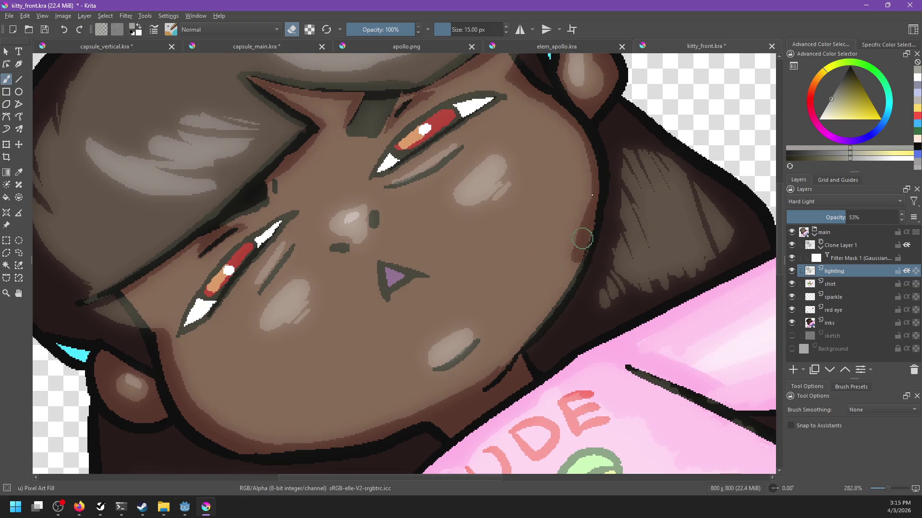
mouse_move(586, 138)
left_mouse_down()
mouse_move(594, 216)
mouse_move(568, 288)
mouse_move(574, 275)
mouse_move(494, 375)
mouse_move(426, 411)
mouse_move(494, 375)
left_mouse_up()
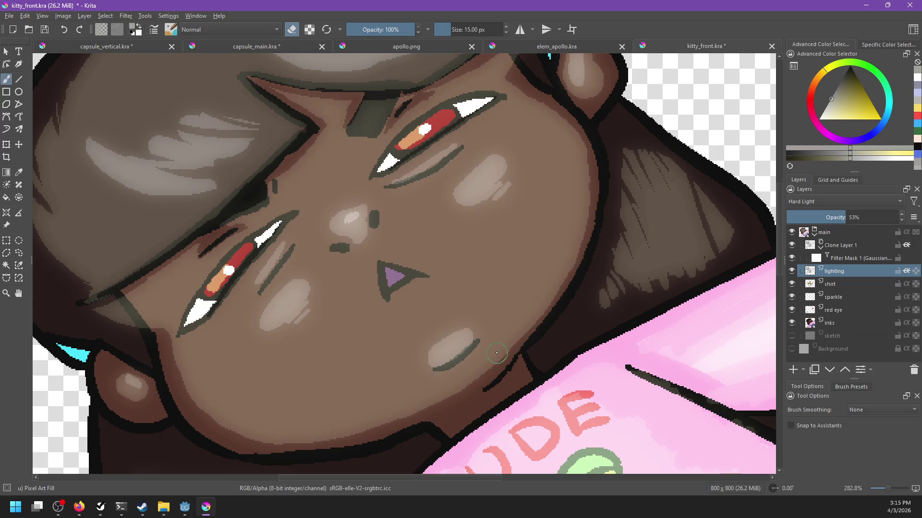
scroll(496, 353, "down", 4)
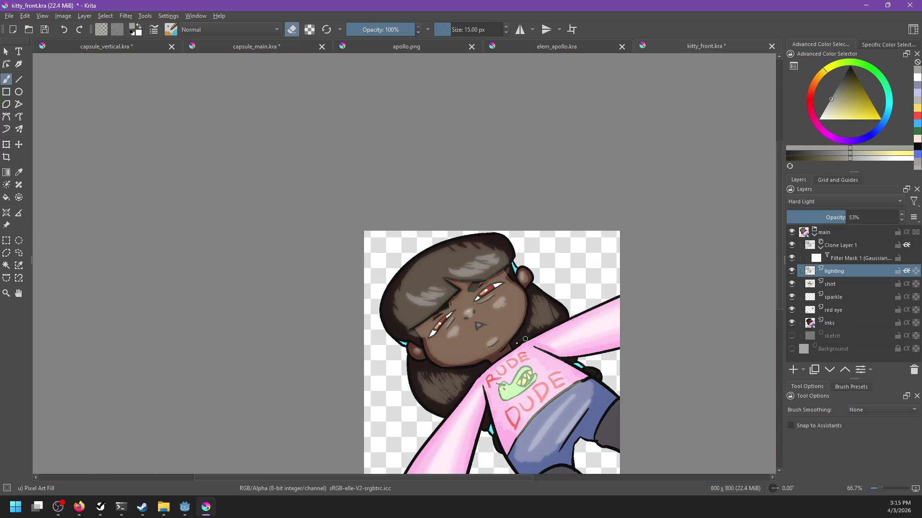
Shade over the dark hair below the face and save kitty_front.
scroll(527, 338, "up", 4)
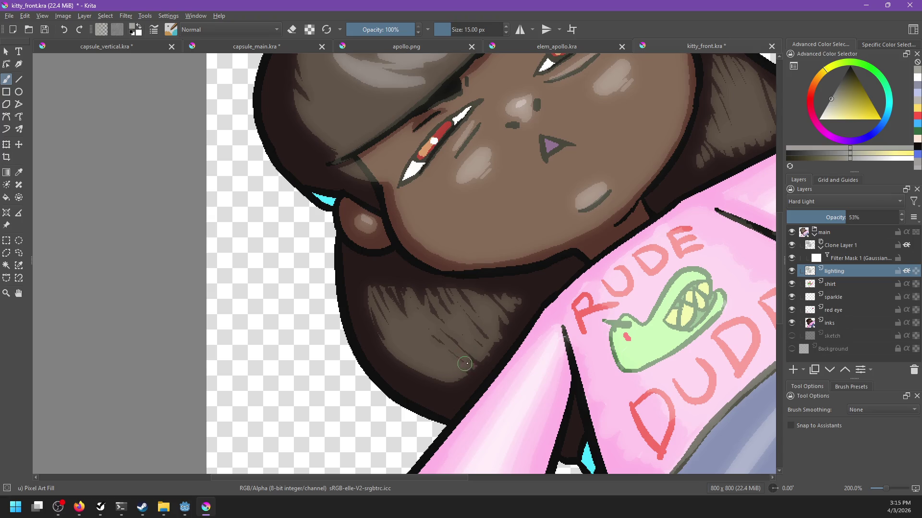
left_click_drag(451, 331, 474, 355)
key("ctrl+s")
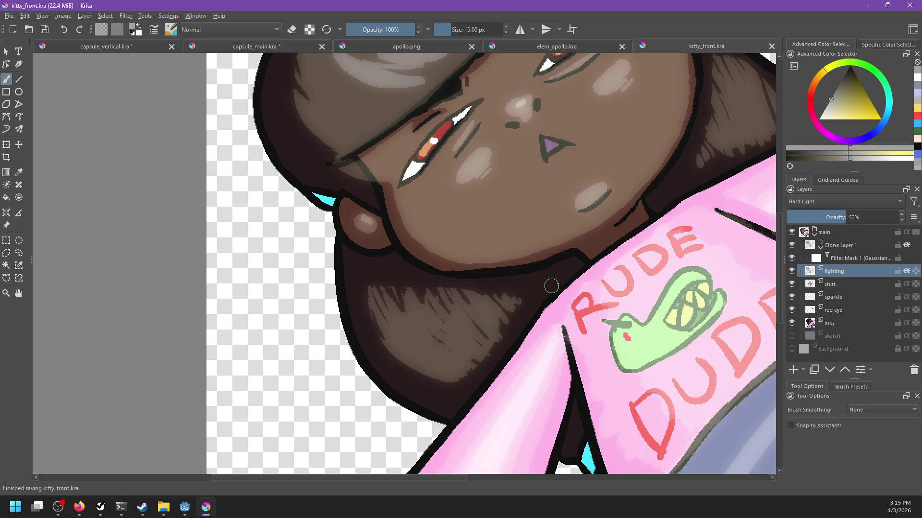
Export the drawing as PNG over kitty_selfie.png, then close kitty_front.
scroll(538, 292, "down", 5)
left_click_drag(621, 271, 562, 283)
scroll(541, 283, "up", 2)
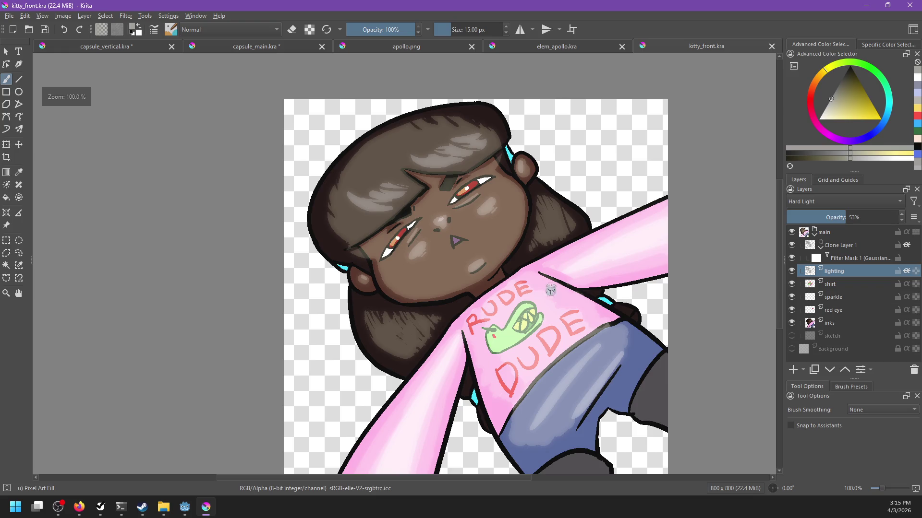
key("ctrl+shift+e")
double_click(226, 178)
left_click(473, 255)
key("Return")
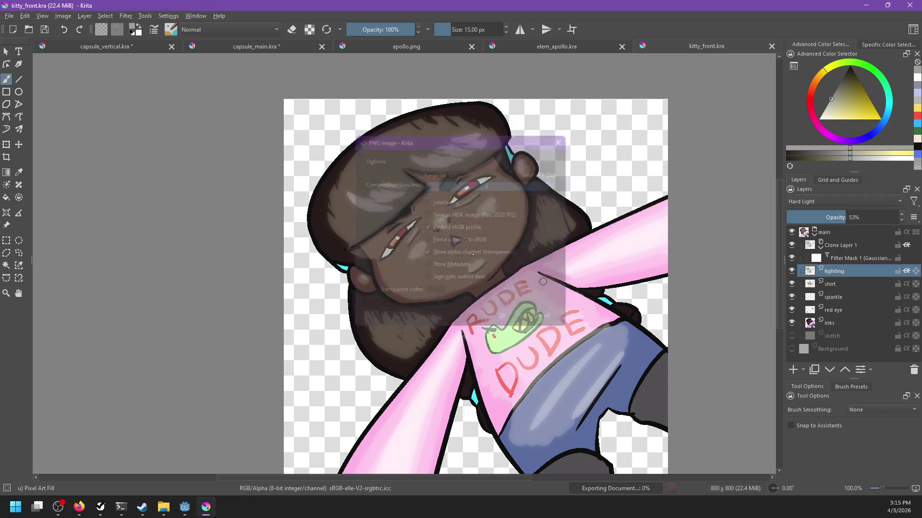
left_click(772, 46)
key("minus")
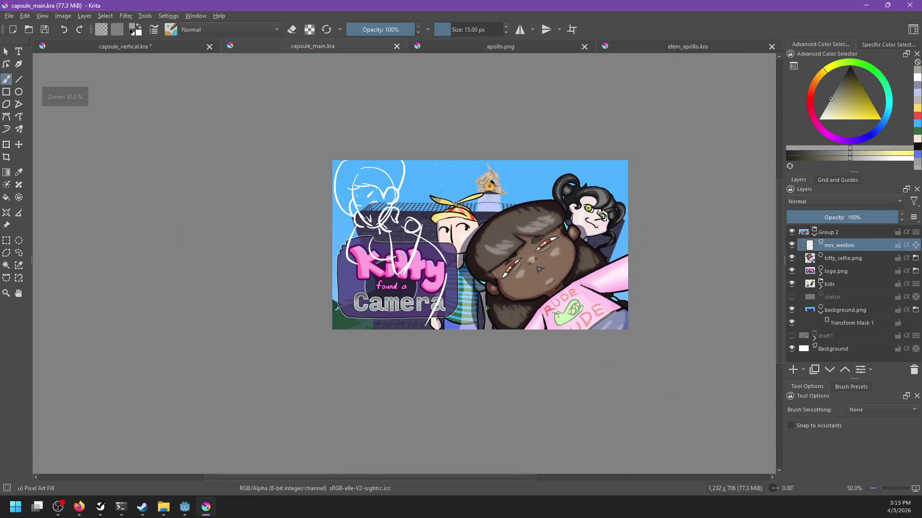
Eyedrop white and sketch strokes along the logo's bottom and down through Camera.
key("plus")
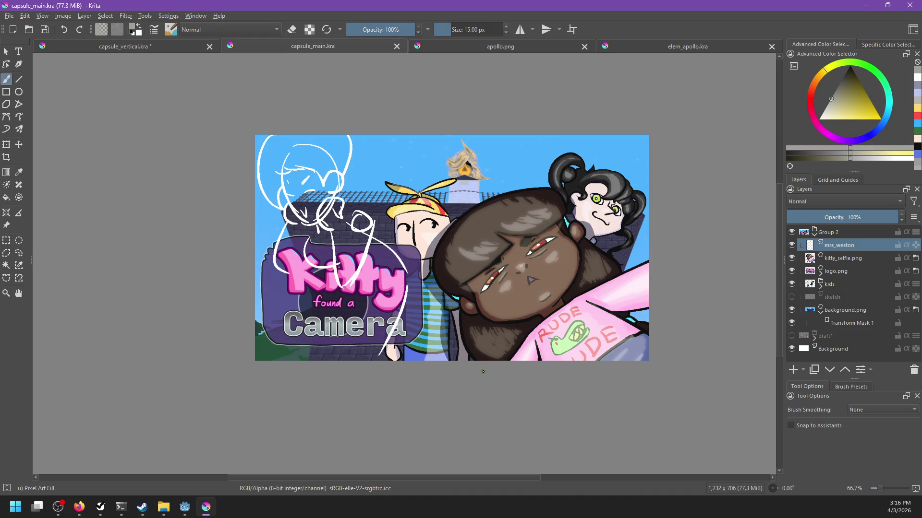
key("plus")
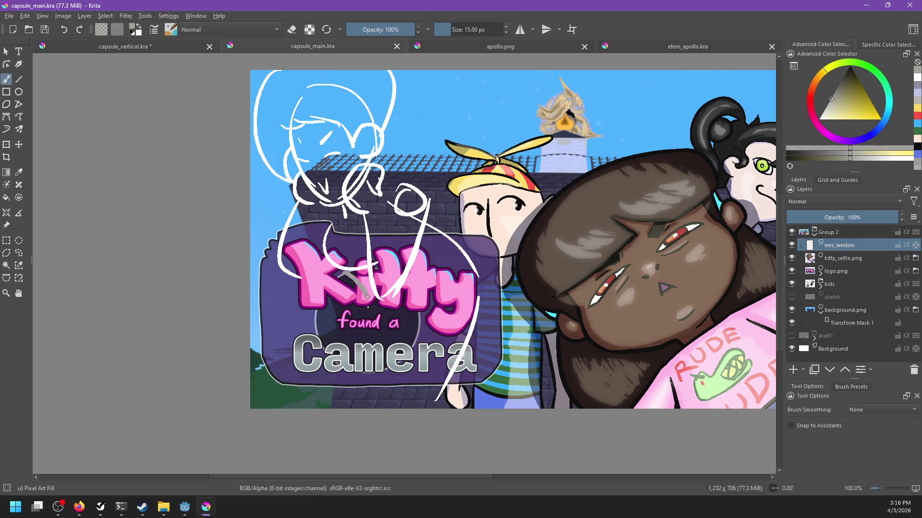
left_click(340, 267, "ctrl")
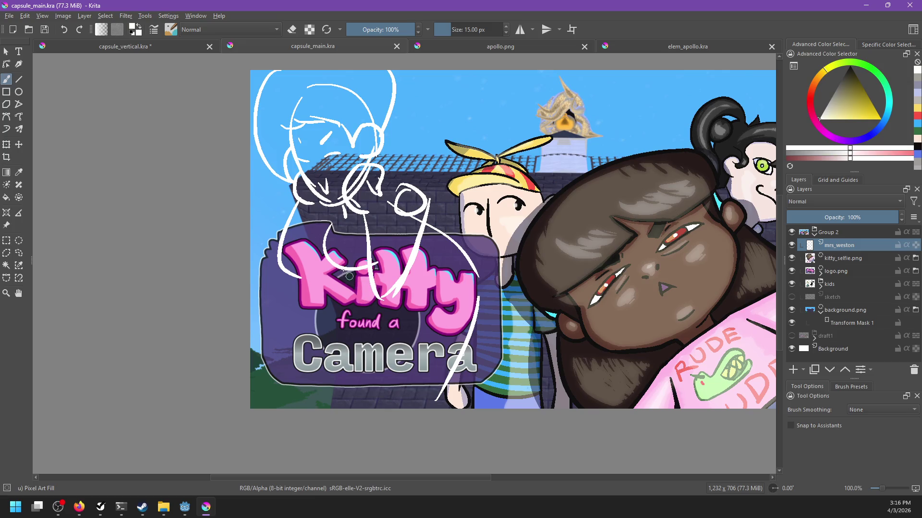
left_click_drag(349, 270, 418, 302)
left_click_drag(446, 221, 373, 410)
key("ctrl+z")
left_click_drag(420, 305, 393, 408)
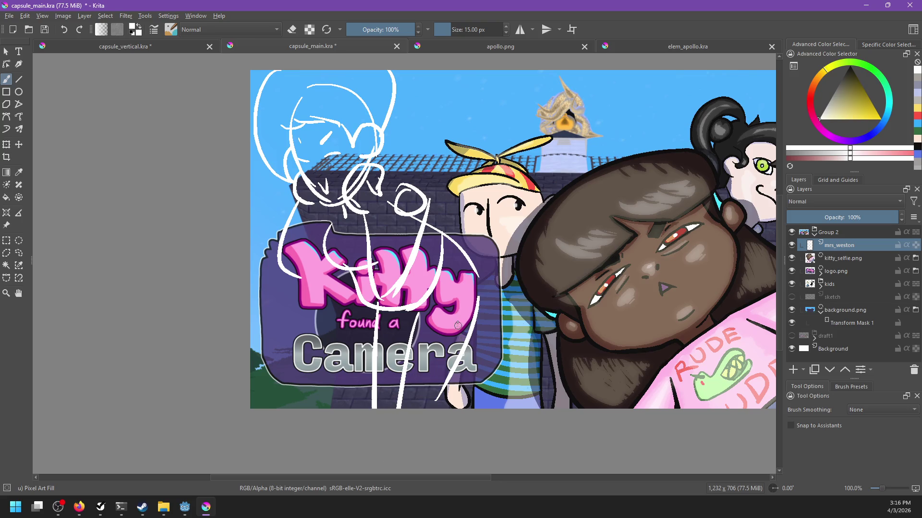
Pan across to the characters on the right, recentre the scene, and bring up Open Images.
left_click_drag(457, 326, 446, 345)
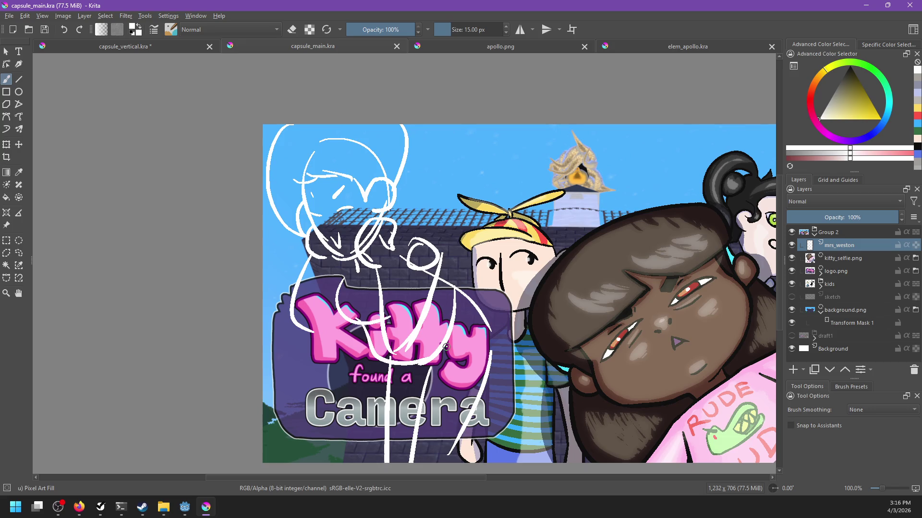
mouse_move(521, 213)
left_mouse_down()
mouse_move(418, 223)
mouse_move(452, 243)
left_mouse_up()
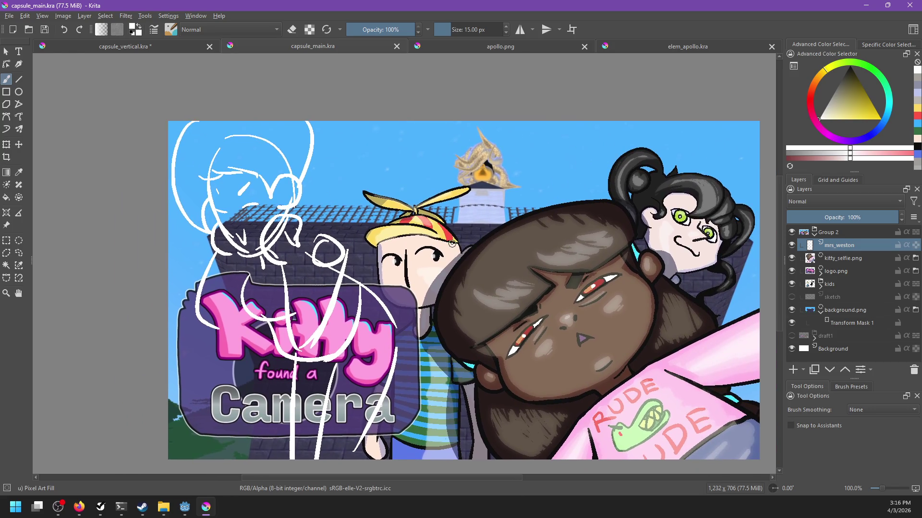
scroll(451, 244, "down", 4)
scroll(448, 243, "up", 3)
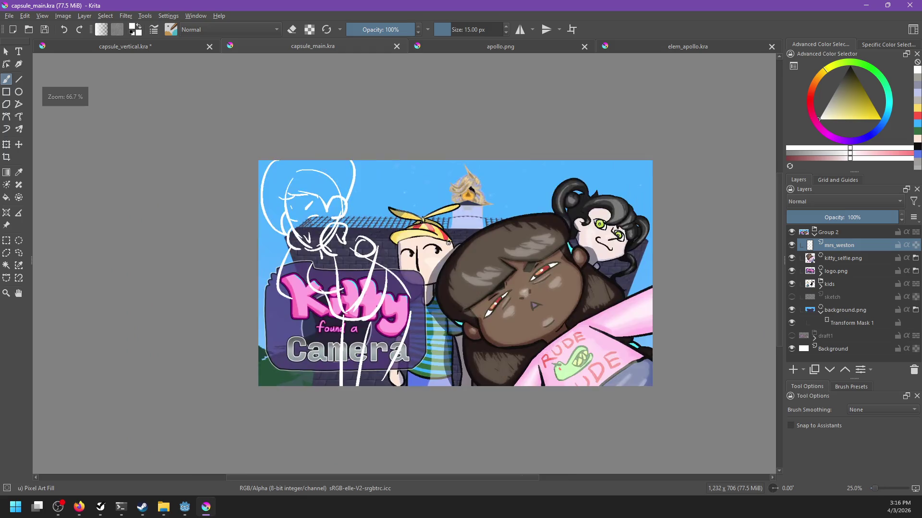
scroll(443, 245, "up", 1)
left_click_drag(443, 245, 486, 257)
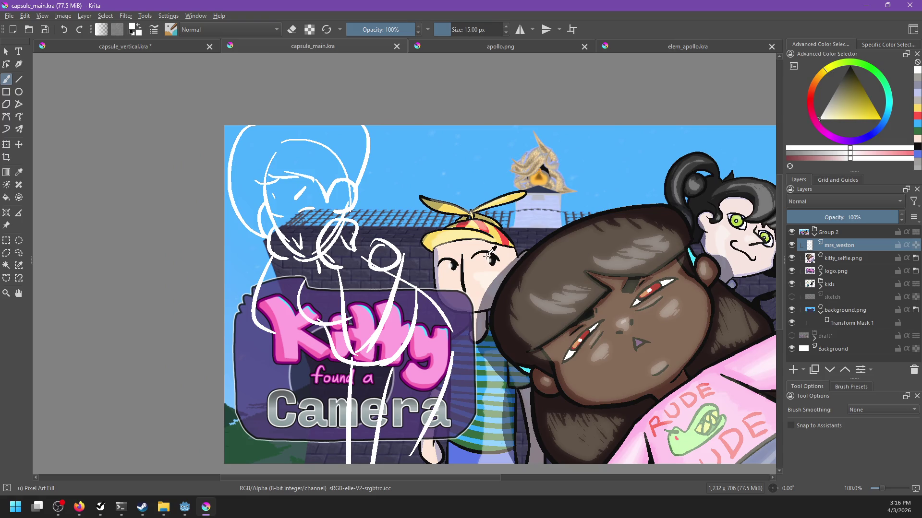
key("ctrl+o")
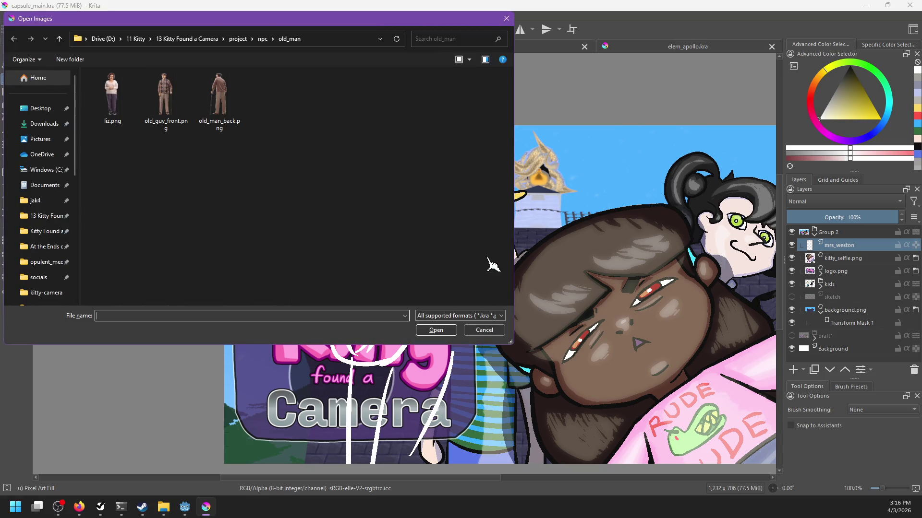
Open calm1.png from npc/mrs_weston, then go to the capsule_vertical document.
left_click(263, 39)
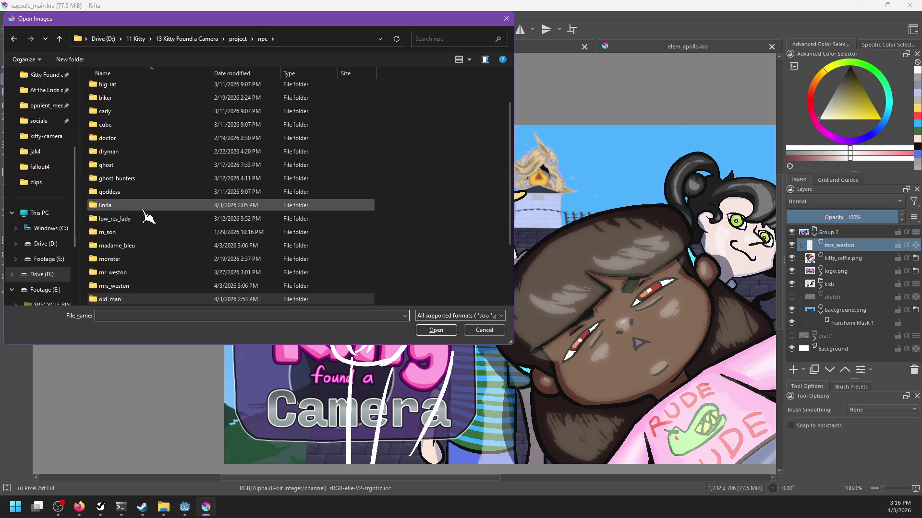
left_click(125, 274)
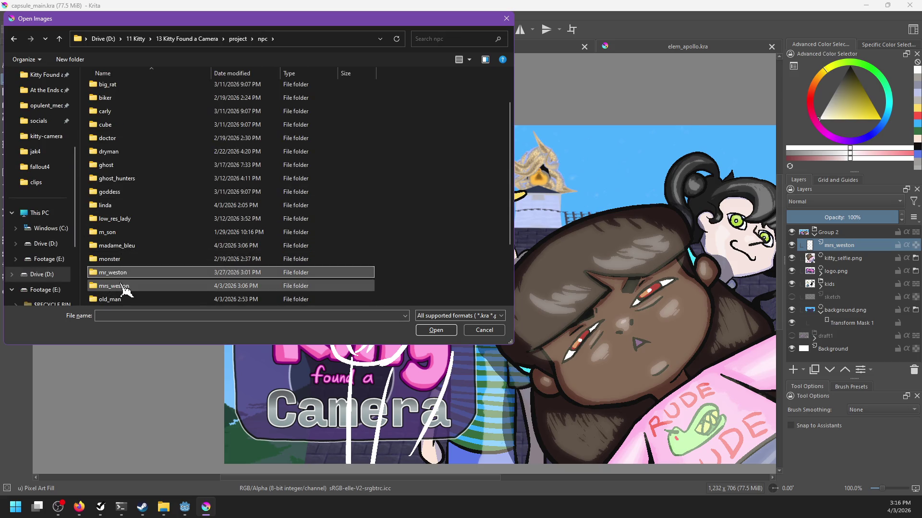
double_click(126, 287)
double_click(120, 113)
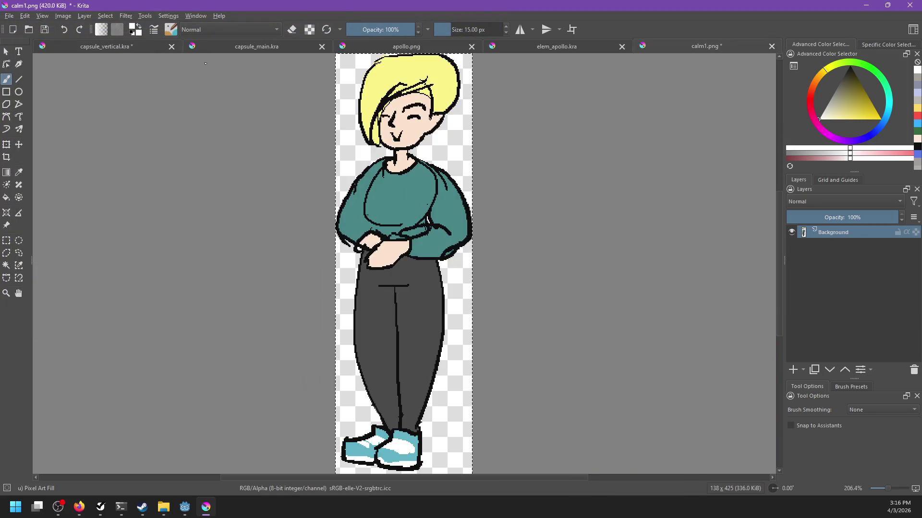
left_click(118, 47)
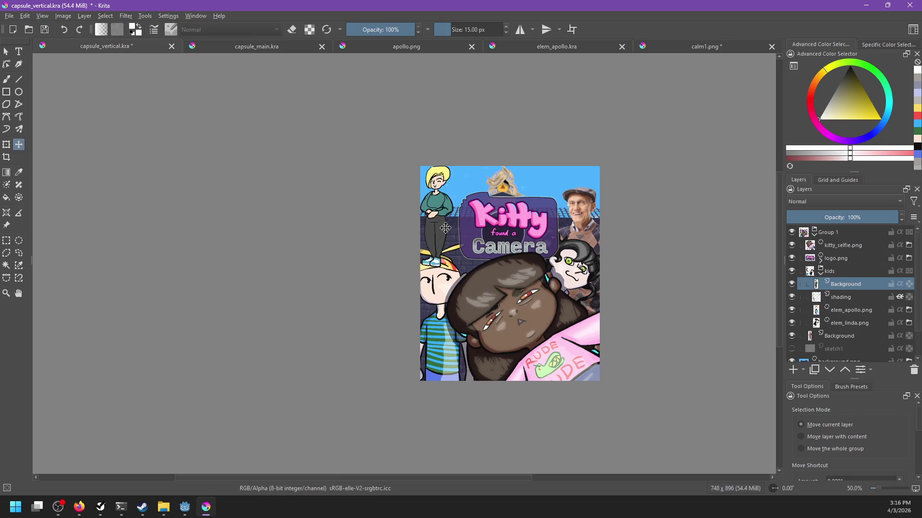
Move a Background layer below the other, then try enlarging the woman figure and undo it.
mouse_move(860, 285)
left_mouse_down()
mouse_move(845, 292)
mouse_move(843, 327)
mouse_move(826, 347)
left_mouse_up()
key("1")
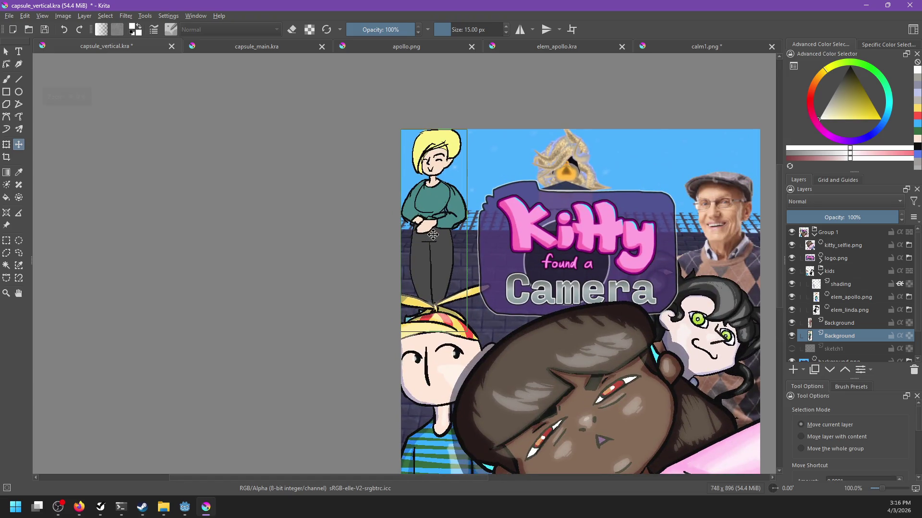
key("ctrl+t")
left_click_drag(468, 332, 707, 468)
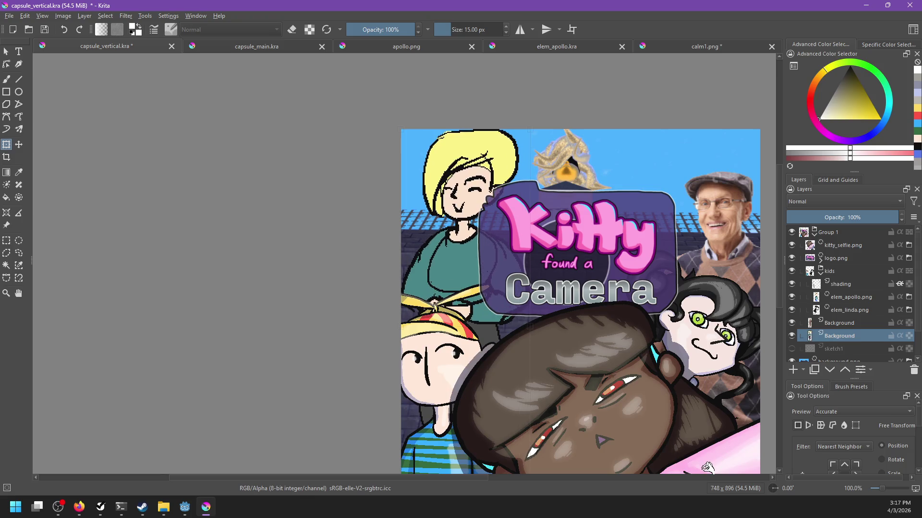
key("ctrl+z")
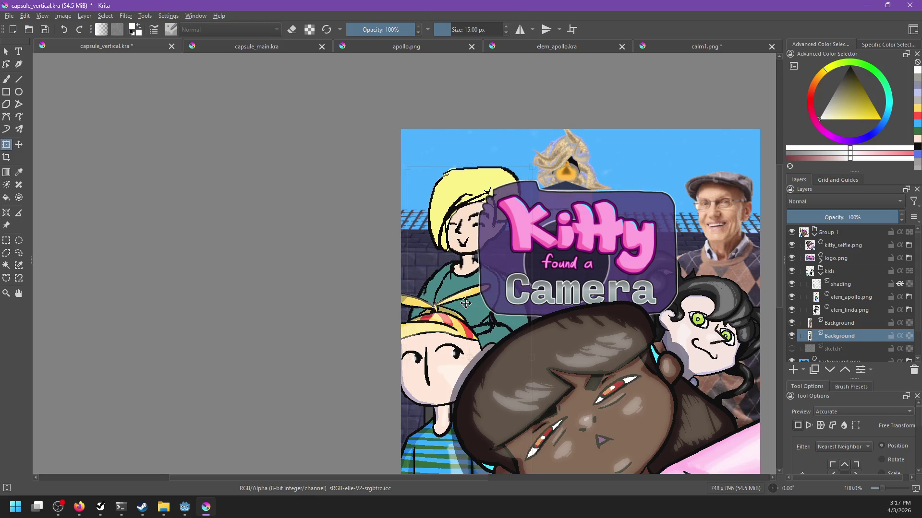
Try moving the blonde figure toward the centre, then undo and cancel the transform.
scroll(432, 269, "right", 5)
scroll(432, 268, "down", 3)
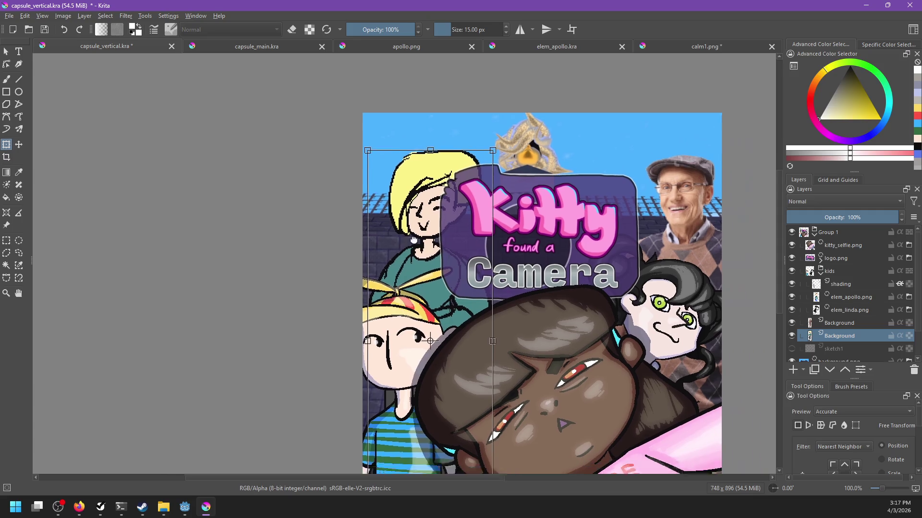
scroll(402, 230, "down", 4)
scroll(487, 242, "up", 3)
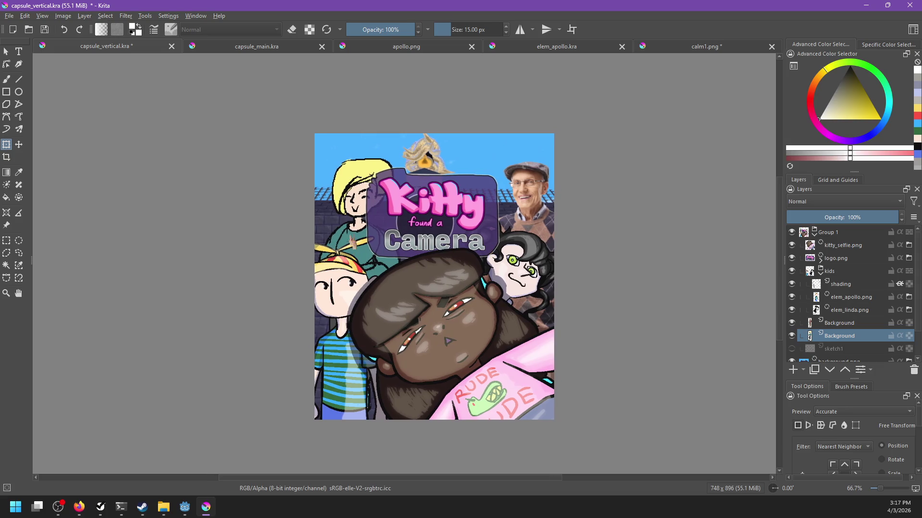
left_click_drag(323, 288, 475, 258)
key("ctrl+z")
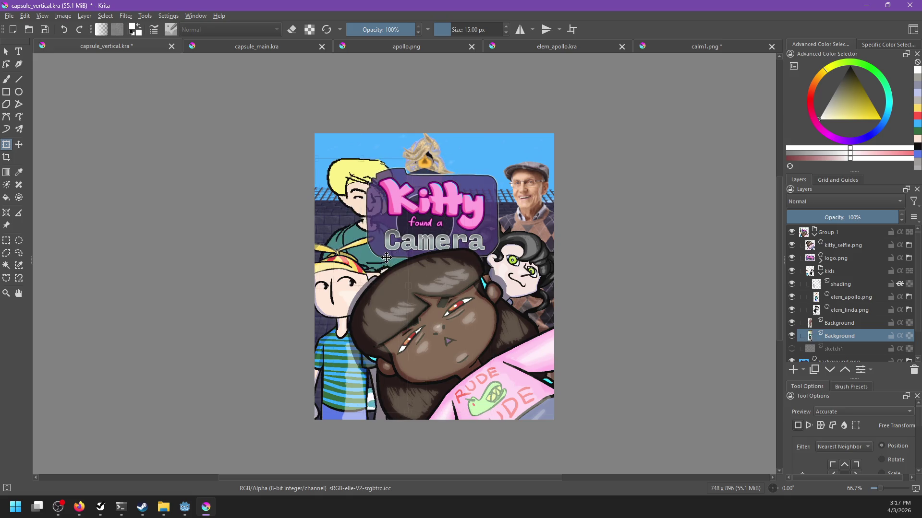
key("ctrl+z")
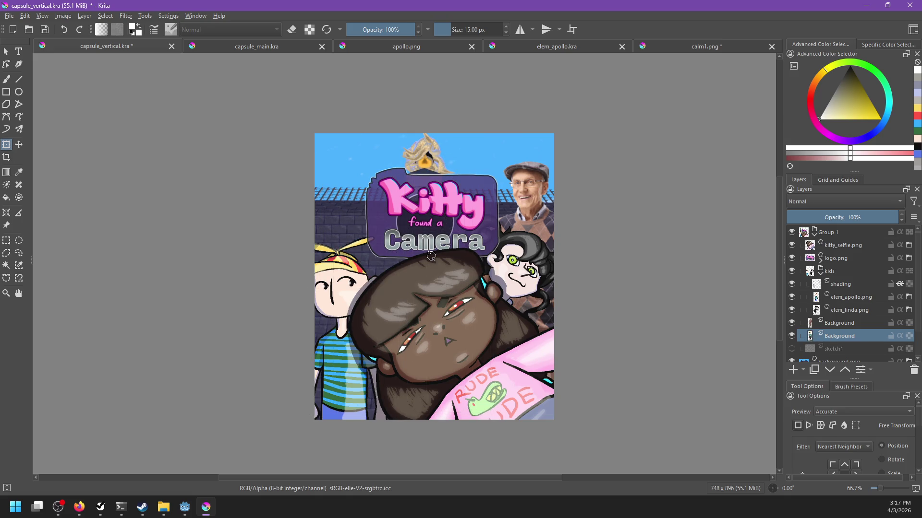
Pan the vertical capsule view and switch back to capsule_main.kra.
scroll(428, 259, "up", 2)
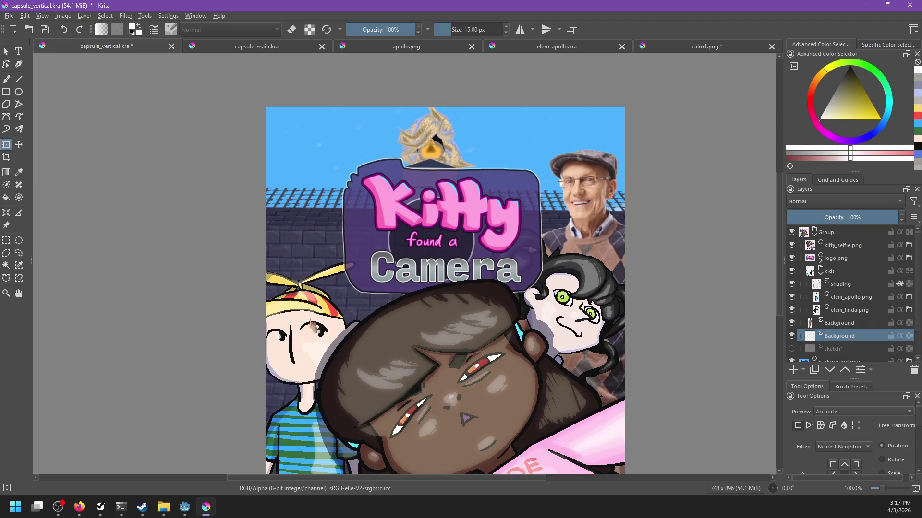
mouse_move(421, 278)
left_mouse_down()
mouse_move(442, 264)
mouse_move(440, 248)
left_mouse_up()
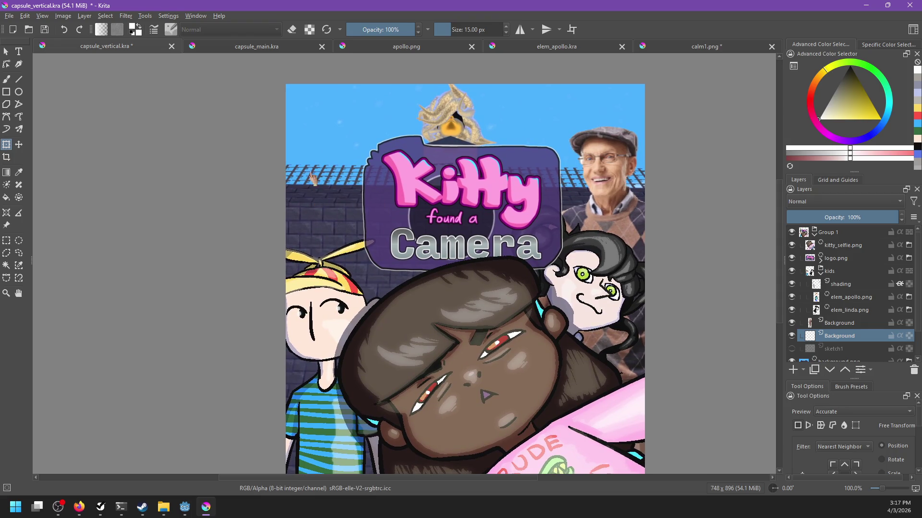
left_click(211, 44)
Nudge the Mrs. Weston sketch left, draw the arc closing her head, and add Paint Layer 3.
scroll(358, 219, "down", 2)
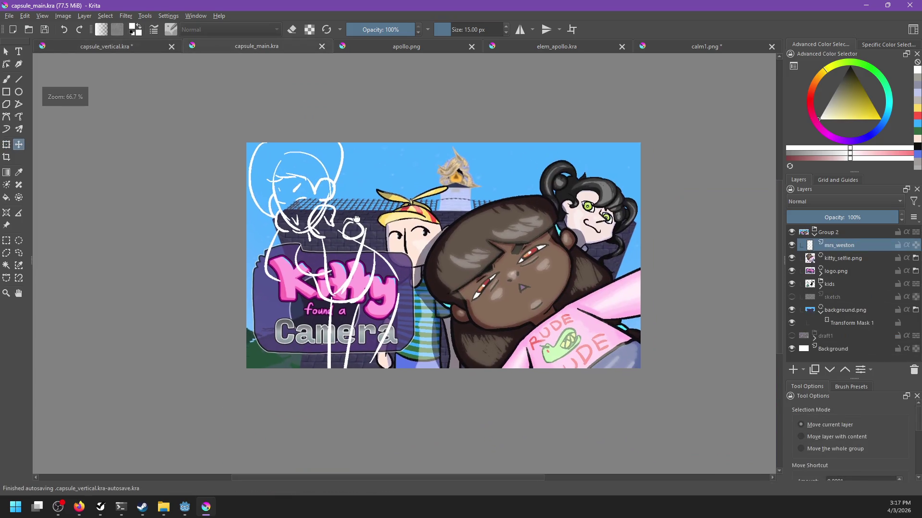
left_click_drag(355, 254, 349, 253)
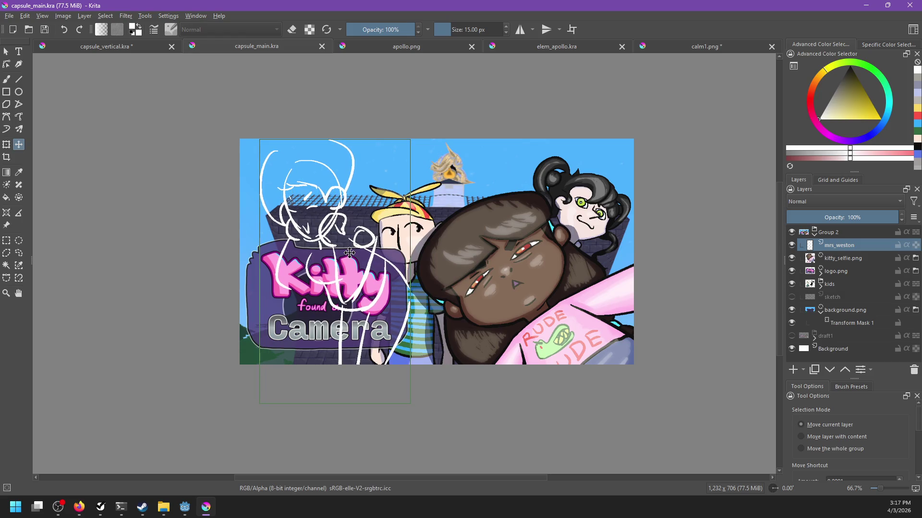
key("1")
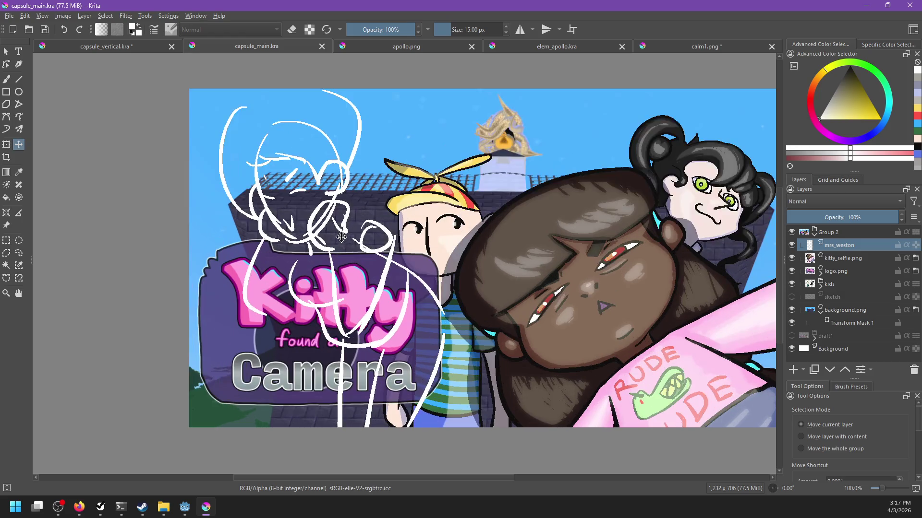
key("b")
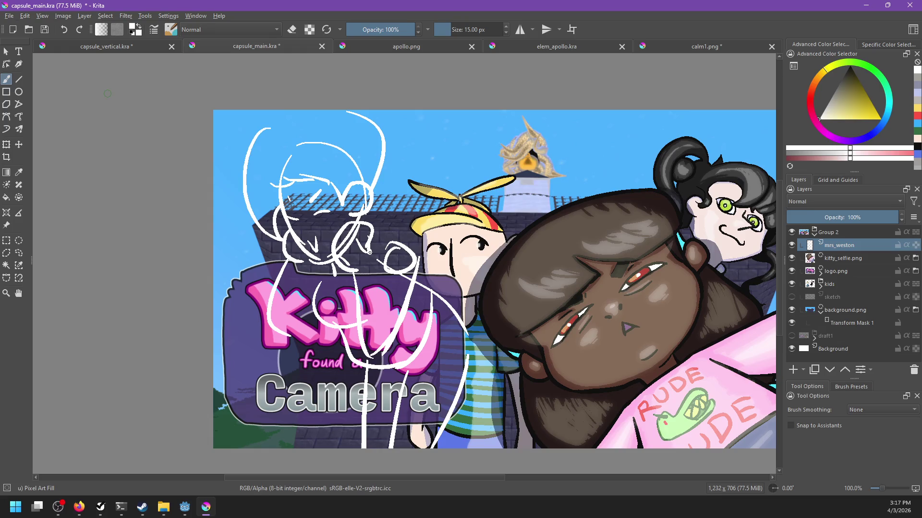
mouse_move(250, 130)
left_mouse_down()
mouse_move(317, 111)
mouse_move(301, 112)
left_mouse_up()
key("ctrl+z")
mouse_move(383, 250)
left_mouse_down()
mouse_move(409, 287)
mouse_move(397, 272)
left_mouse_up()
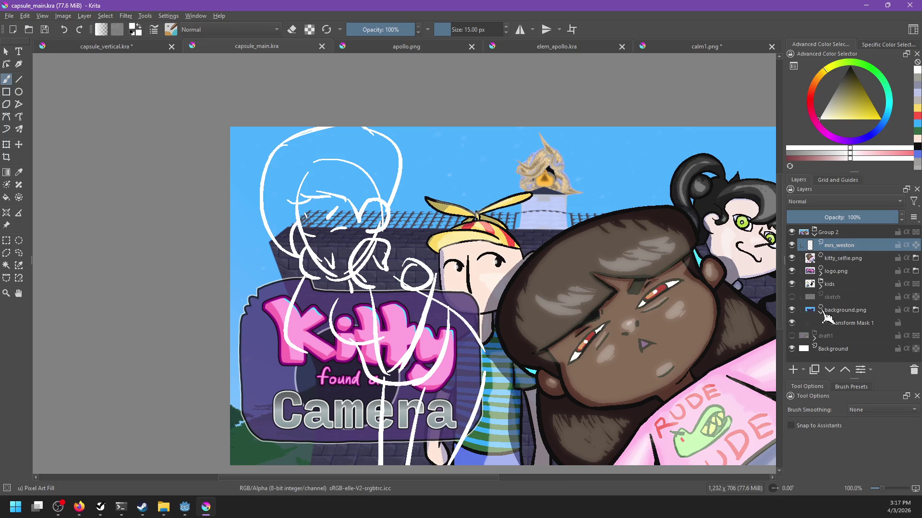
left_click(795, 369)
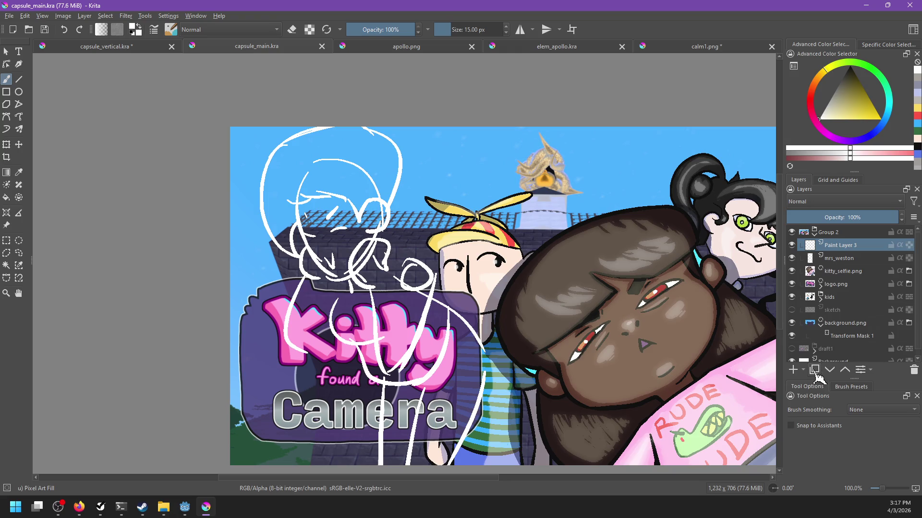
Hide the mrs_weston sketch layer and make Paint Layer 3 active.
left_click(854, 260)
left_click(792, 258)
left_click(839, 246)
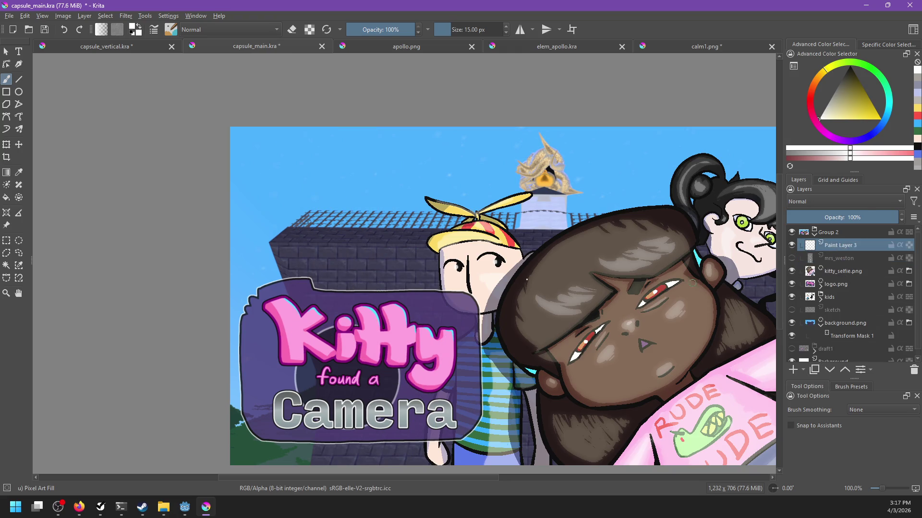
Sketch the crescent head outline left of the roof, redrawing arcs and adding strokes below.
mouse_move(344, 233)
left_mouse_down()
mouse_move(336, 158)
mouse_move(307, 173)
mouse_move(312, 159)
mouse_move(374, 231)
left_mouse_up()
left_click_drag(298, 154, 370, 213)
key("ctrl+z")
key("ctrl+z")
mouse_move(307, 267)
left_mouse_down()
mouse_move(310, 161)
mouse_move(284, 197)
mouse_move(360, 179)
mouse_move(307, 158)
mouse_move(370, 240)
left_mouse_up()
key("ctrl+z")
key("ctrl+z")
mouse_move(300, 170)
left_mouse_down()
mouse_move(336, 250)
mouse_move(287, 220)
mouse_move(371, 250)
left_mouse_up()
key("ctrl+z")
left_click_drag(360, 159, 369, 257)
key("ctrl+z")
left_click_drag(370, 183, 375, 261)
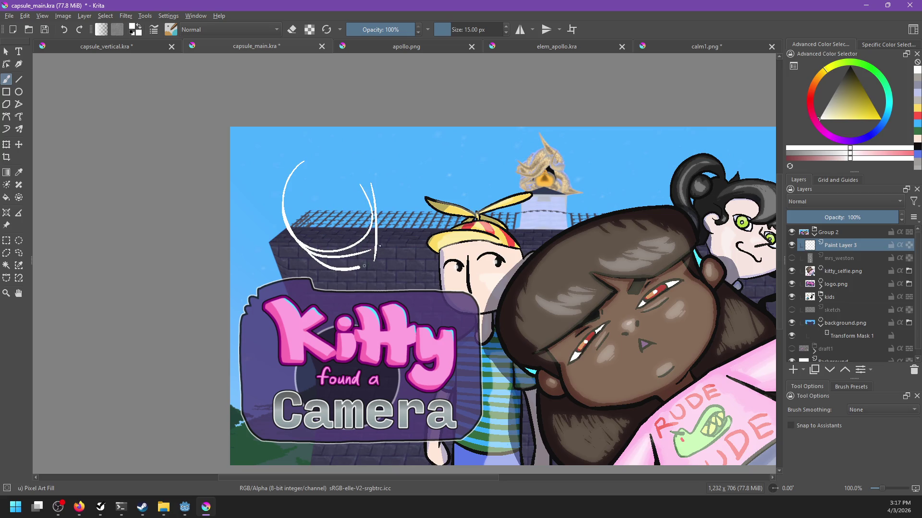
left_click_drag(312, 253, 374, 262)
mouse_move(293, 238)
left_mouse_down()
mouse_move(371, 249)
mouse_move(353, 270)
left_mouse_up()
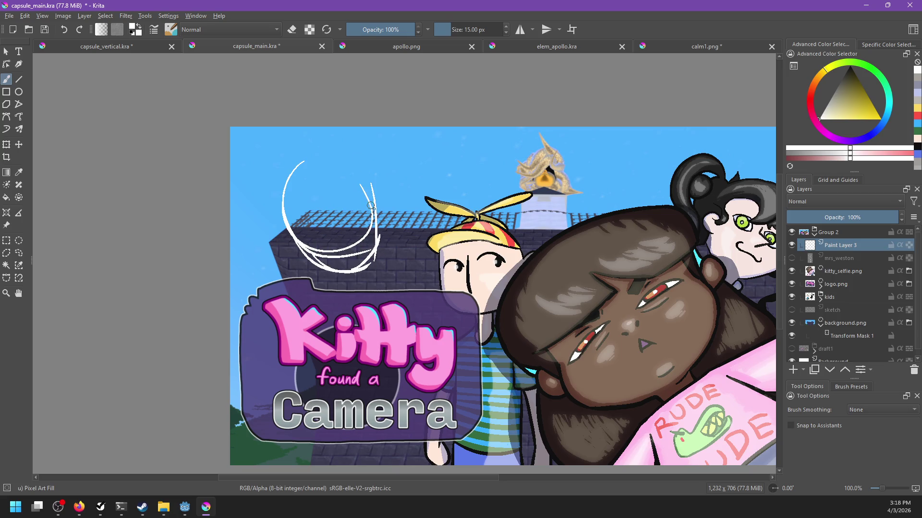
left_click_drag(347, 211, 353, 233)
Check calm1.png and capsule_vertical, then return to capsule_main and redo the inner head stroke.
left_click(708, 50)
left_click(155, 50)
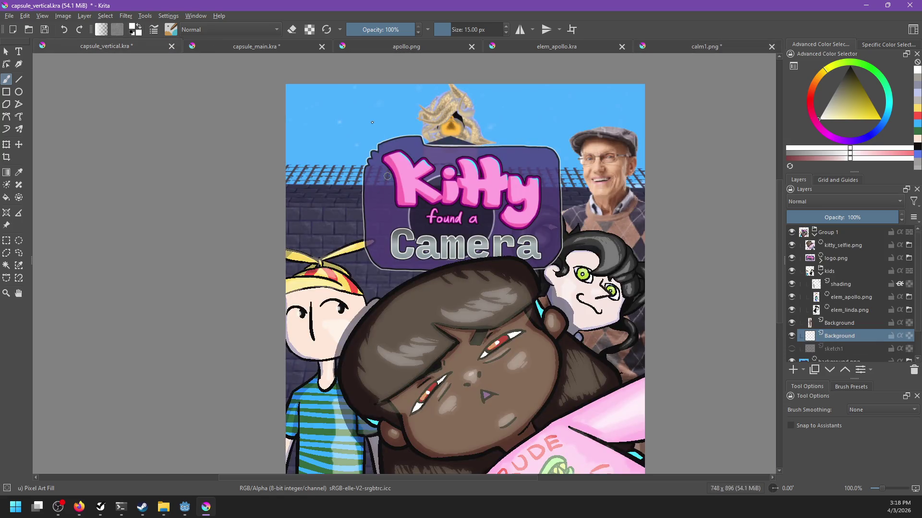
left_click(266, 47)
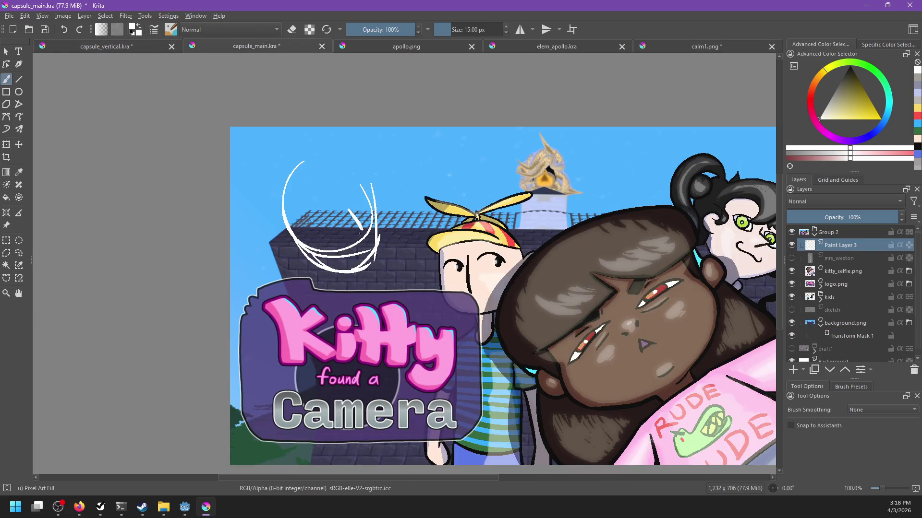
key("ctrl+z")
mouse_move(352, 214)
left_mouse_down()
mouse_move(366, 229)
mouse_move(338, 225)
left_mouse_up()
key("ctrl+z")
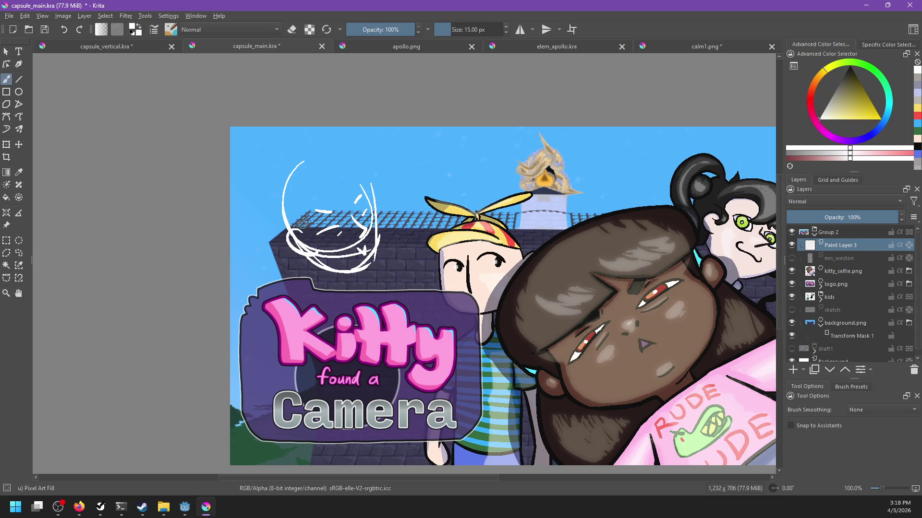
Add a lower-left loop, a large arc over the head, and curves inside the oval.
left_click_drag(301, 234, 305, 229)
left_click_drag(284, 159, 393, 186)
left_click_drag(316, 168, 391, 186)
key("ctrl+z")
mouse_move(321, 211)
left_mouse_down()
mouse_move(382, 190)
mouse_move(385, 212)
left_mouse_up()
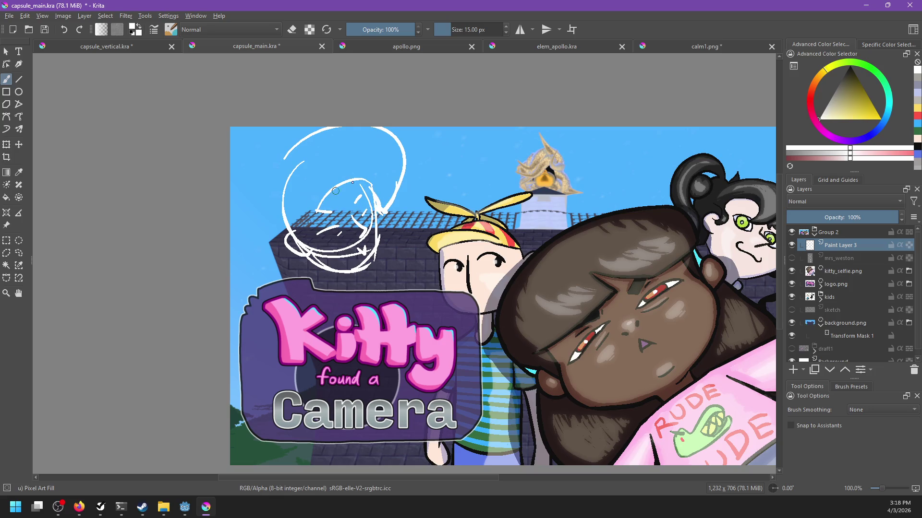
left_click_drag(358, 180, 316, 224)
key("ctrl+z")
left_click_drag(337, 188, 300, 220)
Back in capsule_main.kra, sketch Mrs. Weston's left contour curving down from the head.
left_click(650, 50)
left_click(143, 50)
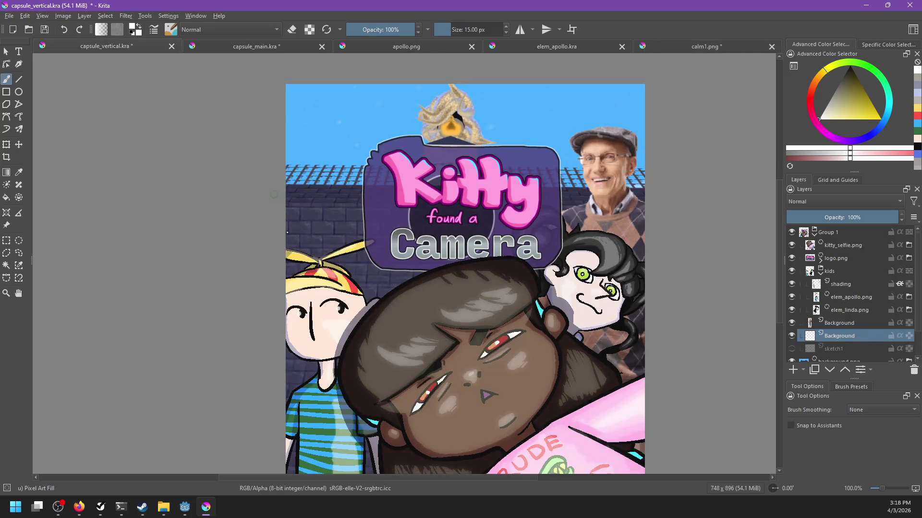
left_click(247, 46)
mouse_move(286, 154)
left_mouse_down()
mouse_move(261, 187)
mouse_move(295, 214)
left_mouse_up()
key("ctrl+z")
left_click_drag(291, 143, 297, 213)
key("ctrl+z")
left_click_drag(287, 154, 294, 243)
key("ctrl+z")
left_click_drag(287, 154, 291, 239)
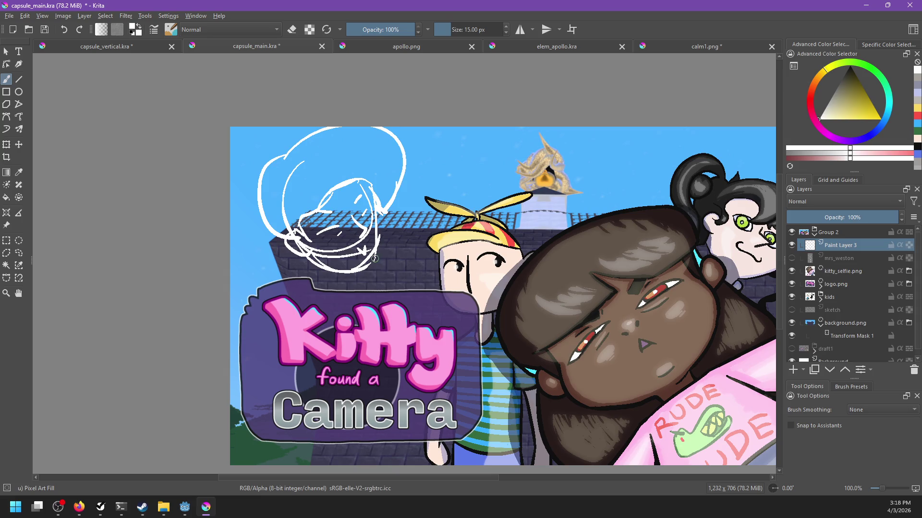
Try out shoulder and body curves on the sketch's right side, undoing the failed attempts.
mouse_move(378, 249)
left_mouse_down()
mouse_move(382, 265)
mouse_move(367, 280)
left_mouse_up()
key("ctrl+z")
mouse_move(377, 240)
left_mouse_down()
mouse_move(401, 270)
mouse_move(438, 271)
mouse_move(400, 345)
left_mouse_up()
key("ctrl+z")
key("ctrl+z")
mouse_move(381, 238)
left_mouse_down()
mouse_move(431, 248)
mouse_move(405, 360)
left_mouse_up()
key("ctrl+z")
mouse_move(338, 275)
left_mouse_down()
mouse_move(361, 354)
mouse_move(354, 378)
left_mouse_up()
key("ctrl+z")
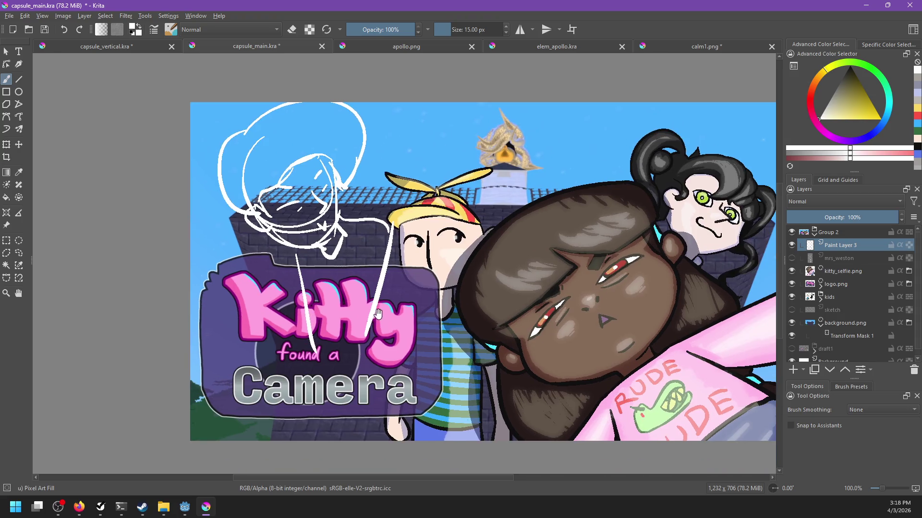
mouse_move(350, 342)
left_mouse_down()
mouse_move(312, 314)
mouse_move(337, 342)
left_mouse_up()
Draw a long curve down from the hat's edge and a curved body line over the logo.
left_click_drag(417, 250, 436, 306)
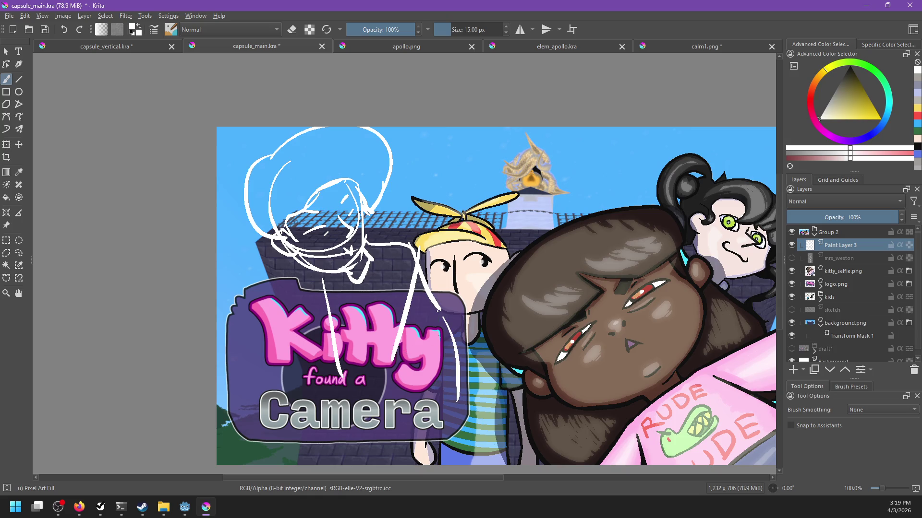
key("ctrl+z")
left_click_drag(419, 246, 465, 351)
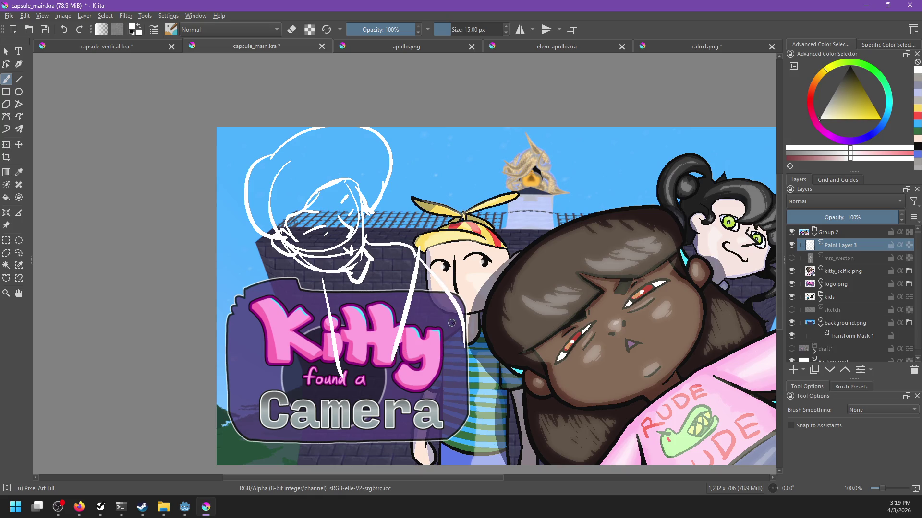
left_click_drag(461, 314, 426, 373)
key("ctrl+z")
left_click_drag(464, 321, 405, 396)
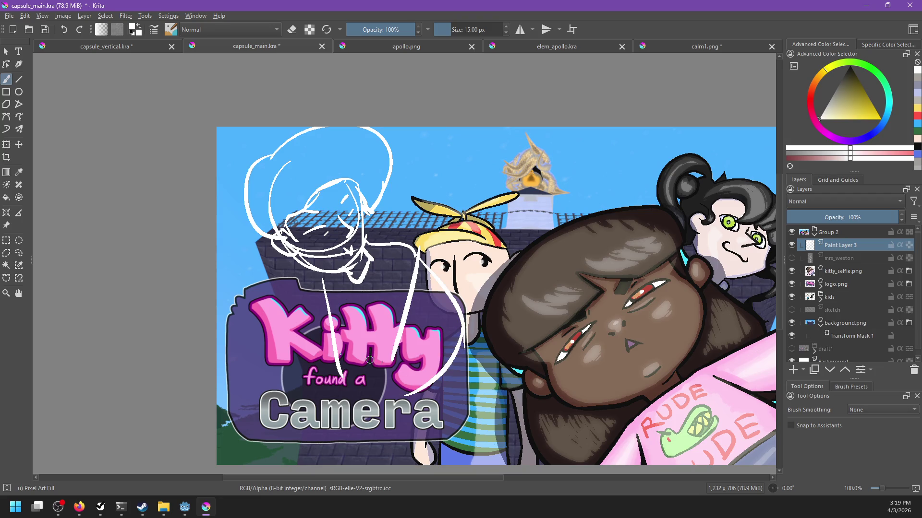
Sketch the main body lines down over the logo, including one with a bottom loop.
left_click_drag(339, 276, 374, 389)
key("ctrl+z")
left_click_drag(324, 294, 349, 434)
key("ctrl+z")
mouse_move(325, 294)
left_mouse_down()
mouse_move(342, 401)
mouse_move(358, 397)
left_mouse_up()
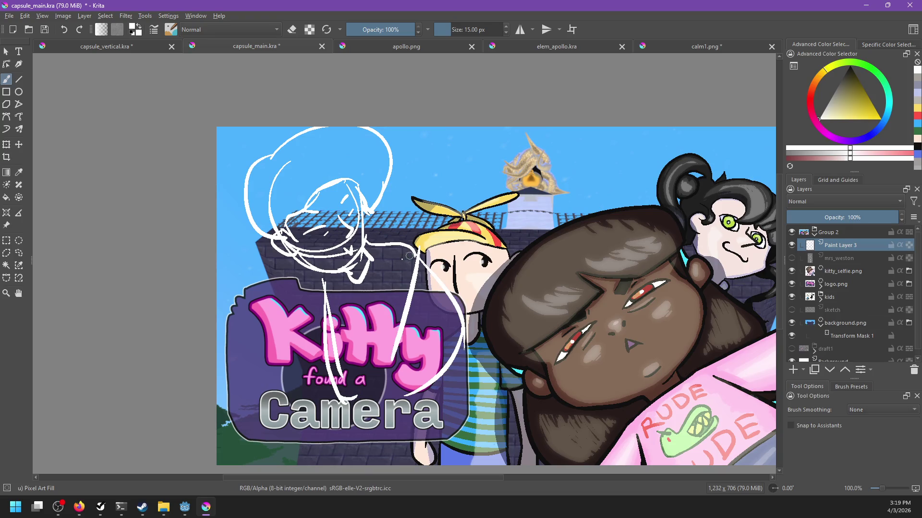
left_click_drag(398, 291, 368, 400)
key("ctrl+z")
mouse_move(395, 259)
left_mouse_down()
mouse_move(361, 383)
mouse_move(406, 377)
left_mouse_up()
Add the figure's right-side strokes, a hooked line and a long body line over the logo.
left_click_drag(432, 286, 412, 412)
key("ctrl+z")
left_click_drag(432, 298, 392, 399)
key("ctrl+z")
key("ctrl+z")
mouse_move(392, 267)
left_mouse_down()
mouse_move(363, 430)
mouse_move(398, 435)
left_mouse_up()
Extend the figure down through the word Camera with lines and a curve beside it.
key("ctrl+z")
left_click_drag(411, 390, 382, 432)
left_click_drag(428, 279, 406, 420)
mouse_move(331, 384)
left_mouse_down()
mouse_move(357, 420)
mouse_move(369, 413)
mouse_move(371, 465)
left_mouse_up()
left_click_drag(399, 423, 400, 459)
left_click_drag(339, 406, 353, 446)
key("ctrl+z")
mouse_move(342, 406)
left_mouse_down()
mouse_move(353, 449)
mouse_move(365, 451)
left_mouse_up()
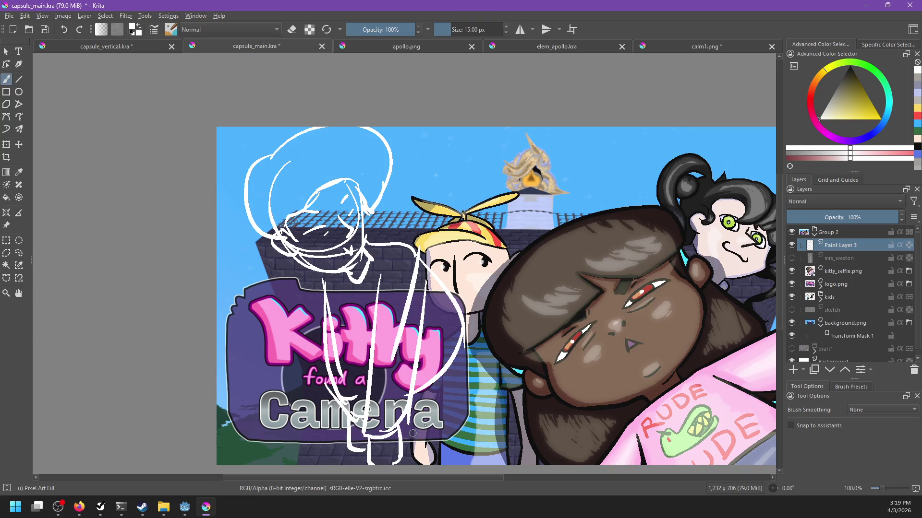
mouse_move(468, 344)
left_mouse_down()
mouse_move(415, 454)
mouse_move(435, 432)
mouse_move(412, 453)
left_mouse_up()
key("ctrl+z")
key("ctrl+z")
key("ctrl+z")
mouse_move(469, 327)
left_mouse_down()
mouse_move(444, 428)
mouse_move(422, 461)
mouse_move(431, 403)
left_mouse_up()
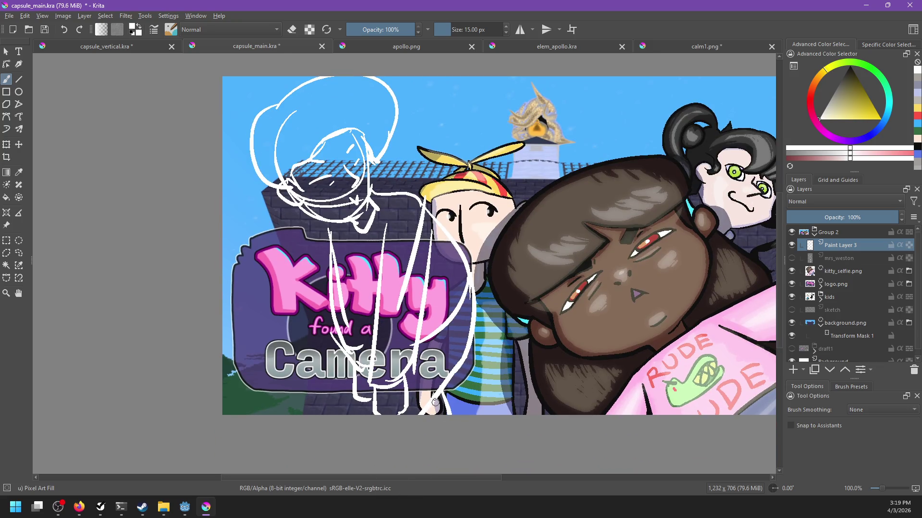
mouse_move(388, 358)
left_mouse_down()
mouse_move(393, 437)
mouse_move(389, 389)
mouse_move(335, 402)
left_mouse_up()
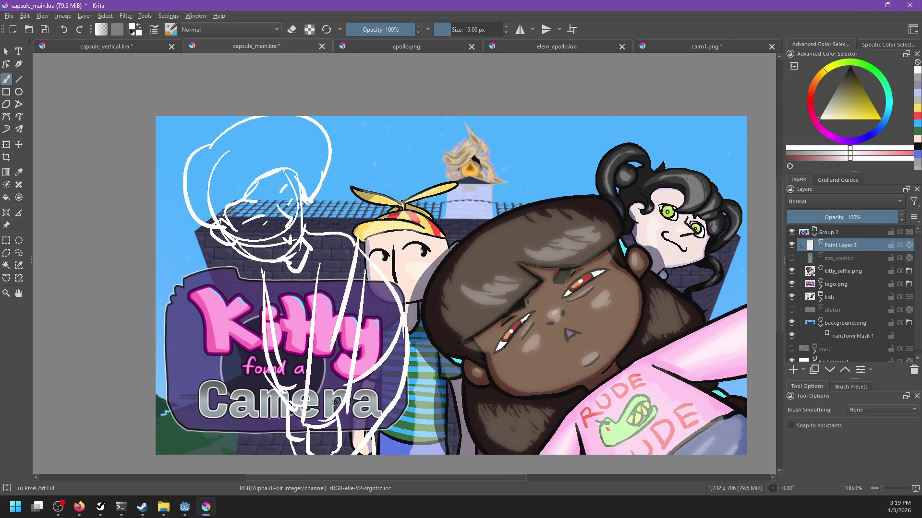
Move the sketch layer below the kids layer, then cut it to the clipboard.
scroll(334, 402, "down", 5)
scroll(394, 295, "up", 5)
left_click_drag(839, 245, 822, 320)
scroll(446, 315, "down", 2)
scroll(430, 311, "up", 1)
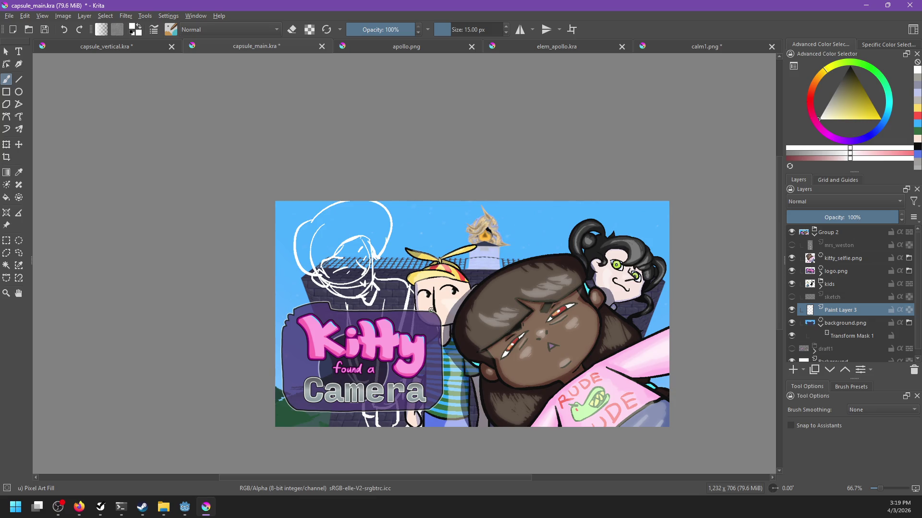
key("shift+Delete")
Paste the cut sketch as a new document and reset its view.
key("ctrl+n")
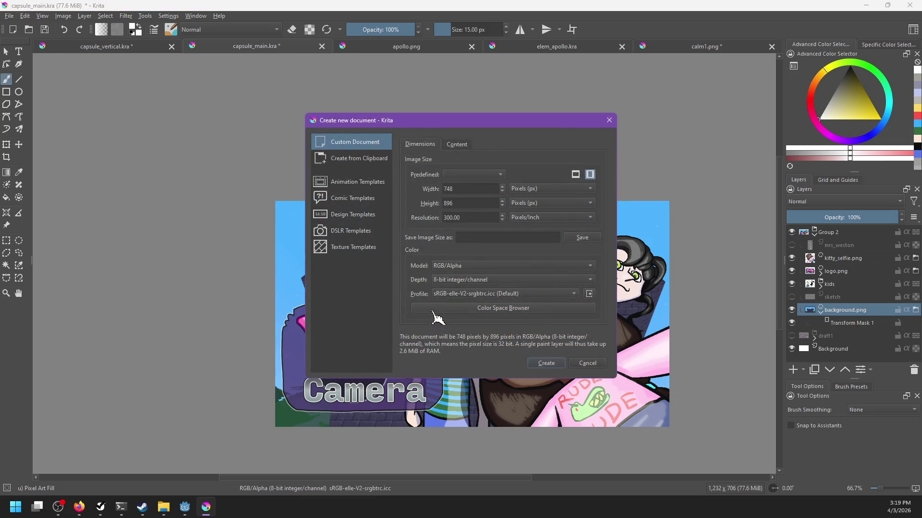
key("Escape")
key("ctrl+shift+n")
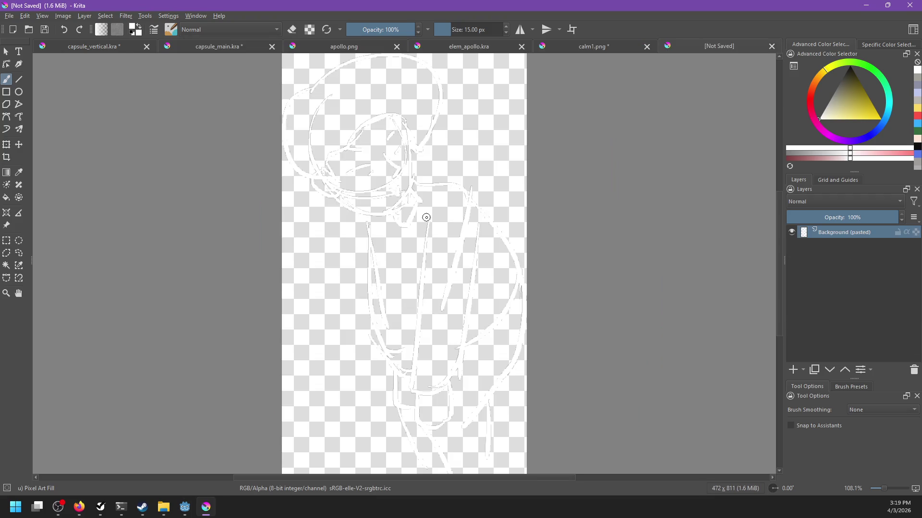
key("1")
left_click_drag(458, 249, 469, 257)
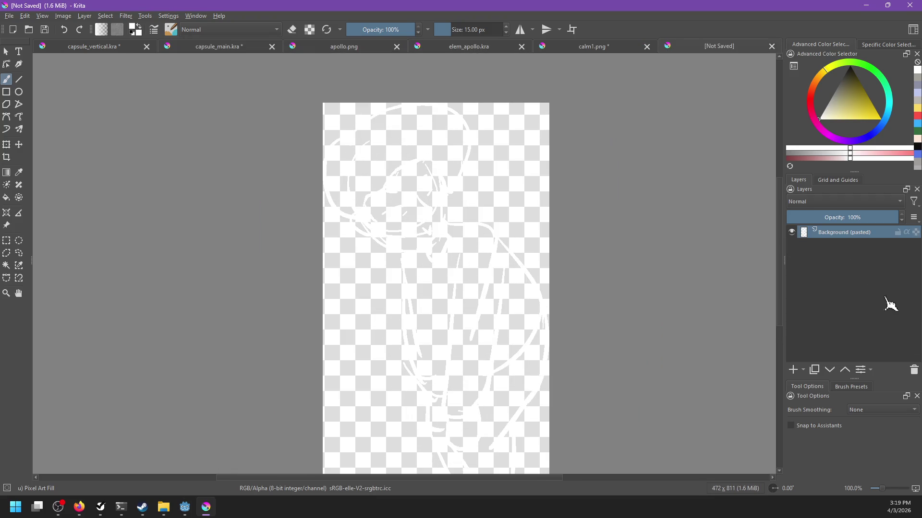
Resize the new document's canvas to 500 × 850 px.
key("ctrl+alt+i")
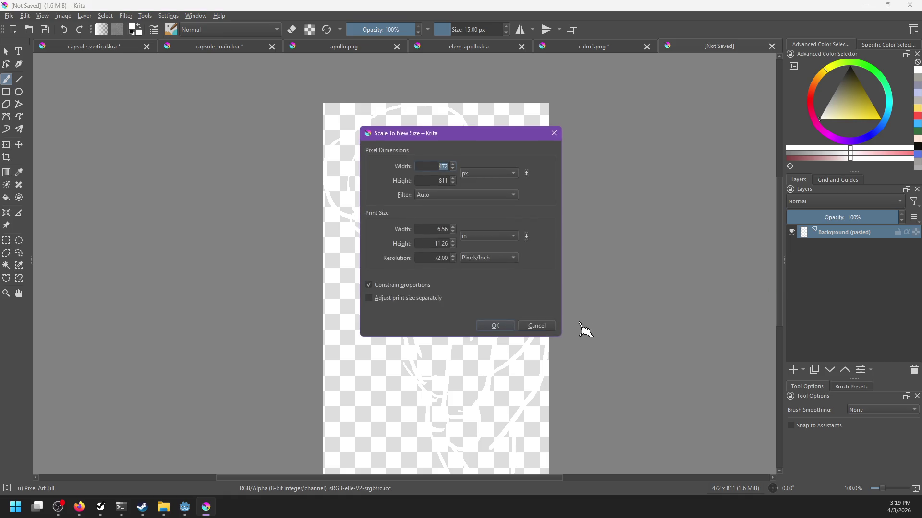
type("500")
key("Escape")
key("ctrl+alt+c")
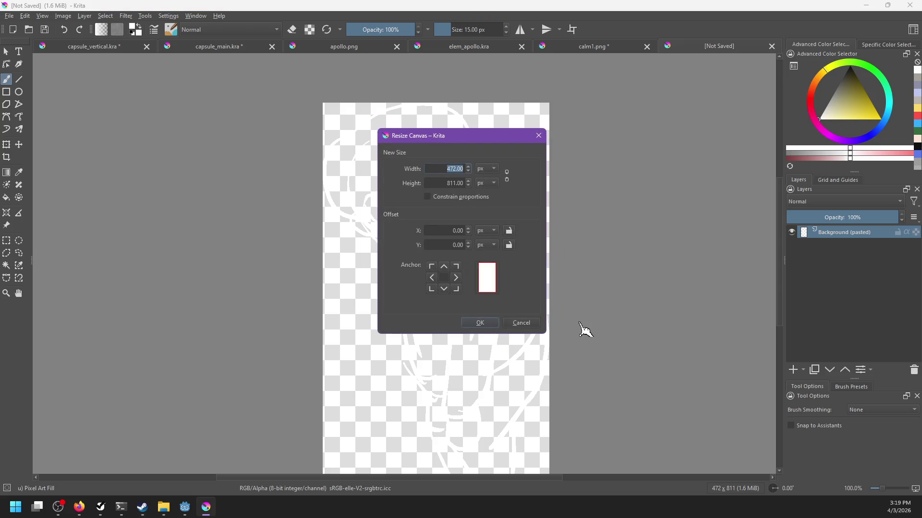
type("500")
key("Tab")
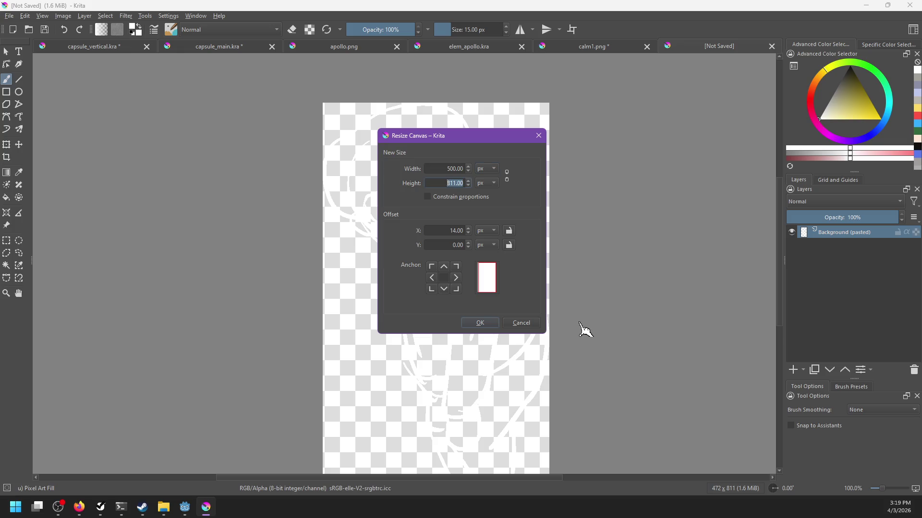
type("850")
key("Return")
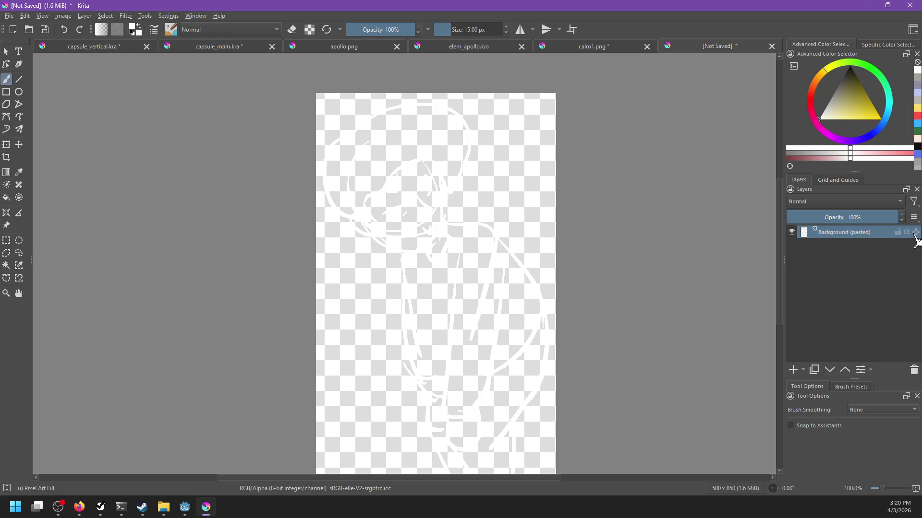
Bring up capsule_main.kra at 100% zoom, panned slightly left.
key("ctrl+Tab")
key("1")
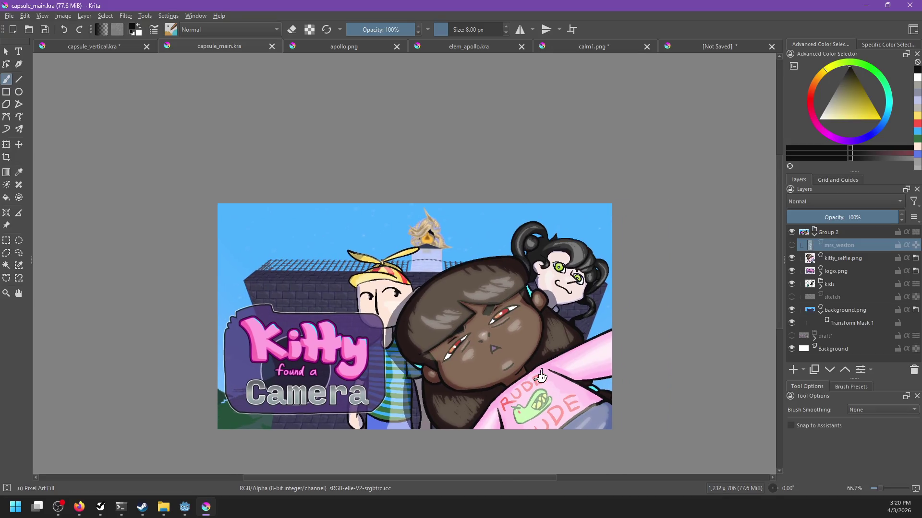
left_click_drag(557, 373, 536, 370)
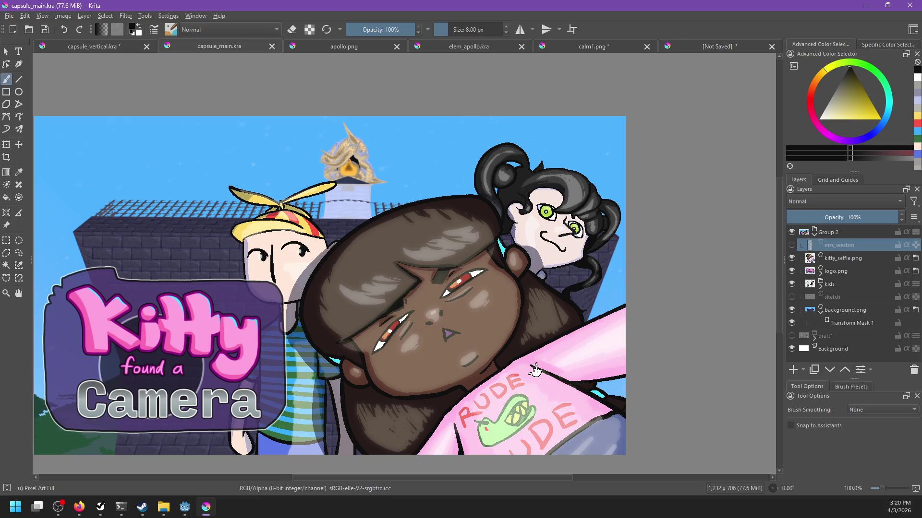
scroll(533, 322, "down", 4)
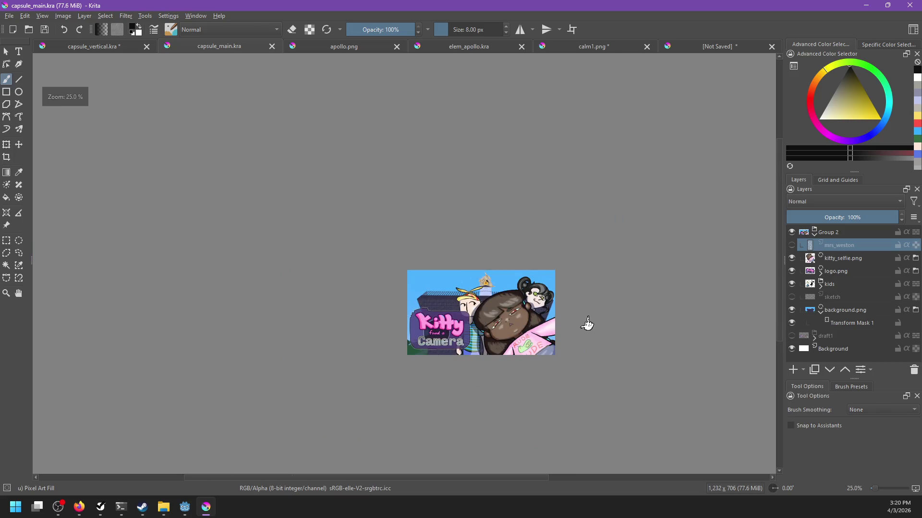
Close the apollo.png document.
scroll(583, 323, "up", 1)
scroll(557, 342, "up", 1)
left_click_drag(556, 342, 519, 343)
left_click(301, 48)
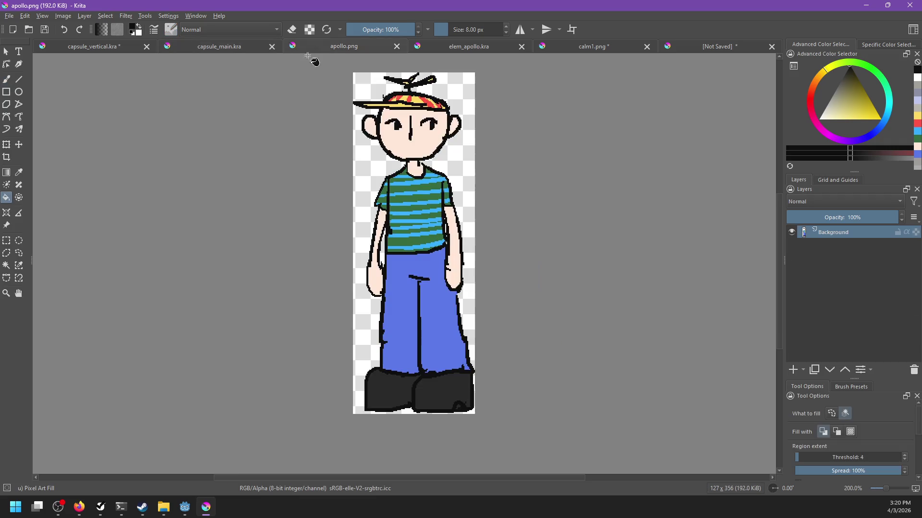
left_click(397, 47)
Close elem_apollo.kra, glance at calm1.png and return to the unsaved sketch.
left_click(384, 48)
key("1")
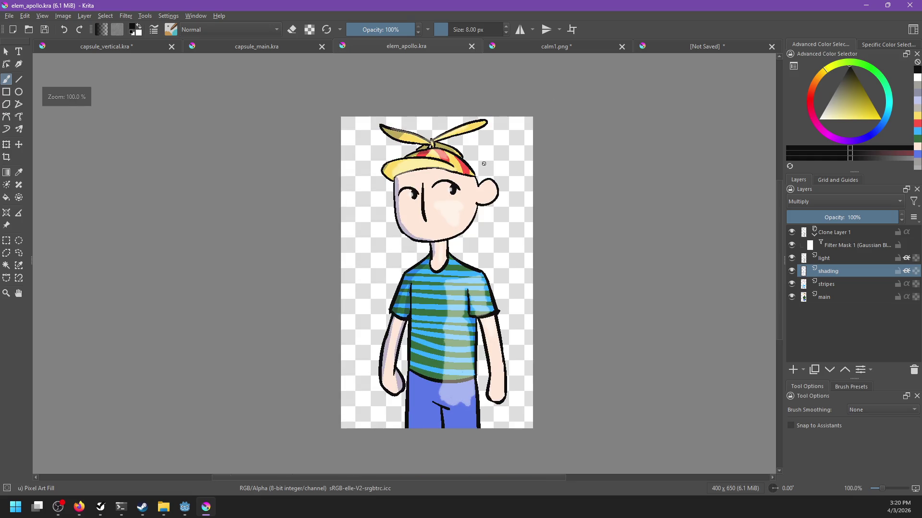
left_click(472, 46)
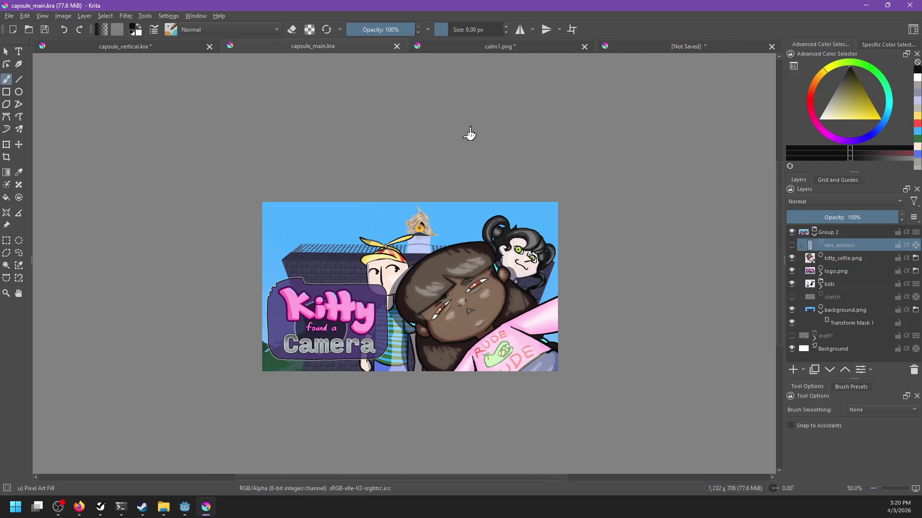
left_click(515, 48)
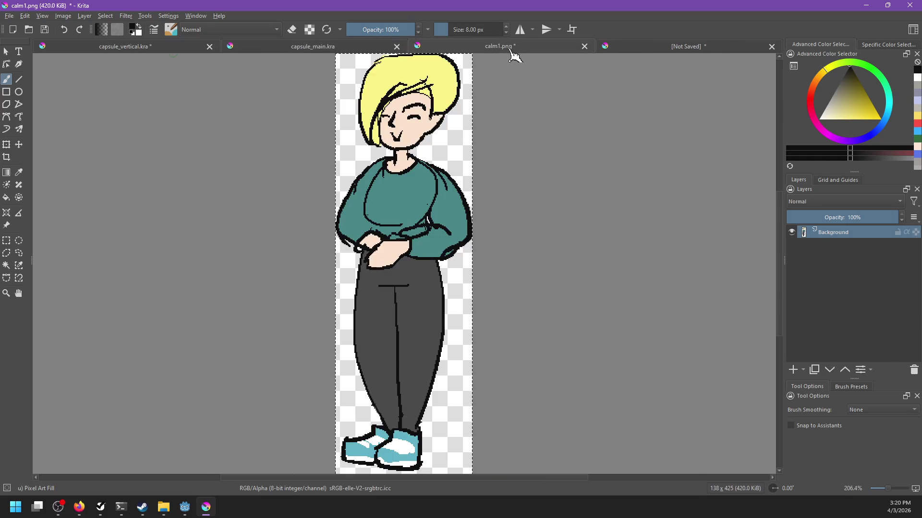
left_click(633, 54)
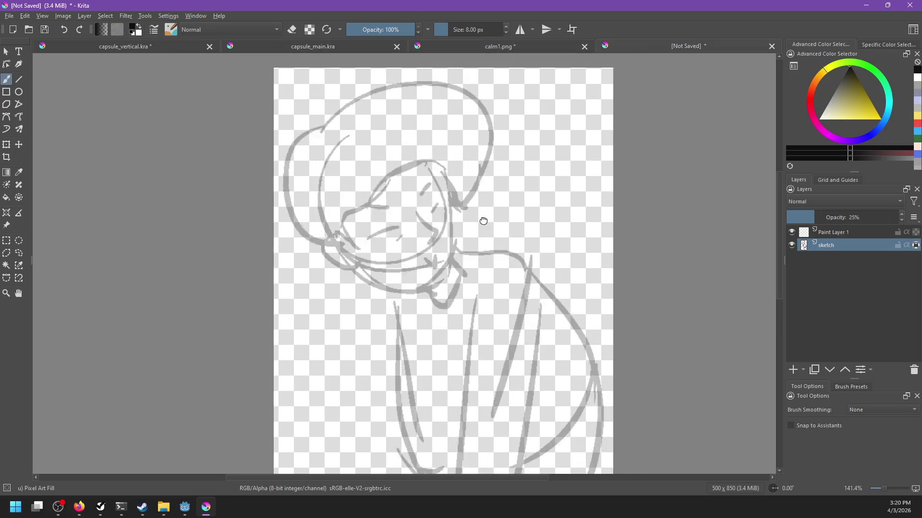
After checking calm1.png, rename Paint Layer 1 to 'ink'.
scroll(463, 113, "down", 3)
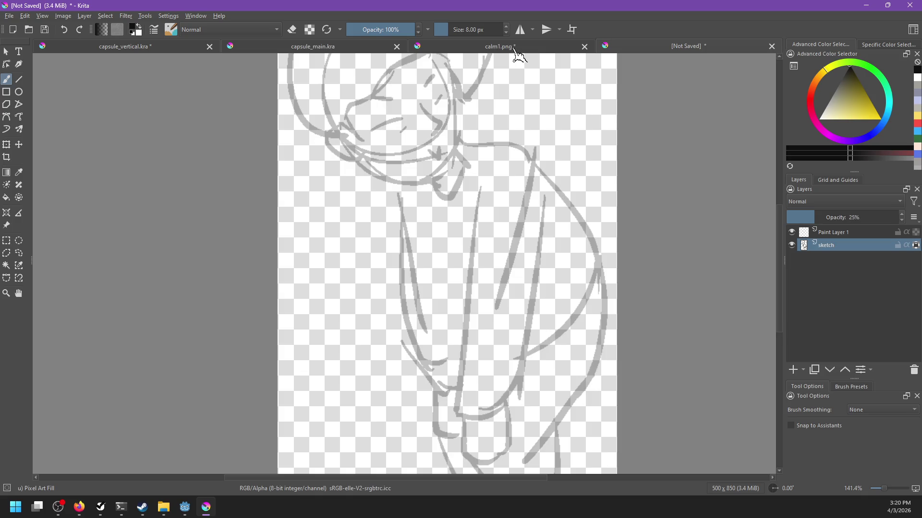
left_click(512, 50)
left_click(629, 54)
scroll(469, 243, "up", 2)
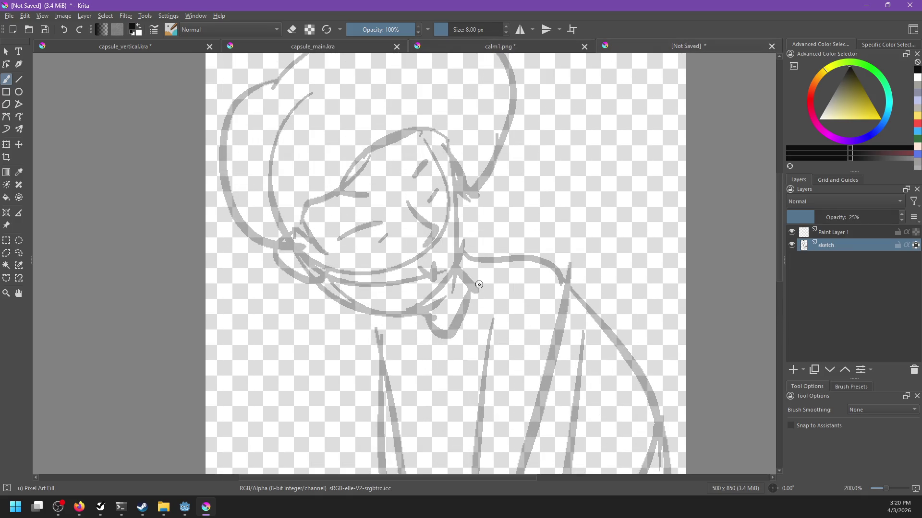
left_click(840, 234)
double_click(846, 235)
type("ink")
key("Return")
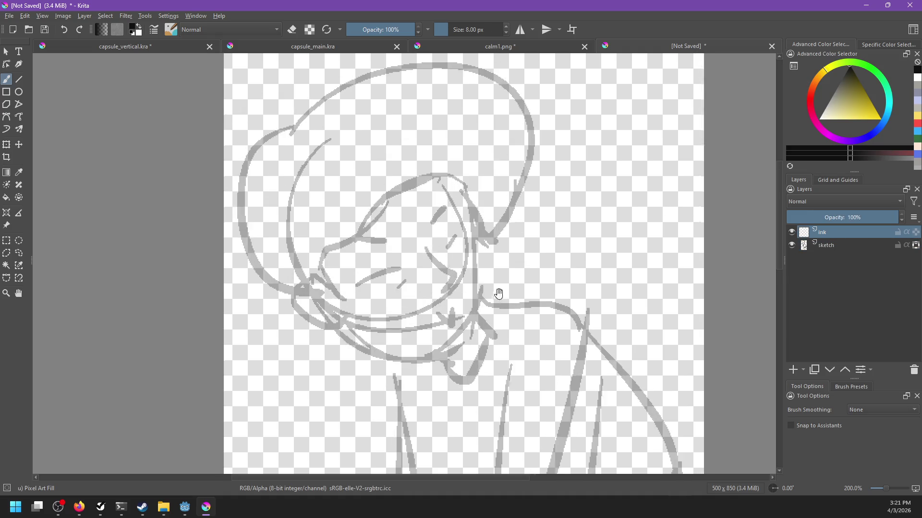
Ink the left closed eye line with the view mirrored, checking calm1.png.
mouse_move(446, 249)
left_mouse_down()
mouse_move(465, 232)
mouse_move(450, 253)
left_mouse_up()
key("ctrl+z")
key("ctrl+z")
key("ctrl+z")
left_click_drag(362, 285, 405, 270)
key("ctrl+z")
key("ctrl+z")
key("ctrl+z")
key("m")
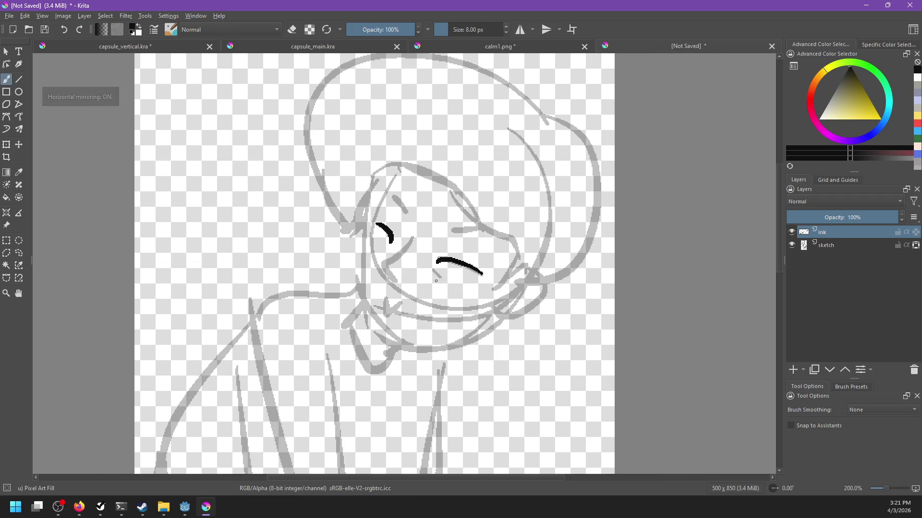
left_click_drag(434, 270, 438, 278)
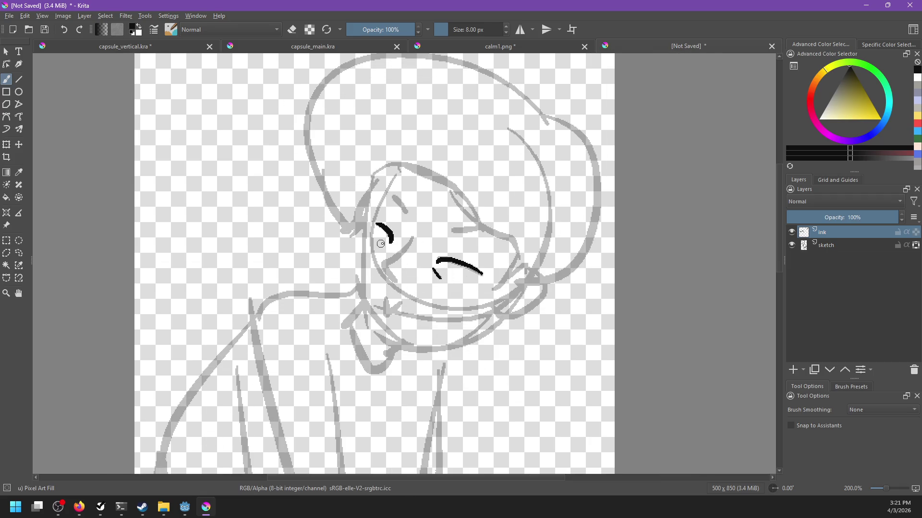
left_click_drag(386, 249, 380, 245)
left_click(513, 46)
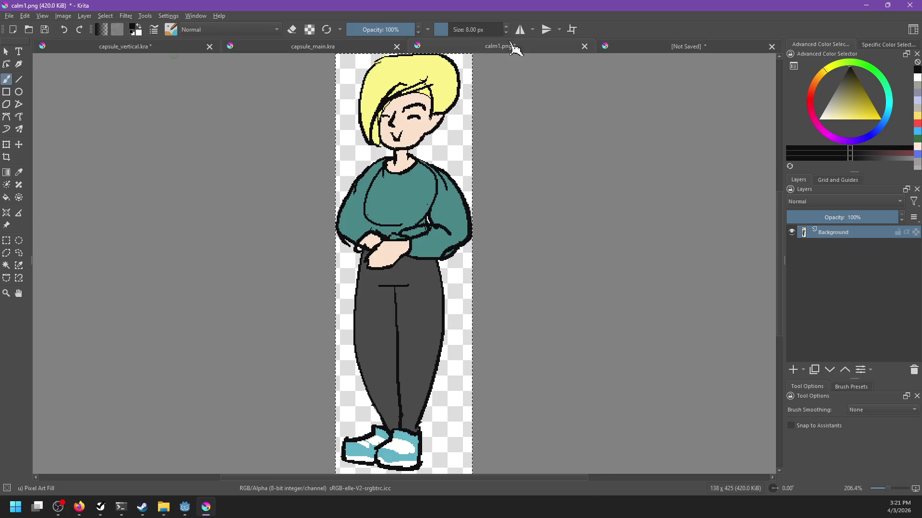
left_click(631, 50)
Ink the right closed eye arc, the cheek curve and the upper face line.
left_click_drag(453, 234, 488, 233)
key("ctrl+z")
key("ctrl+z")
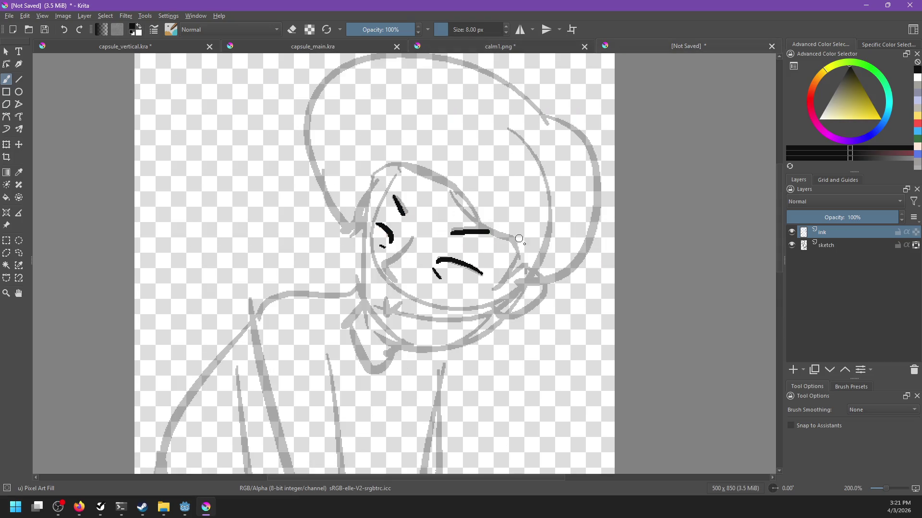
key("m")
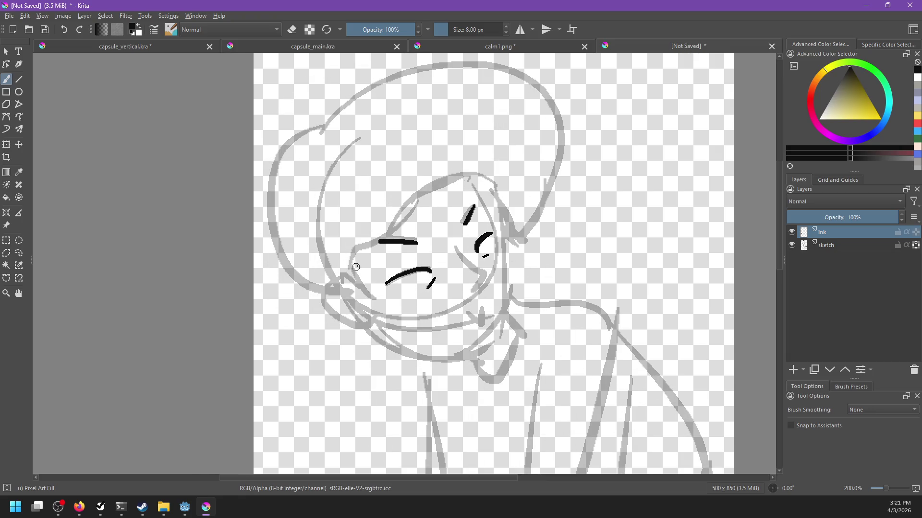
key("ctrl+z")
left_click_drag(356, 268, 376, 295)
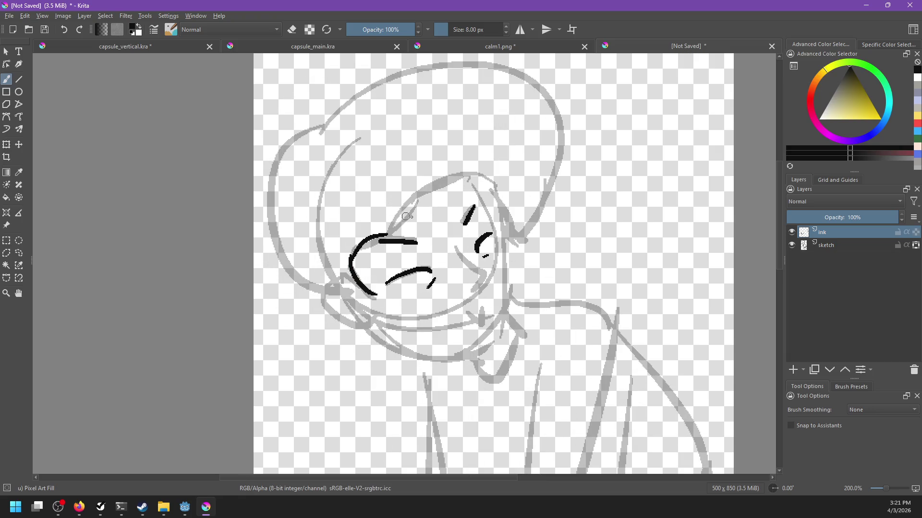
left_click_drag(354, 250, 396, 229)
left_click_drag(390, 233, 468, 166)
key("ctrl+z")
left_click(552, 47)
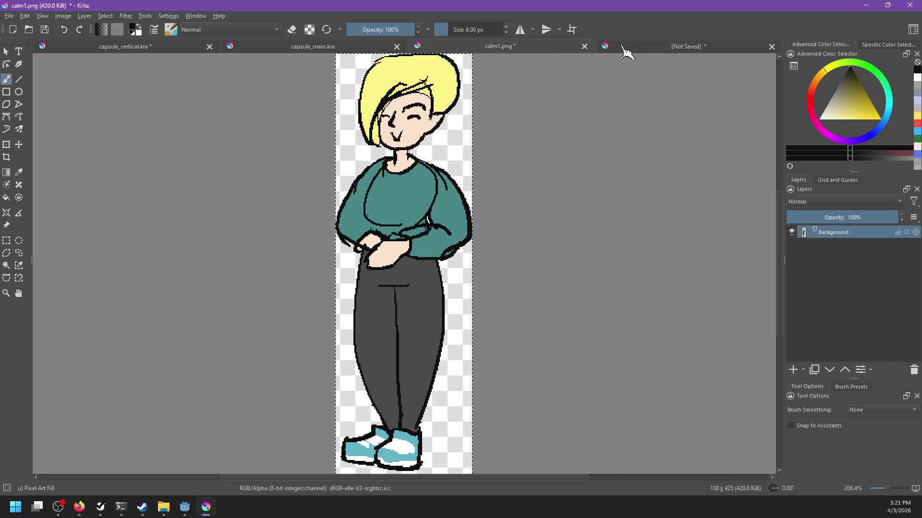
left_click(623, 45)
Ink the outline over the head and the arc along the top of the hair.
left_click_drag(395, 227, 496, 190)
key("ctrl+z")
left_click_drag(389, 230, 501, 219)
key("ctrl+z")
mouse_move(389, 232)
left_mouse_down()
mouse_move(501, 161)
mouse_move(511, 234)
mouse_move(534, 233)
left_mouse_up()
key("ctrl+z")
mouse_move(323, 130)
left_mouse_down()
mouse_move(417, 68)
mouse_move(538, 77)
mouse_move(562, 117)
mouse_move(539, 225)
mouse_move(524, 251)
mouse_move(519, 245)
left_mouse_up()
Try the long line down the side of the face, then pan the view.
left_click_drag(495, 193, 505, 298)
key("ctrl+z")
left_click_drag(492, 197, 508, 300)
key("ctrl+z")
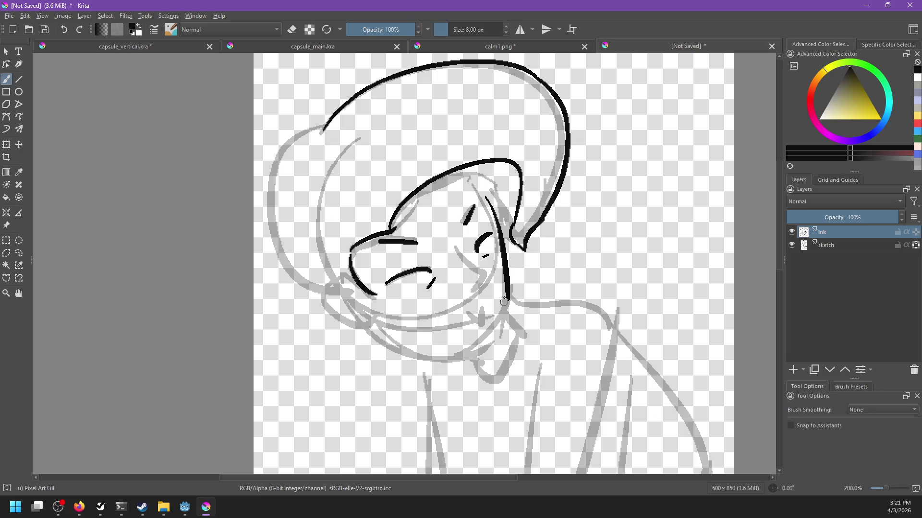
left_click_drag(490, 238, 529, 252)
Ink the curve under the chin and join the neck line to it.
left_click_drag(402, 329, 516, 365)
key("ctrl+z")
key("ctrl+z")
mouse_move(412, 334)
left_mouse_down()
mouse_move(516, 364)
mouse_move(544, 315)
left_mouse_up()
key("ctrl+z")
mouse_move(512, 365)
left_mouse_down()
mouse_move(539, 325)
mouse_move(529, 354)
left_mouse_up()
key("ctrl+z")
key("ctrl+z")
left_click_drag(547, 316, 528, 353)
key("ctrl+z")
left_click_drag(547, 314, 521, 363)
key("ctrl+z")
mouse_move(547, 312)
left_mouse_down()
mouse_move(543, 343)
mouse_move(520, 362)
mouse_move(503, 336)
mouse_move(527, 347)
left_mouse_up()
key("ctrl+z")
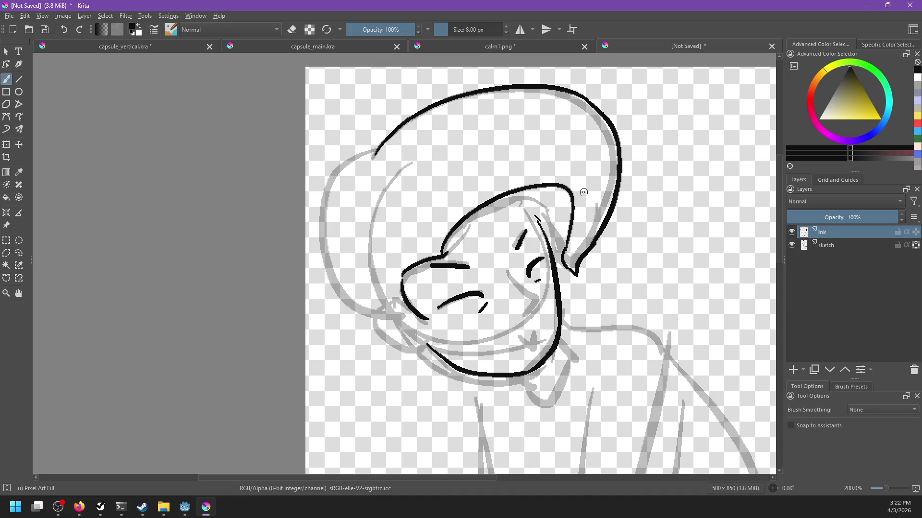
left_click(79, 507)
Search DuckDuckGo for 'nape break' in Firefox and view the image results.
left_click(192, 453)
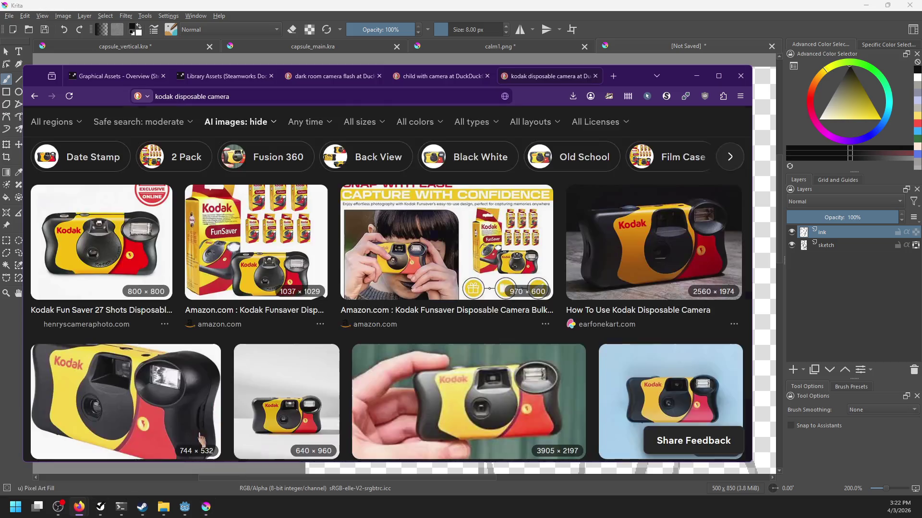
key("ctrl+l")
type("nape break")
key("Return")
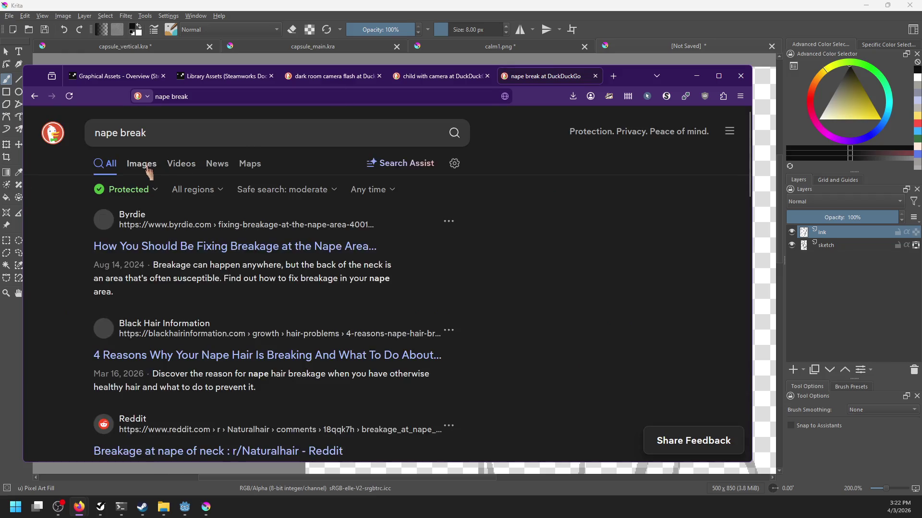
left_click(143, 164)
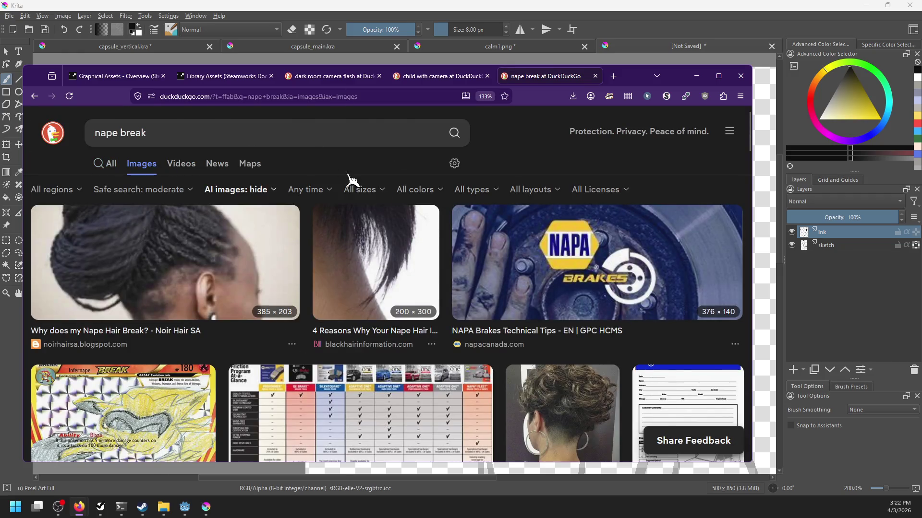
scroll(341, 173, "down", 5)
scroll(394, 201, "down", 5)
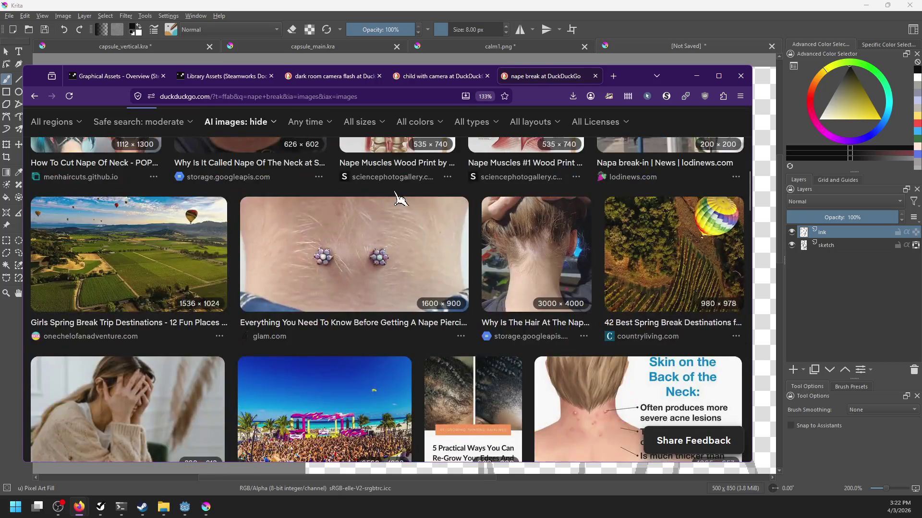
scroll(398, 197, "up", 10)
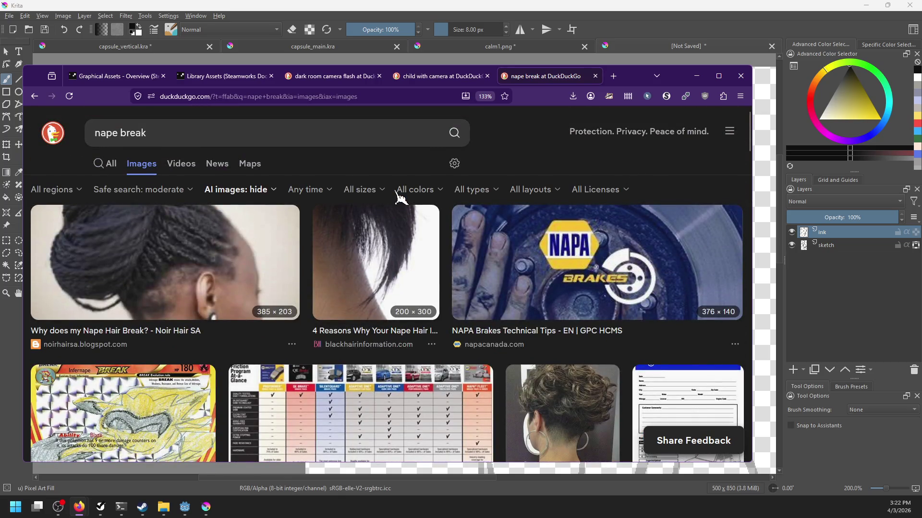
Correct the query to 'nape beak', browse the bird photos, then minimise Firefox.
left_click(129, 134)
key("BackSpace")
key("Return")
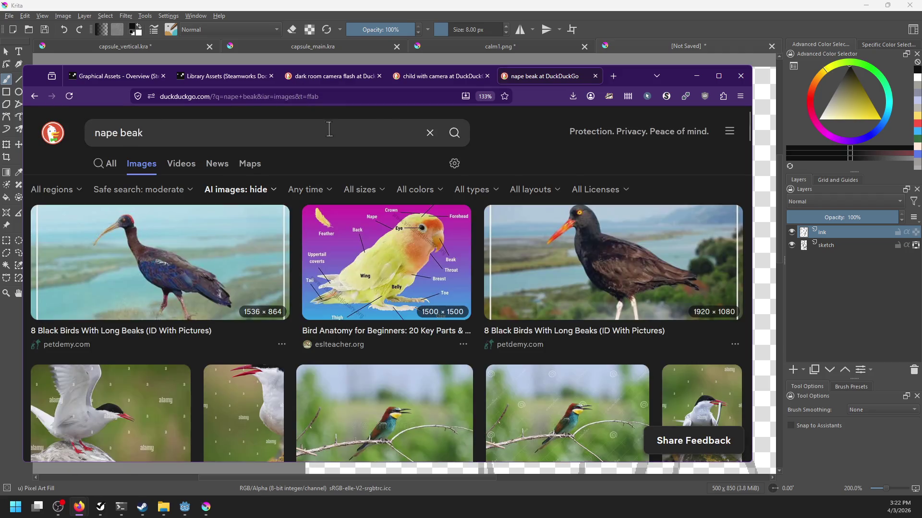
scroll(516, 229, "down", 10)
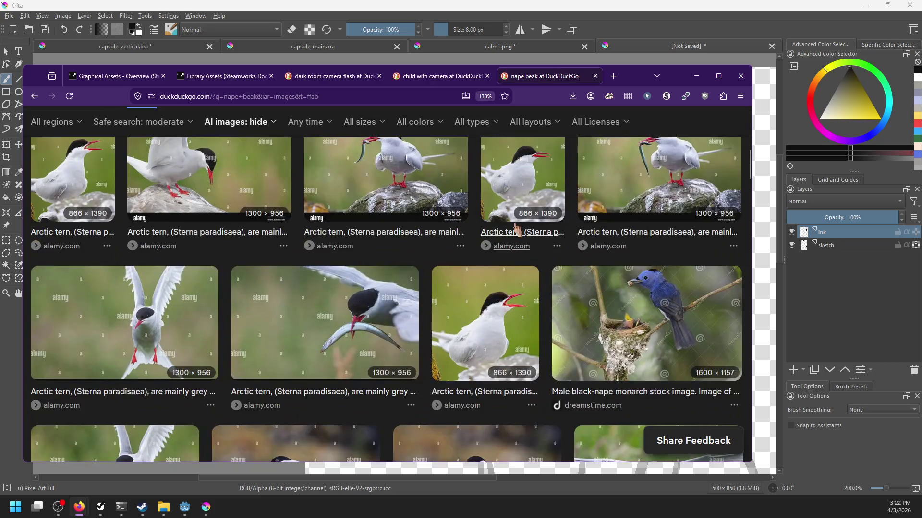
scroll(516, 229, "up", 10)
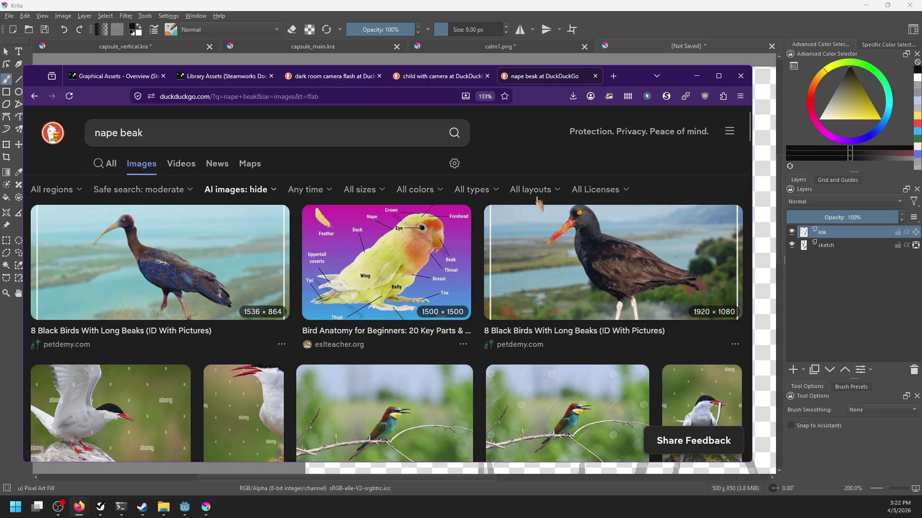
scroll(542, 187, "down", 10)
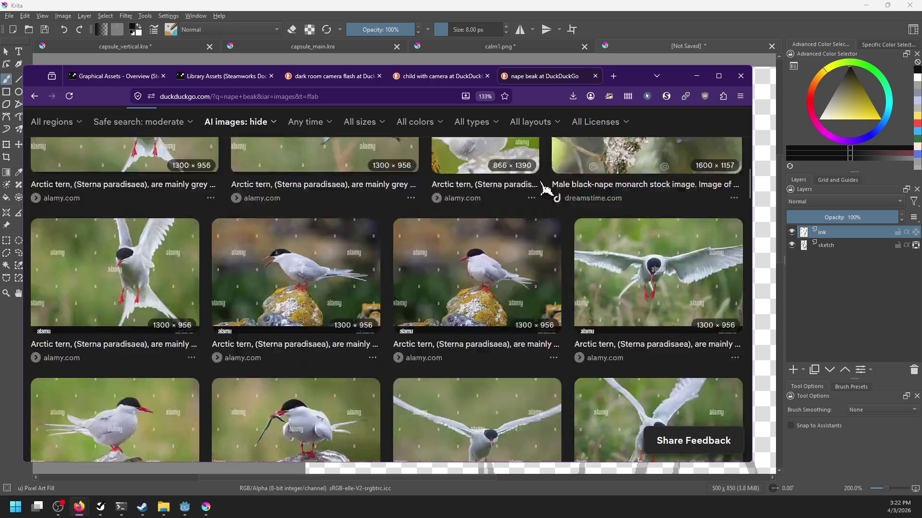
scroll(542, 187, "up", 10)
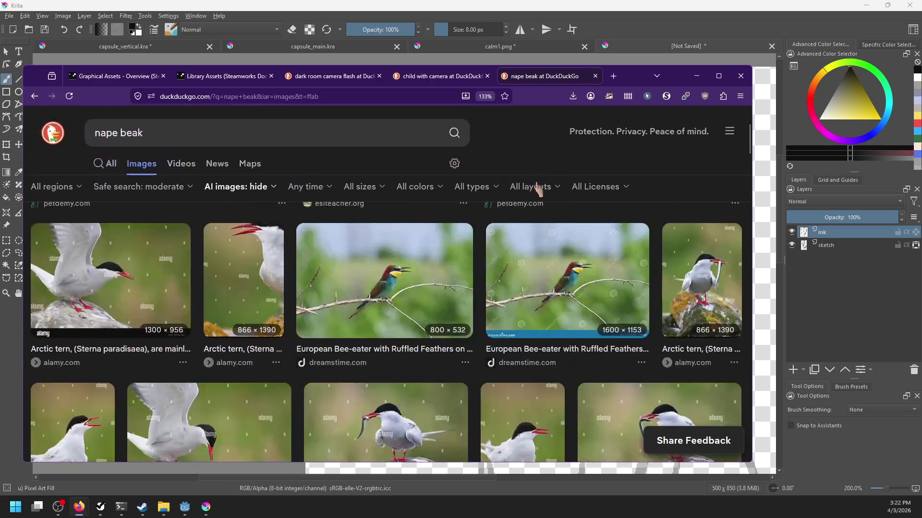
left_click(696, 76)
scroll(496, 244, "down", 1)
scroll(495, 244, "up", 2)
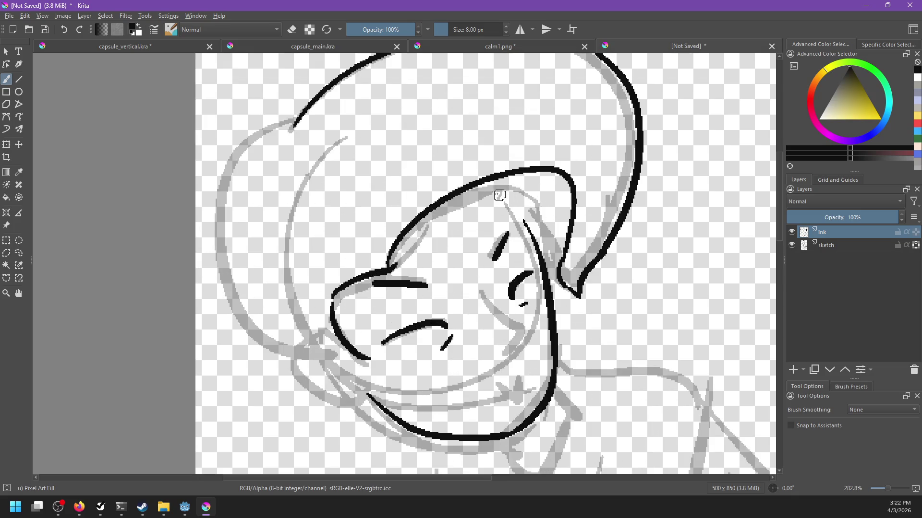
Ink the hat's inner edge, tip, inner line and left edge, redoing strokes as needed.
mouse_move(426, 219)
left_mouse_down()
mouse_move(498, 190)
mouse_move(521, 231)
left_mouse_up()
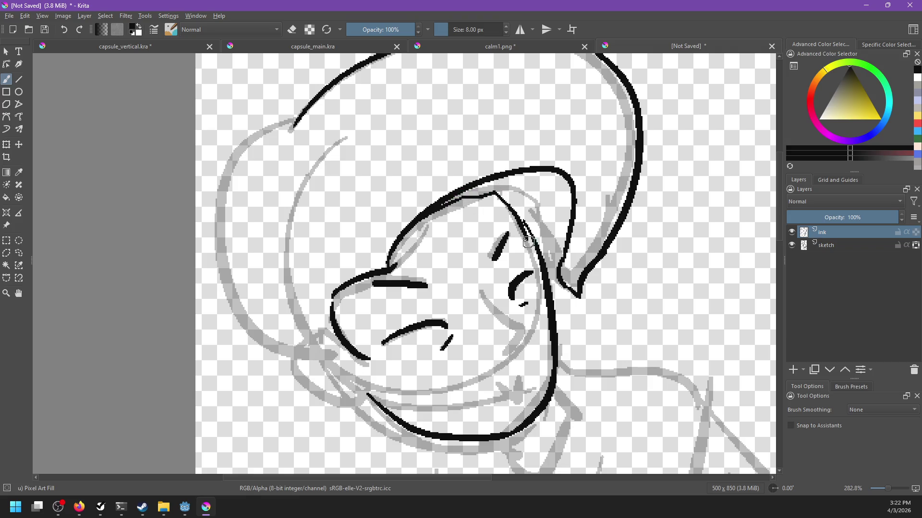
key("ctrl+z")
left_click_drag(497, 194, 524, 230)
left_click_drag(548, 274, 563, 286)
left_click_drag(579, 245, 606, 270)
mouse_move(526, 207)
left_mouse_down()
mouse_move(568, 223)
mouse_move(576, 260)
left_mouse_up()
mouse_move(463, 196)
left_mouse_down()
mouse_move(528, 138)
mouse_move(511, 174)
mouse_move(543, 208)
left_mouse_up()
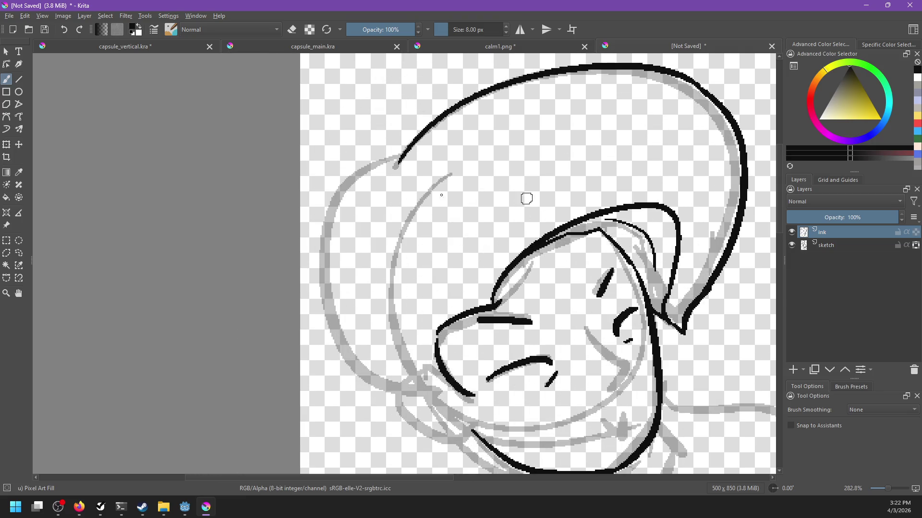
left_click_drag(399, 155, 366, 291)
key("ctrl+z")
left_click_drag(404, 153, 344, 328)
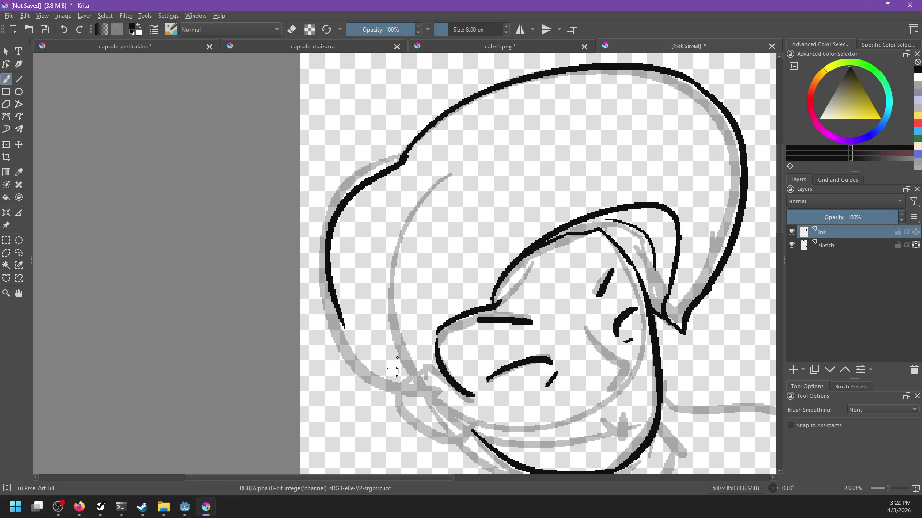
key("ctrl+z")
mouse_move(402, 155)
left_mouse_down()
mouse_move(337, 335)
mouse_move(412, 406)
left_mouse_up()
mouse_move(382, 351)
left_mouse_down()
mouse_move(364, 300)
mouse_move(444, 366)
left_mouse_up()
key("ctrl+z")
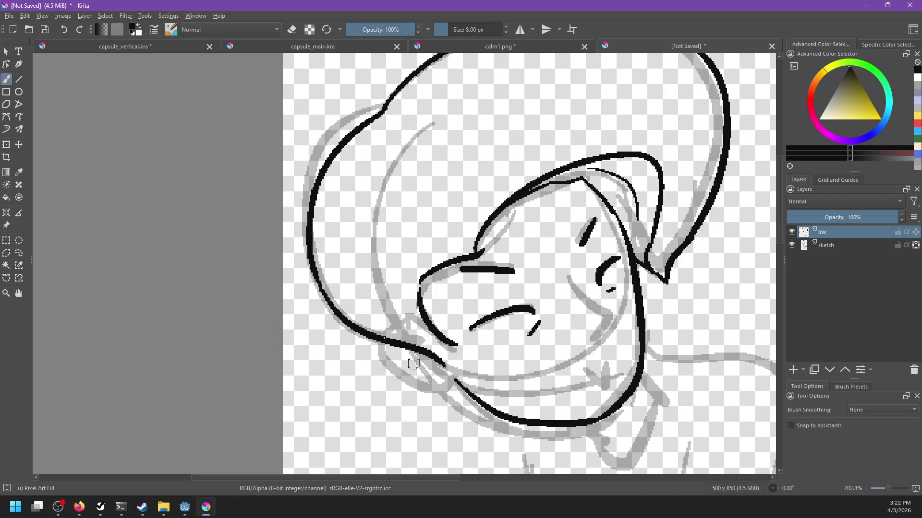
Ink the pointed hair tip and the ear curve below the hat.
left_click_drag(438, 330, 444, 366)
left_click_drag(384, 346, 432, 398)
key("ctrl+z")
mouse_move(382, 344)
left_mouse_down()
mouse_move(430, 393)
mouse_move(459, 379)
left_mouse_up()
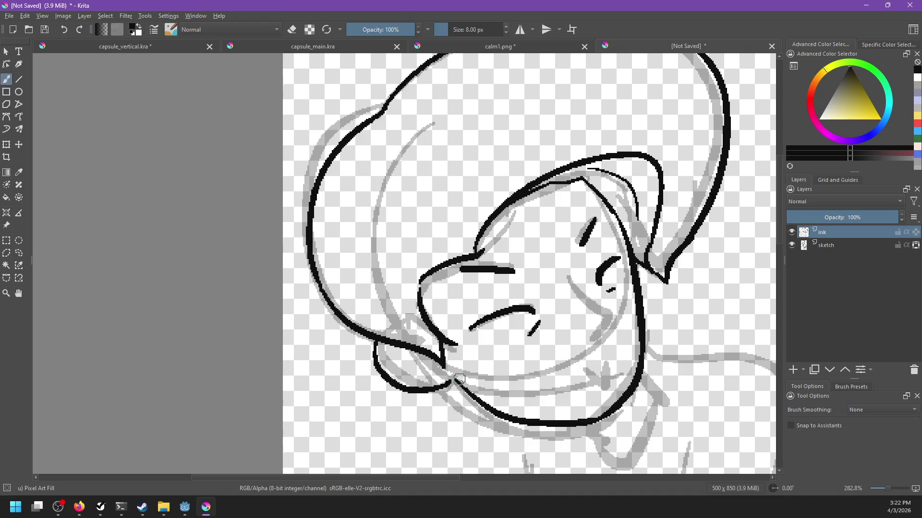
scroll(459, 379, "down", 3)
scroll(459, 379, "right", 3)
Ink the mouth line and the curved cheek line, undoing unsatisfying attempts.
left_click_drag(531, 333, 567, 344)
left_click(520, 331)
key("ctrl+z")
key("ctrl+z")
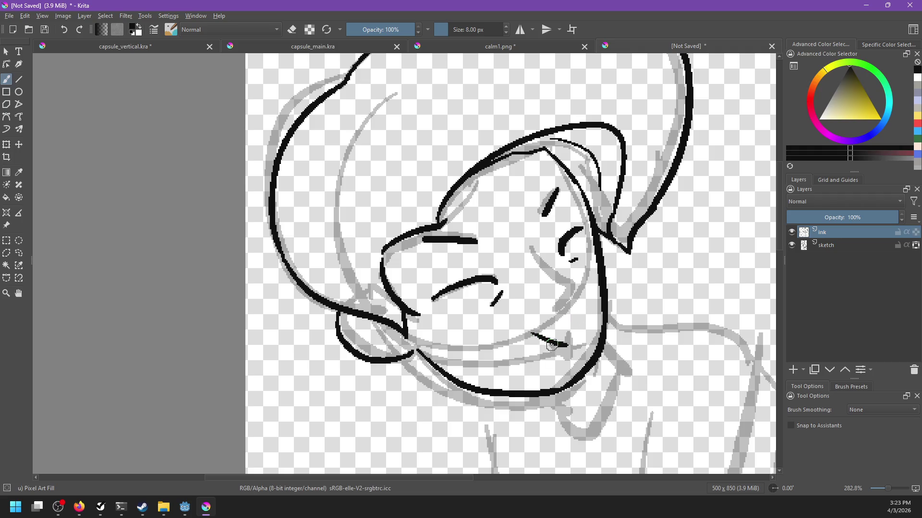
key("ctrl+z")
left_click_drag(528, 331, 566, 345)
mouse_move(575, 310)
left_mouse_down()
mouse_move(567, 349)
mouse_move(578, 320)
left_mouse_up()
key("ctrl+z")
key("ctrl+z")
key("ctrl+z")
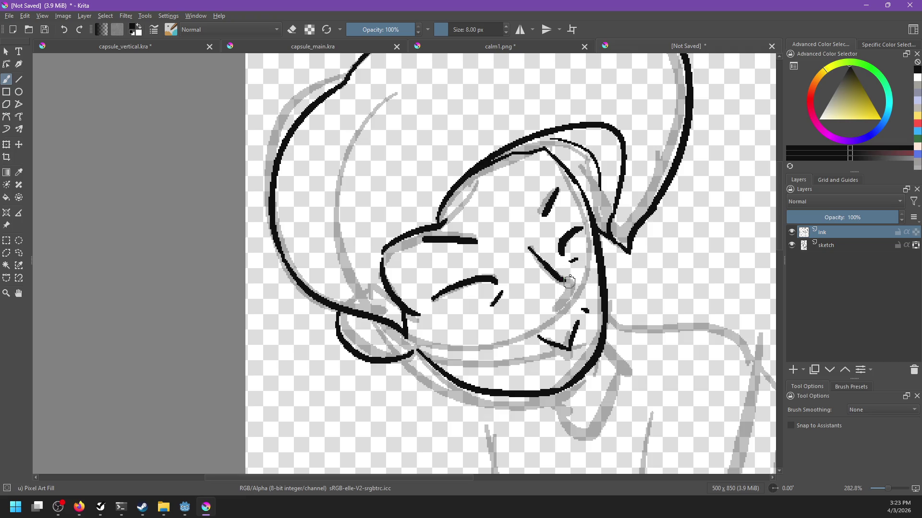
mouse_move(530, 248)
left_mouse_down()
mouse_move(570, 284)
mouse_move(560, 309)
mouse_move(520, 311)
mouse_move(511, 297)
mouse_move(490, 309)
left_mouse_up()
key("ctrl+z")
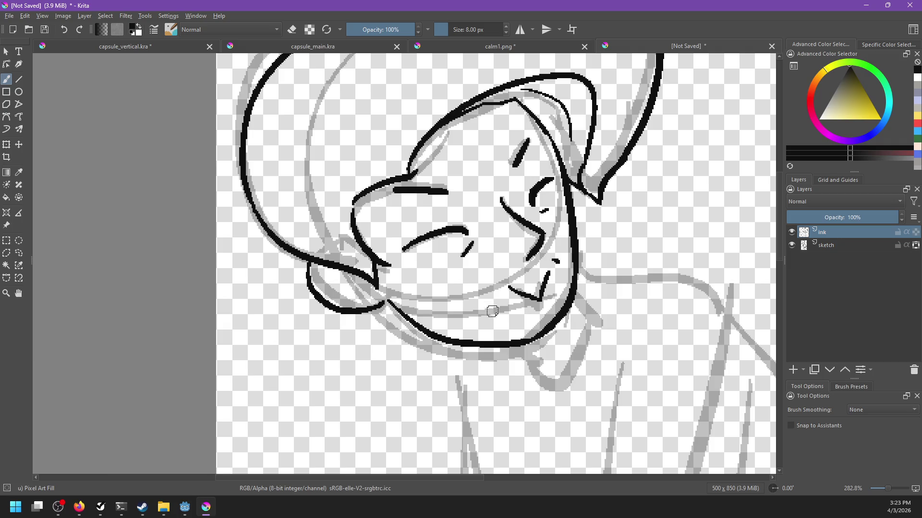
Mirror the view to check proportions, then ink the neck and chin lines against the calm1.png reference.
key("m")
mouse_move(478, 345)
left_mouse_down()
mouse_move(531, 339)
mouse_move(531, 365)
mouse_move(605, 374)
left_mouse_up()
key("m")
left_click_drag(493, 263, 509, 280)
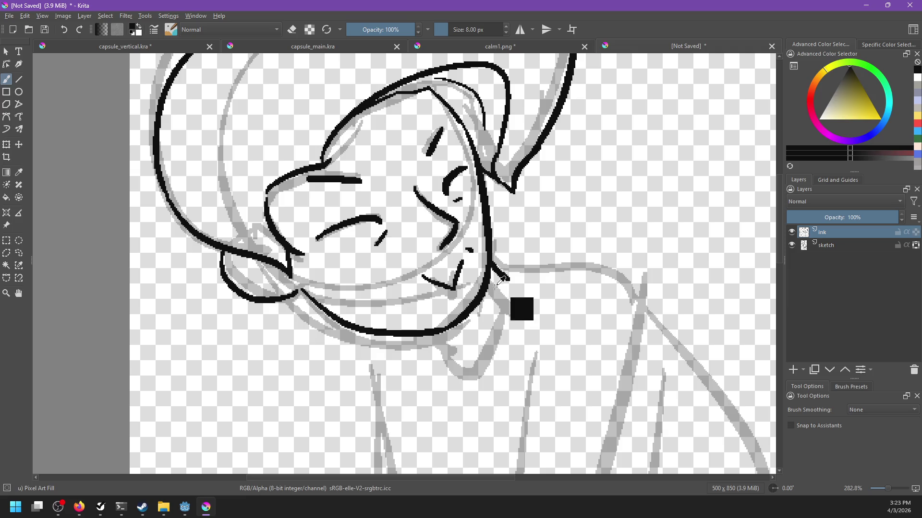
mouse_move(439, 330)
left_mouse_down()
mouse_move(456, 352)
mouse_move(490, 354)
left_mouse_up()
key("ctrl+z")
left_click(532, 47)
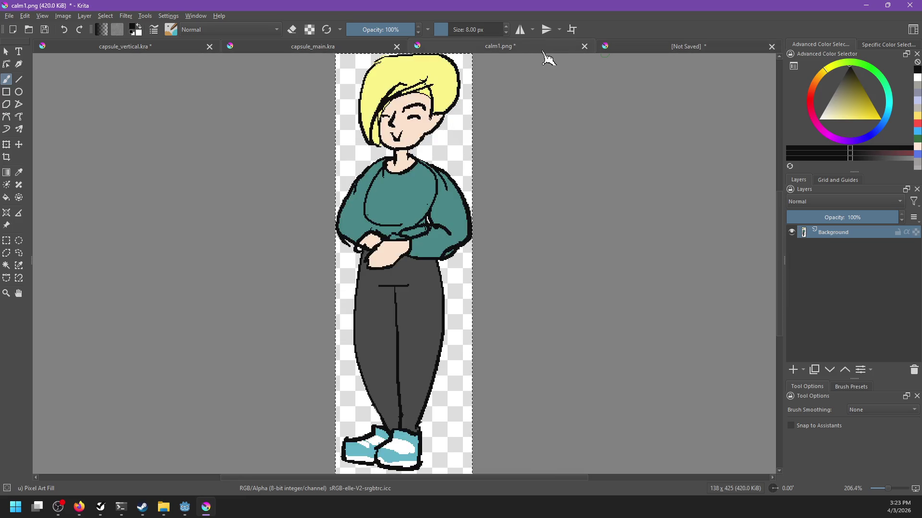
left_click(609, 47)
key("ctrl+z")
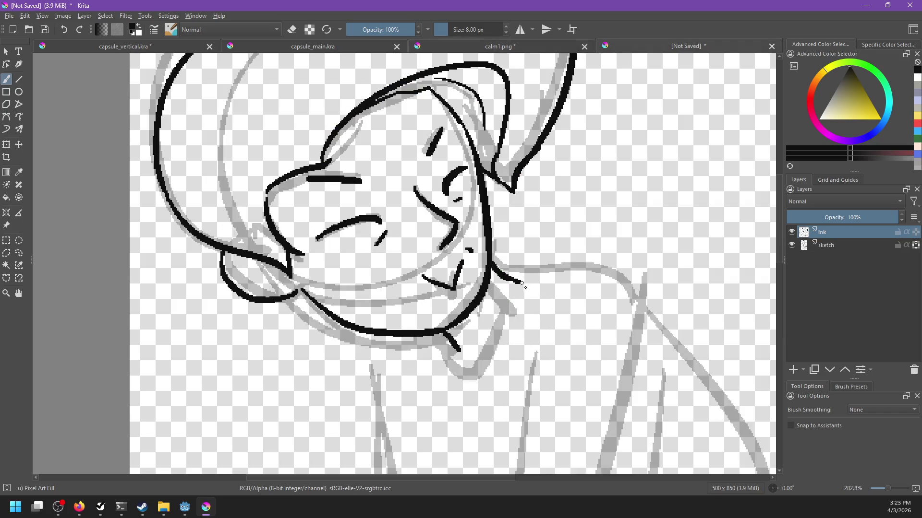
Ink the neck's right edge and the collar curve below the chin.
mouse_move(499, 275)
left_mouse_down()
mouse_move(527, 280)
mouse_move(492, 377)
left_mouse_up()
key("ctrl+z")
left_click_drag(528, 277, 499, 382)
key("ctrl+z")
left_click_drag(528, 278, 499, 384)
mouse_move(440, 337)
left_mouse_down()
mouse_move(478, 403)
mouse_move(507, 372)
left_mouse_up()
key("ctrl+z")
key("ctrl+z")
left_click_drag(478, 402, 508, 372)
Try the shoulder line from the neck outward several times, then zoom out.
key("ctrl+z")
left_click_drag(503, 270, 555, 269)
key("ctrl+z")
left_click_drag(500, 264, 583, 283)
key("ctrl+z")
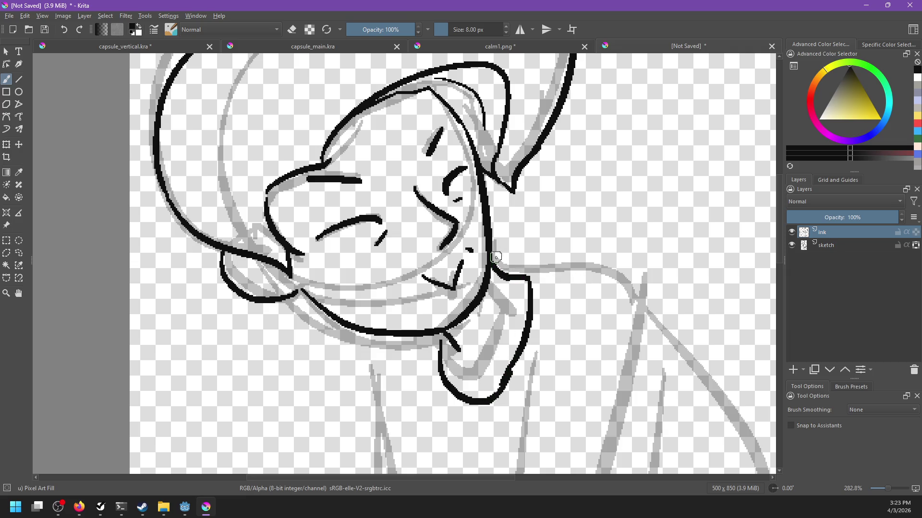
left_click_drag(497, 258, 634, 298)
key("minus")
key("ctrl+z")
key("minus")
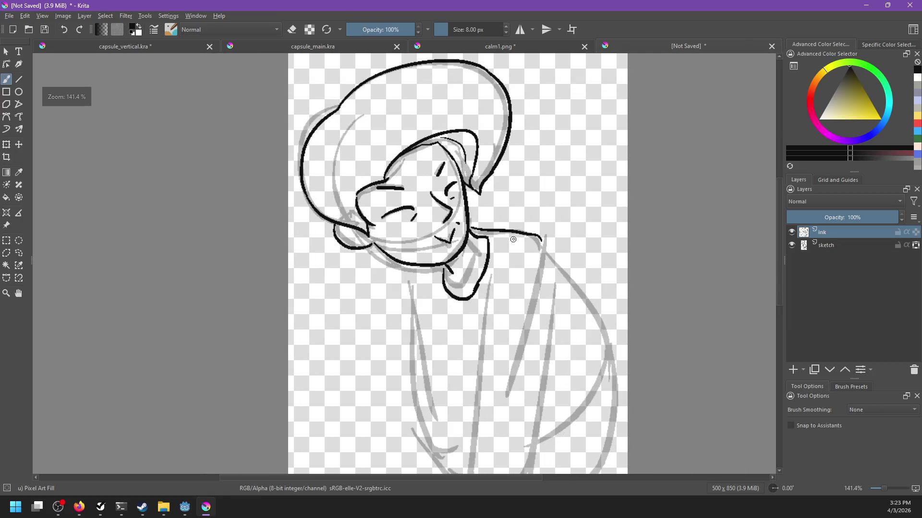
left_click_drag(478, 264, 528, 276)
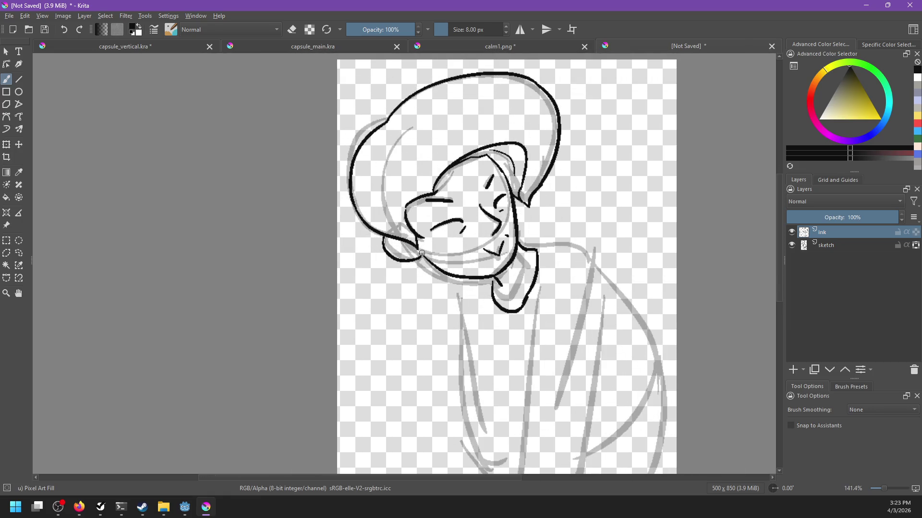
Hide and reshow the sketch layer to review the ink, toggling eraser mode in between.
left_click(792, 245)
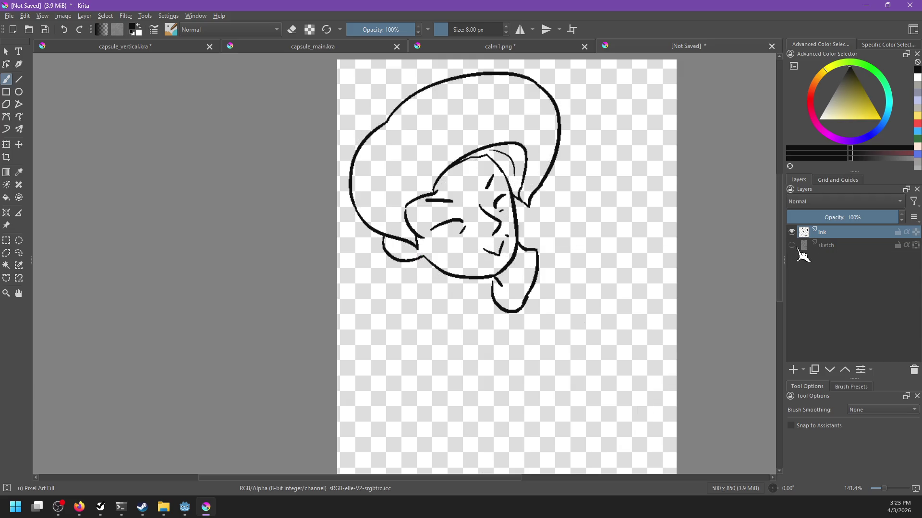
left_click(792, 246)
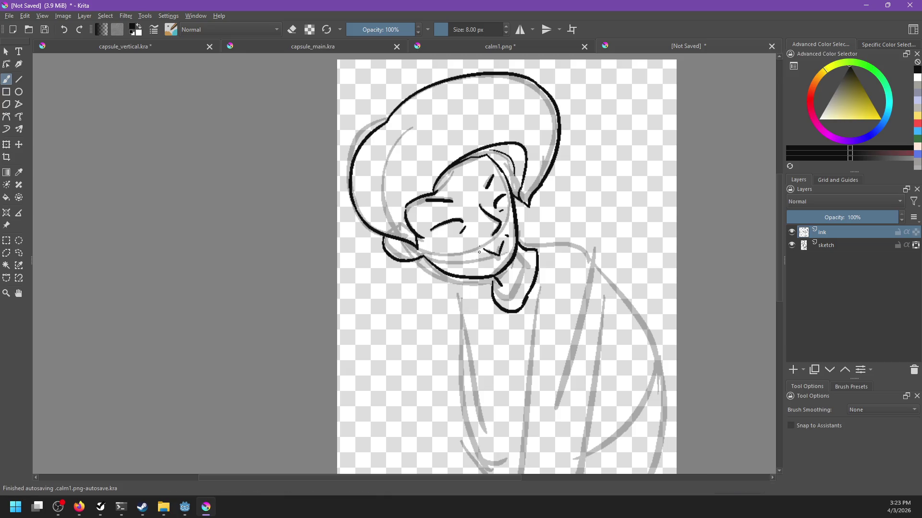
key("e")
key("e")
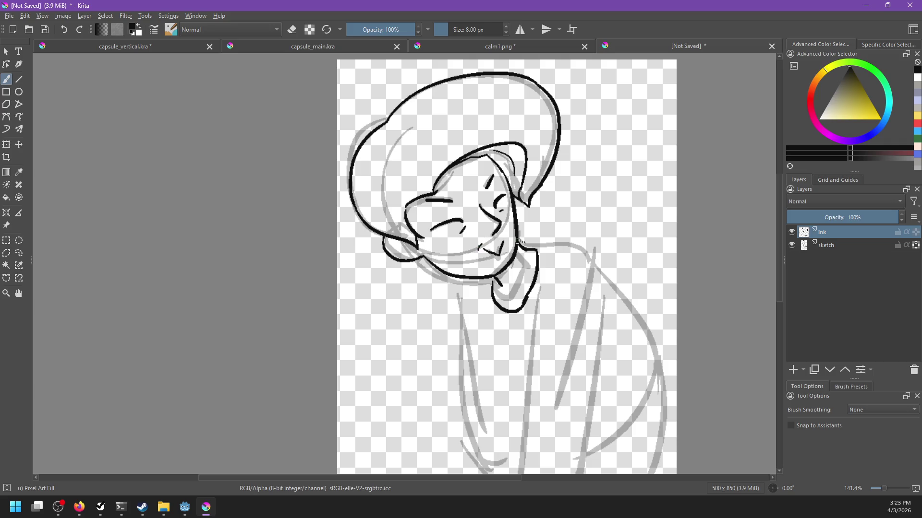
left_click(792, 245)
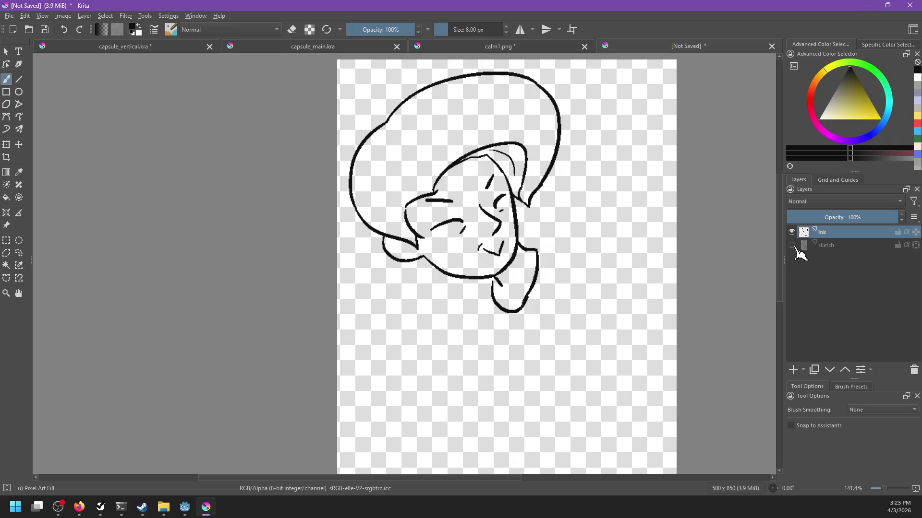
left_click(792, 245)
scroll(484, 253, "down", 2)
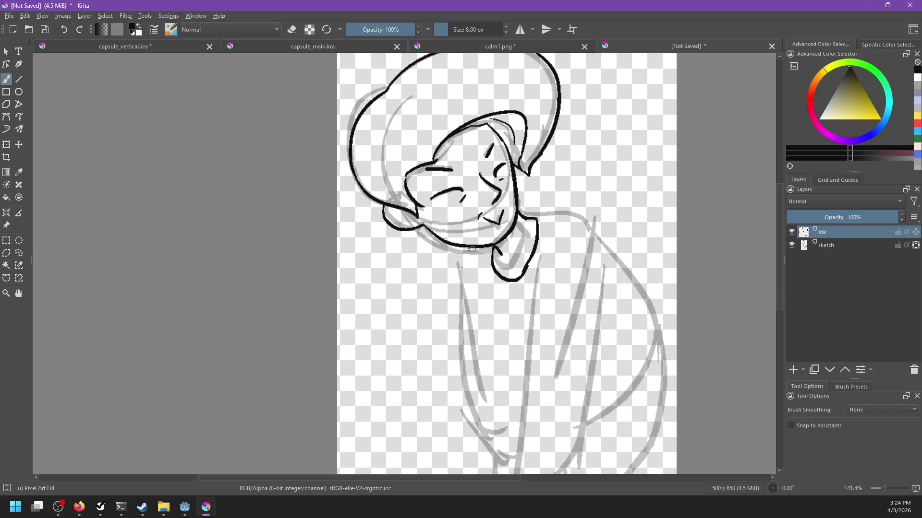
Ink the left side of the body and a shorter diagonal torso line, checking the calm1.png reference.
left_click_drag(465, 247, 478, 427)
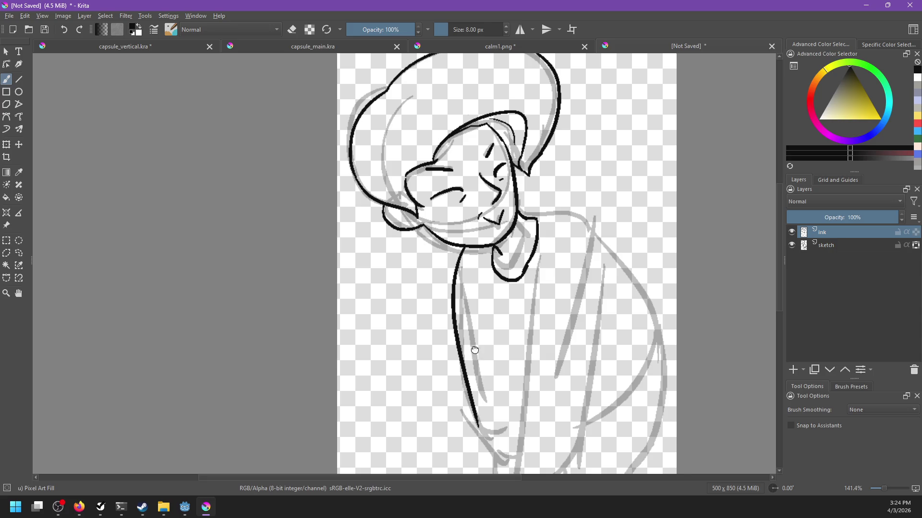
left_click_drag(475, 356, 473, 320)
key("ctrl+z")
mouse_move(465, 211)
left_mouse_down()
mouse_move(455, 447)
mouse_move(460, 328)
mouse_move(473, 395)
left_mouse_up()
key("ctrl+z")
key("ctrl+z")
left_click_drag(540, 220, 498, 379)
key("ctrl+z")
left_click_drag(541, 219, 527, 349)
left_click(528, 47)
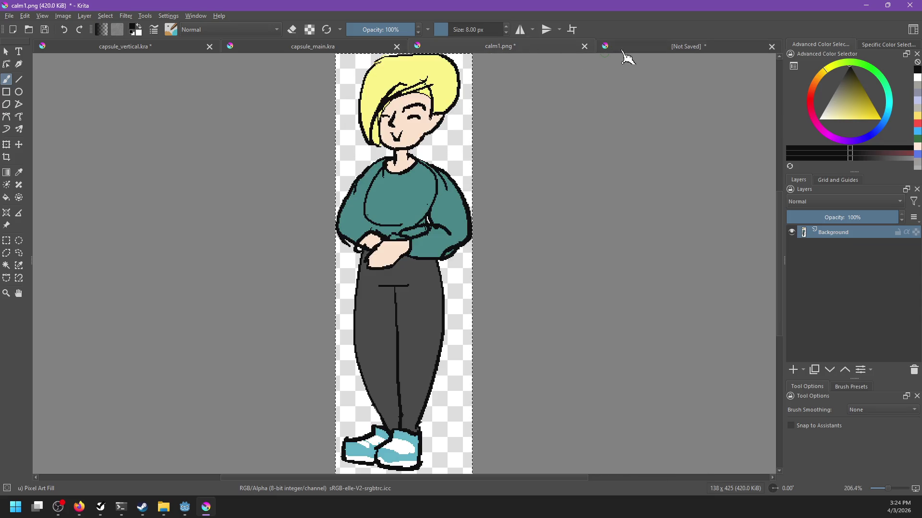
left_click(622, 48)
key("ctrl+z")
mouse_move(539, 197)
left_mouse_down()
mouse_move(516, 354)
mouse_move(523, 322)
left_mouse_up()
key("ctrl+z")
Try extending the arm line downward and adding short strokes on the upper arm.
mouse_move(520, 387)
left_mouse_down()
mouse_move(530, 407)
mouse_move(578, 400)
mouse_move(580, 385)
left_mouse_up()
key("ctrl+z")
key("ctrl+z")
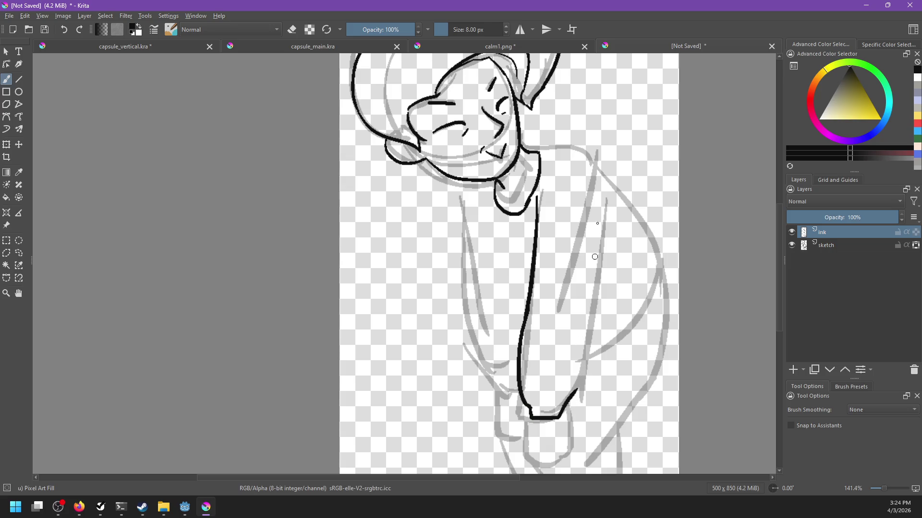
left_click_drag(604, 199, 606, 234)
key("ctrl+z")
mouse_move(608, 198)
left_mouse_down()
mouse_move(606, 223)
mouse_move(566, 287)
left_mouse_up()
key("ctrl+z")
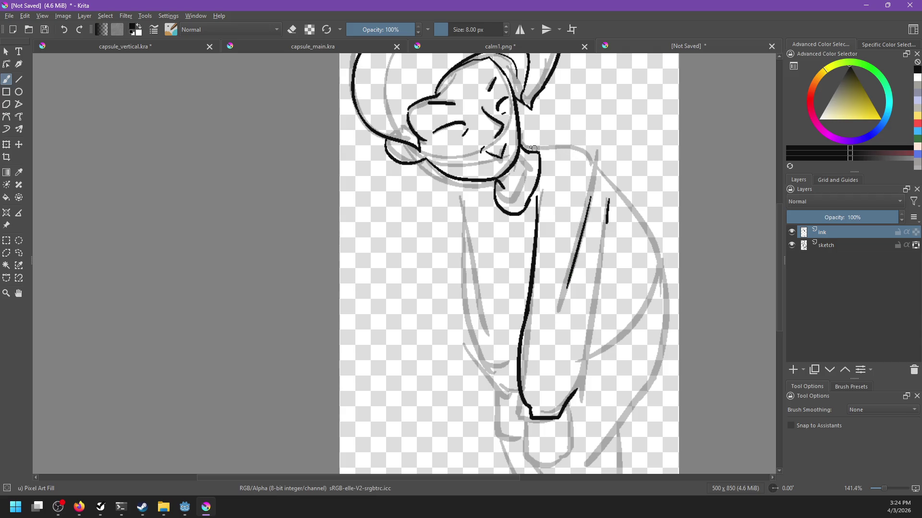
Ink the shoulder line, redrawing it repeatedly until its flatness and downward curve look right.
key("ctrl+z")
left_click_drag(521, 146, 590, 155)
key("ctrl+z")
left_click_drag(522, 146, 578, 152)
key("ctrl+z")
left_click_drag(521, 146, 589, 151)
key("ctrl+z")
left_click_drag(521, 146, 600, 156)
key("ctrl+z")
left_click_drag(523, 148, 593, 154)
key("ctrl+z")
left_click_drag(519, 143, 600, 160)
key("ctrl+z")
key("ctrl+z")
left_click_drag(520, 144, 587, 150)
key("ctrl+z")
left_click_drag(521, 146, 586, 151)
key("ctrl+z")
left_click_drag(521, 144, 595, 156)
key("ctrl+z")
mouse_move(521, 145)
left_mouse_down()
mouse_move(586, 158)
mouse_move(623, 207)
left_mouse_up()
Ink a smooth, longer line down the right shoulder with a cleaner lower end.
key("ctrl+z")
left_click_drag(596, 165, 636, 242)
key("ctrl+z")
left_click_drag(598, 169, 650, 240)
key("ctrl+z")
left_click_drag(596, 168, 664, 269)
Ink the arm's outer edge so it meets the lower stroke.
key("ctrl+z")
left_click_drag(645, 231, 660, 268)
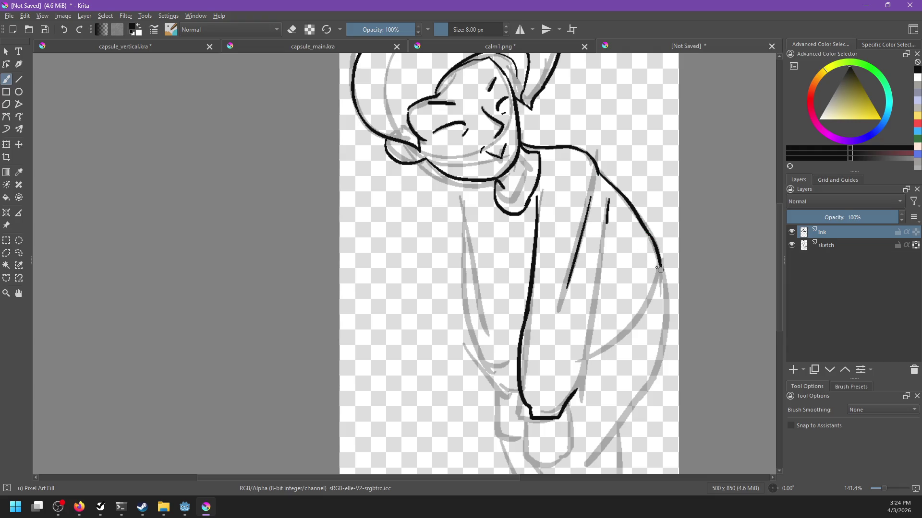
left_click_drag(607, 220, 598, 319)
key("ctrl+z")
left_click_drag(608, 220, 572, 418)
key("ctrl+z")
mouse_move(607, 219)
left_mouse_down()
mouse_move(576, 387)
mouse_move(607, 230)
mouse_move(592, 345)
mouse_move(573, 387)
left_mouse_up()
key("ctrl+z")
key("ctrl+z")
left_click_drag(594, 331, 572, 389)
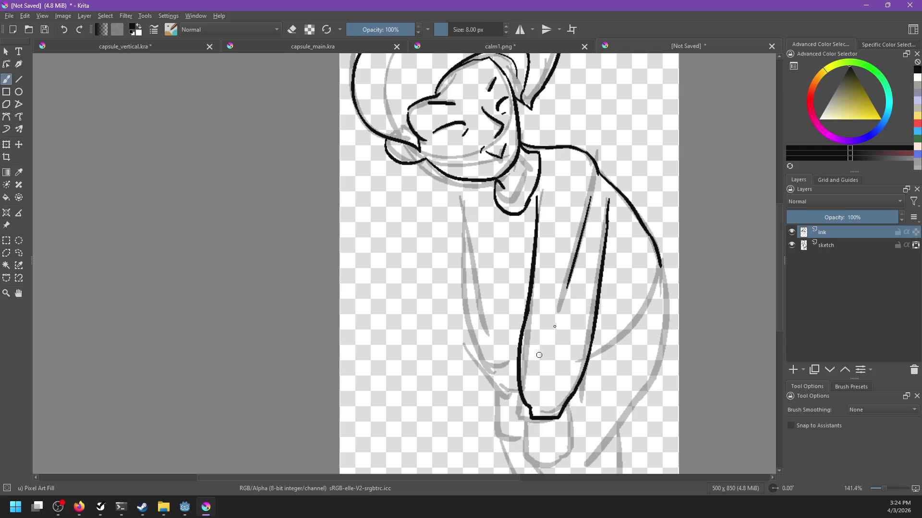
Add a thin fold line on the arm, retrying until it sits cleanly.
left_click_drag(584, 231, 552, 337)
key("ctrl+z")
left_click_drag(571, 256, 555, 322)
key("ctrl+z")
left_click_drag(571, 276, 547, 355)
key("ctrl+z")
key("ctrl+z")
left_click_drag(569, 287, 549, 349)
key("ctrl+z")
mouse_move(569, 276)
left_mouse_down()
mouse_move(545, 338)
mouse_move(552, 351)
mouse_move(574, 319)
mouse_move(564, 300)
left_mouse_up()
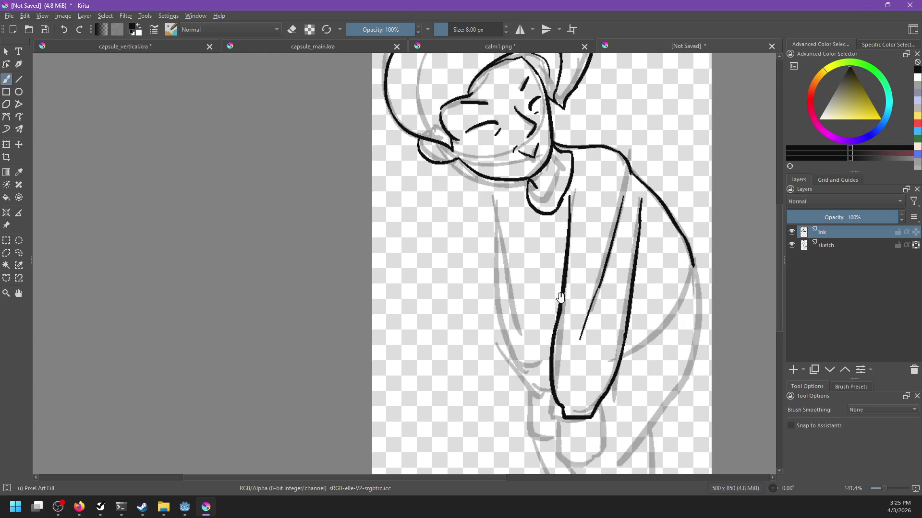
Ink a curved torso line down from the neckline and extend it downward.
mouse_move(496, 182)
left_mouse_down()
mouse_move(491, 212)
mouse_move(519, 281)
left_mouse_up()
key("ctrl+z")
left_click_drag(517, 208, 538, 284)
key("ctrl+z")
mouse_move(514, 215)
left_mouse_down()
mouse_move(522, 267)
mouse_move(556, 324)
left_mouse_up()
key("ctrl+z")
left_click_drag(523, 272, 556, 318)
key("ctrl+z")
left_click_drag(525, 276, 553, 332)
Ink the folded arm's right and left contours down toward the sleeve bottom.
mouse_move(690, 265)
left_mouse_down()
mouse_move(624, 356)
mouse_move(662, 326)
left_mouse_up()
key("ctrl+z")
key("ctrl+z")
left_click_drag(693, 261, 637, 354)
key("ctrl+z")
left_click_drag(693, 263, 619, 359)
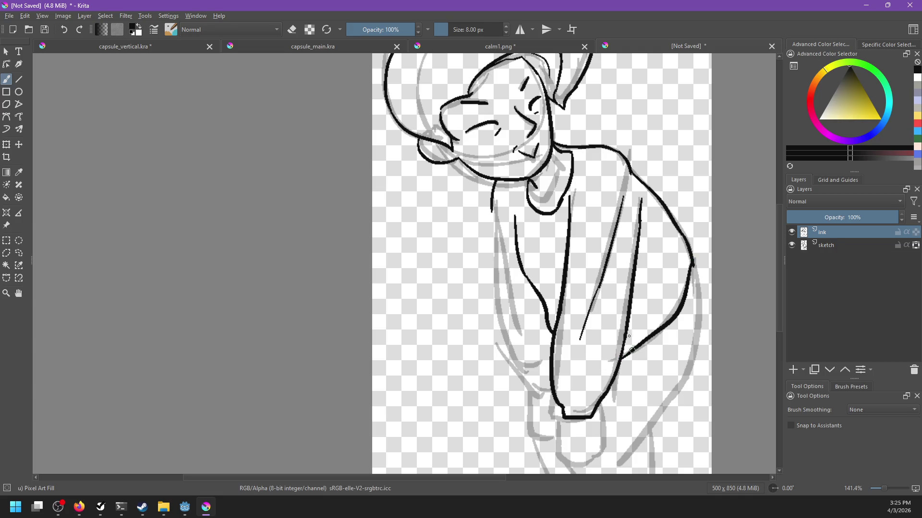
left_click_drag(574, 300, 594, 325)
left_click_drag(511, 223, 522, 379)
key("ctrl+z")
mouse_move(512, 222)
left_mouse_down()
mouse_move(533, 393)
mouse_move(512, 336)
mouse_move(530, 367)
mouse_move(553, 352)
mouse_move(570, 413)
left_mouse_up()
key("ctrl+z")
Ink the line below the sleeve, the cuff curve and the fist's right side, retrying until clean.
scroll(569, 353, "down", 1)
key("ctrl+z")
mouse_move(568, 357)
left_mouse_down()
mouse_move(566, 398)
mouse_move(582, 412)
left_mouse_up()
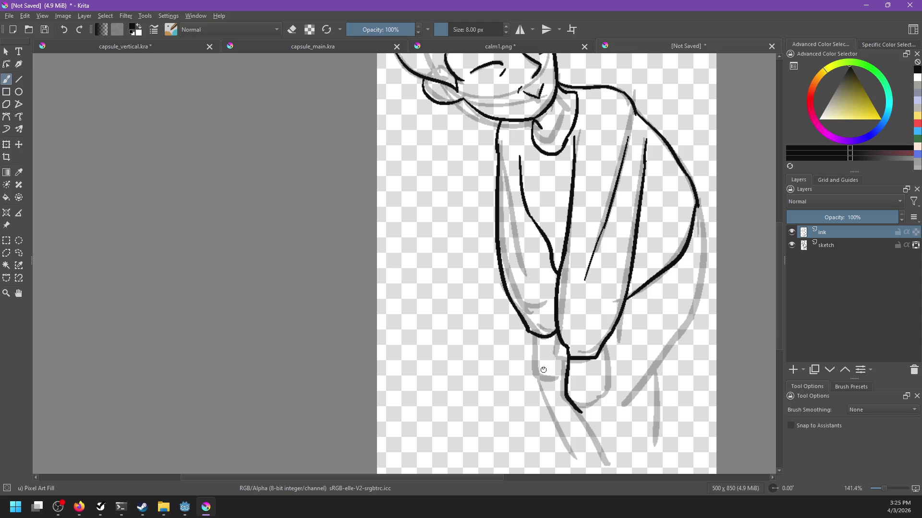
key("ctrl+z")
left_click_drag(568, 358, 567, 408)
key("ctrl+z")
mouse_move(568, 357)
left_mouse_down()
mouse_move(579, 404)
mouse_move(596, 404)
left_mouse_up()
key("ctrl+z")
left_click_drag(599, 363, 602, 402)
key("ctrl+z")
key("ctrl+z")
key("ctrl+z")
left_click_drag(599, 365, 599, 409)
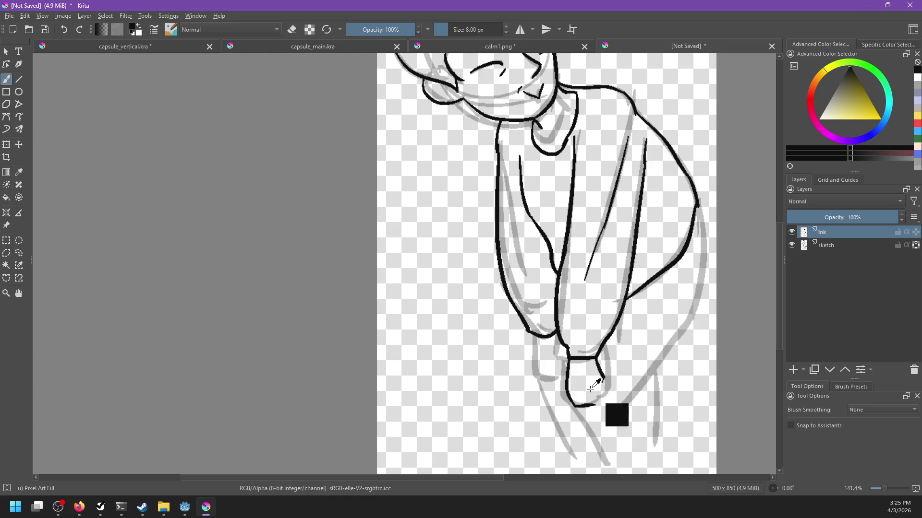
key("ctrl+z")
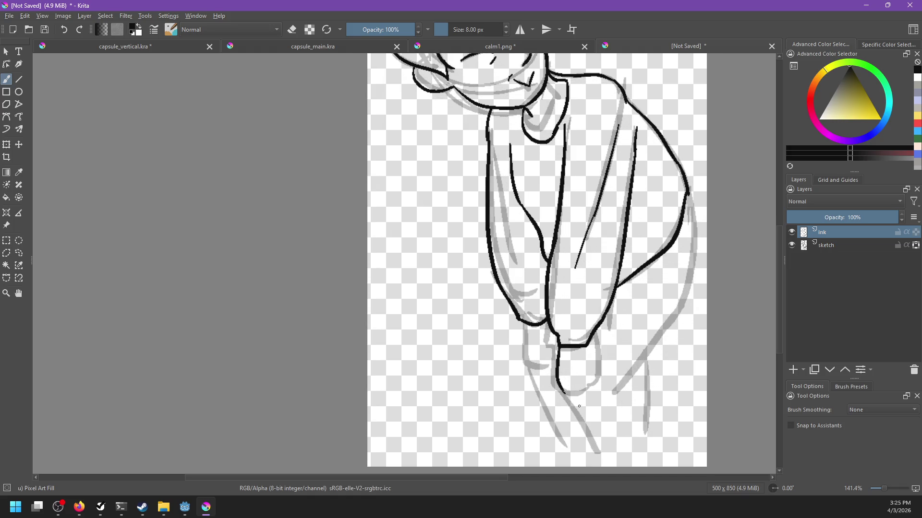
key("ctrl+z")
left_click_drag(565, 392, 576, 406)
key("ctrl+z")
left_click_drag(586, 348, 592, 361)
Outline the hand's left and inner edges and a line down from its lower edge.
left_click_drag(571, 366, 599, 407)
mouse_move(551, 365)
left_mouse_down()
mouse_move(557, 420)
mouse_move(551, 410)
mouse_move(569, 432)
mouse_move(582, 413)
left_mouse_up()
key("ctrl+z")
key("ctrl+z")
key("ctrl+z")
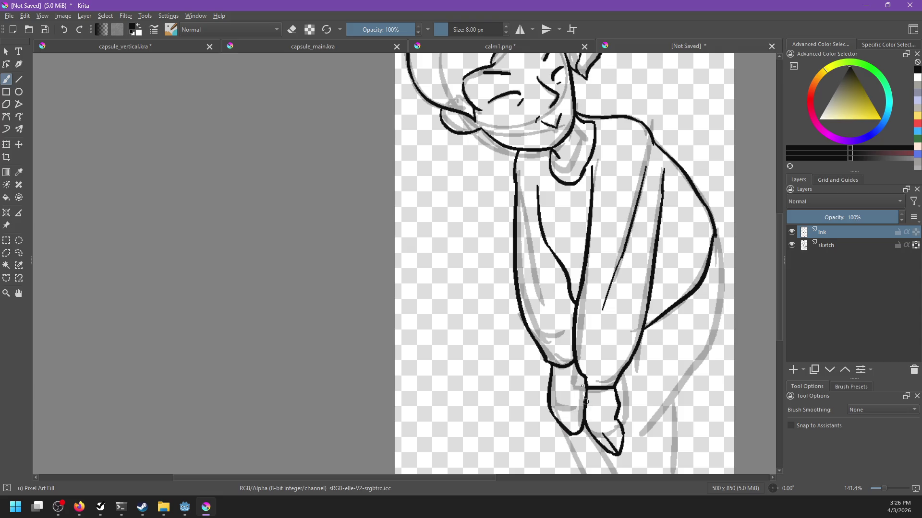
left_click_drag(573, 370, 574, 400)
key("ctrl+z")
left_click_drag(574, 367, 581, 411)
scroll(584, 424, "down", 2)
left_click_drag(593, 395, 619, 456)
key("ctrl+z")
left_click_drag(596, 405, 622, 456)
scroll(582, 384, "down", 1)
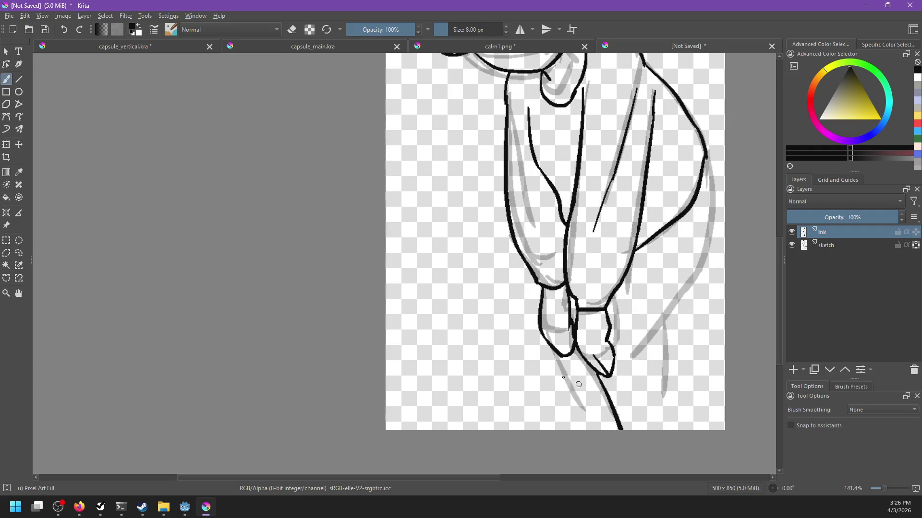
left_click_drag(557, 354, 583, 429)
scroll(580, 377, "up", 3)
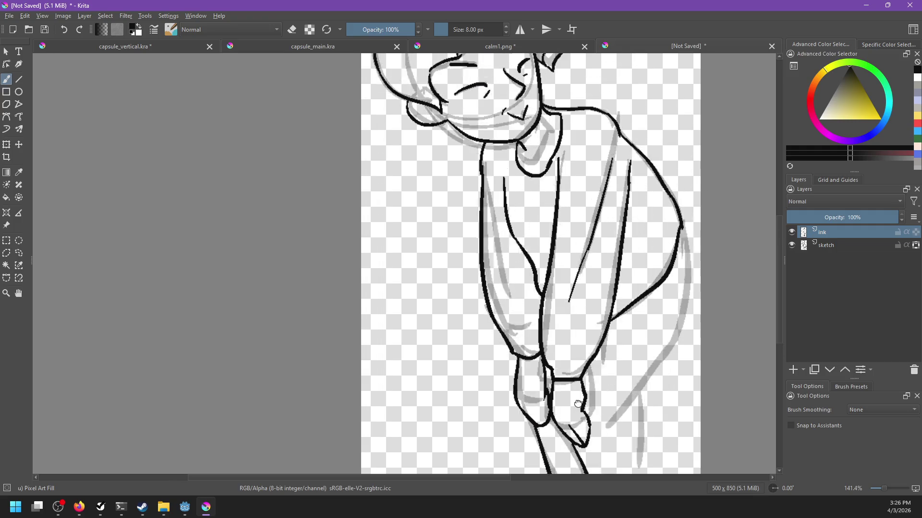
Ink the body's right contour line downward.
mouse_move(674, 245)
left_mouse_down()
mouse_move(680, 302)
mouse_move(670, 288)
mouse_move(656, 347)
left_mouse_up()
key("ctrl+z")
key("ctrl+z")
left_click_drag(671, 246, 652, 360)
Ink the leg contour downward, then view the coloured calm1.png reference.
key("ctrl+z")
mouse_move(672, 246)
left_mouse_down()
mouse_move(676, 265)
mouse_move(652, 360)
mouse_move(612, 421)
left_mouse_up()
scroll(646, 387, "down", 3)
left_click_drag(628, 349, 627, 436)
key("ctrl+z")
left_click_drag(627, 352, 636, 442)
key("ctrl+z")
left_click_drag(624, 350, 631, 433)
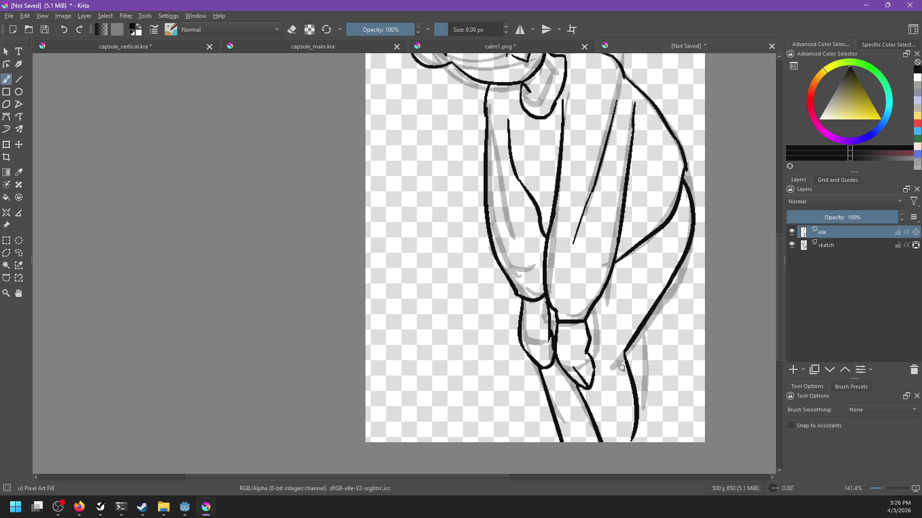
scroll(628, 413, "up", 4)
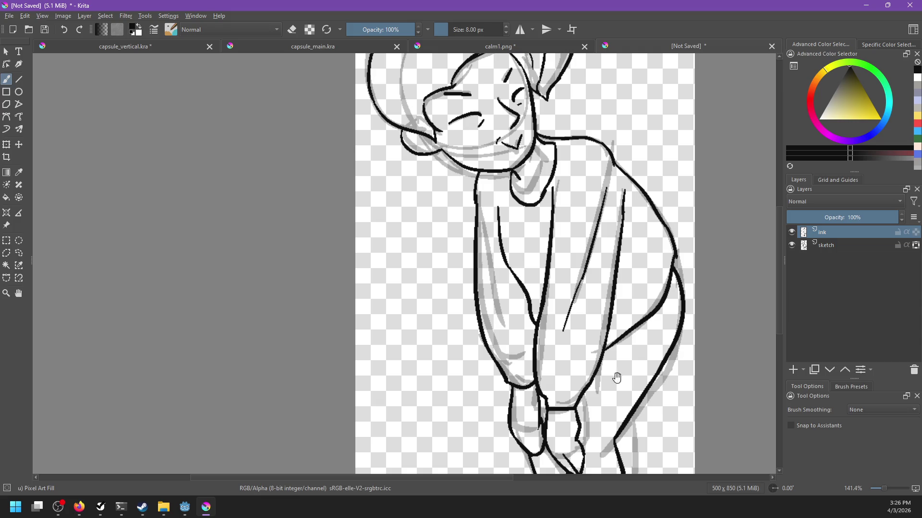
left_click(556, 46)
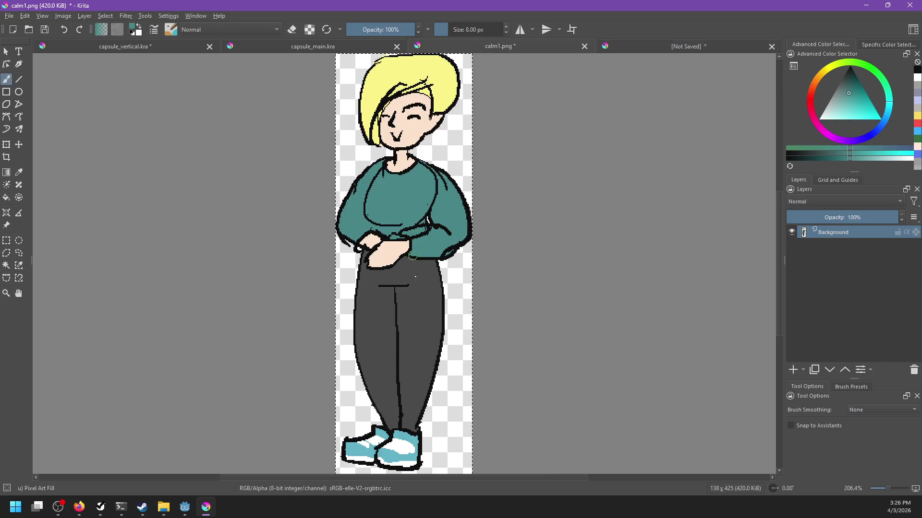
Sample teal from calm1.png and fill the sweater with it.
left_click(450, 340, "ctrl")
key("f")
left_click(638, 47)
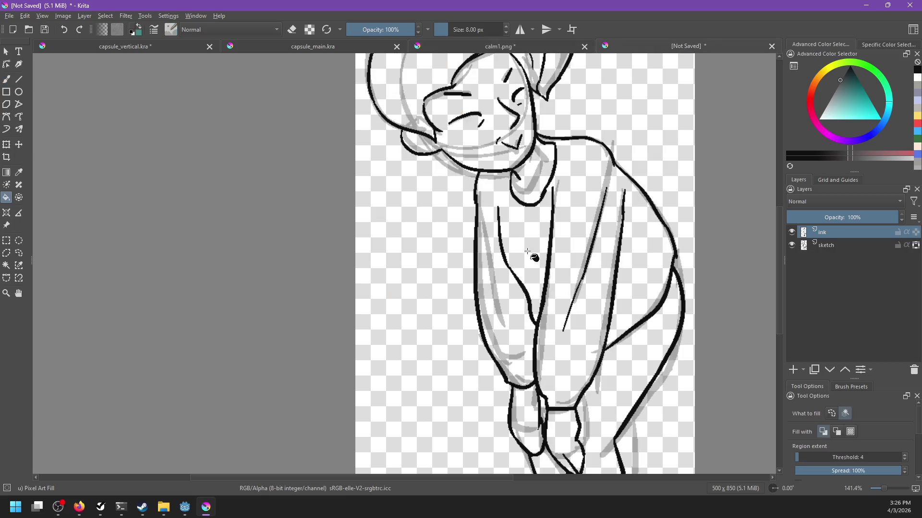
left_click(530, 248)
scroll(541, 294, "down", 2)
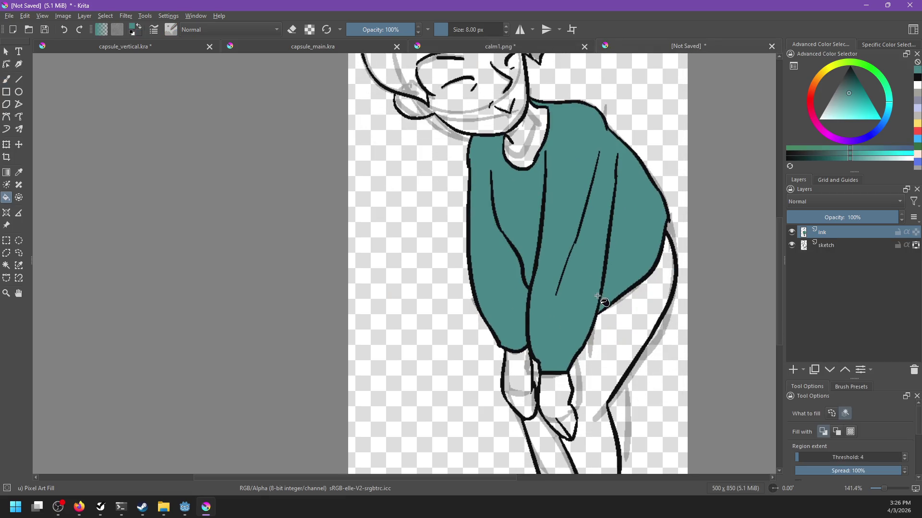
Fill the trousers and the lower left leg dark grey.
left_click(612, 330)
left_click(549, 464)
scroll(553, 293, "down", 2)
scroll(553, 293, "up", 5)
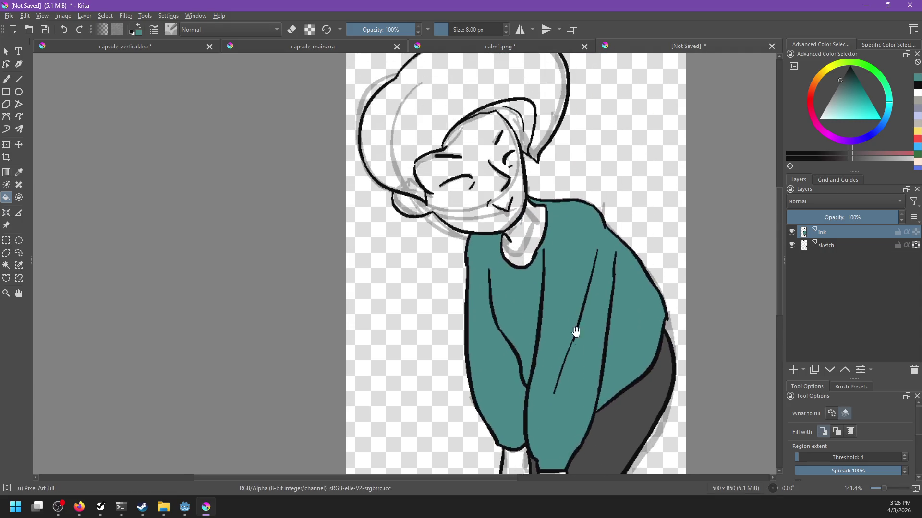
Sample the hair yellow from the reference and undo a stray yellow fill.
left_click(550, 50)
key("b")
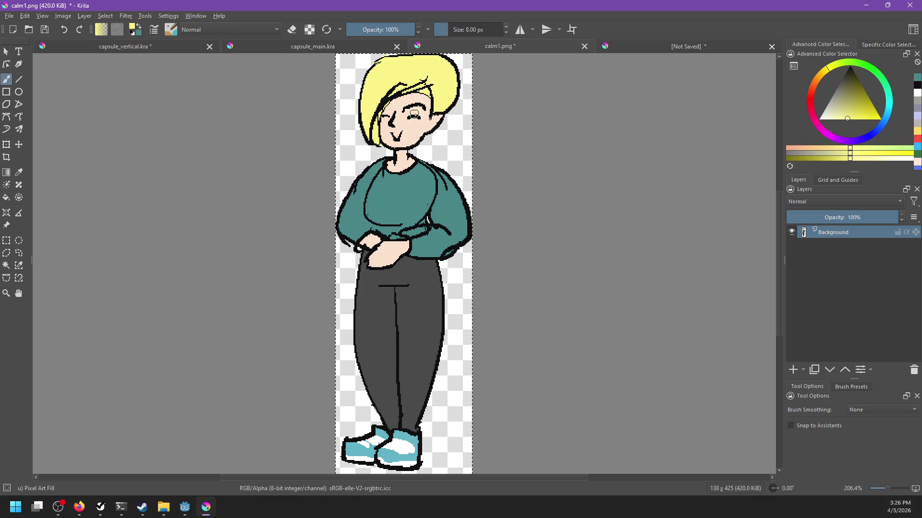
left_click(617, 48)
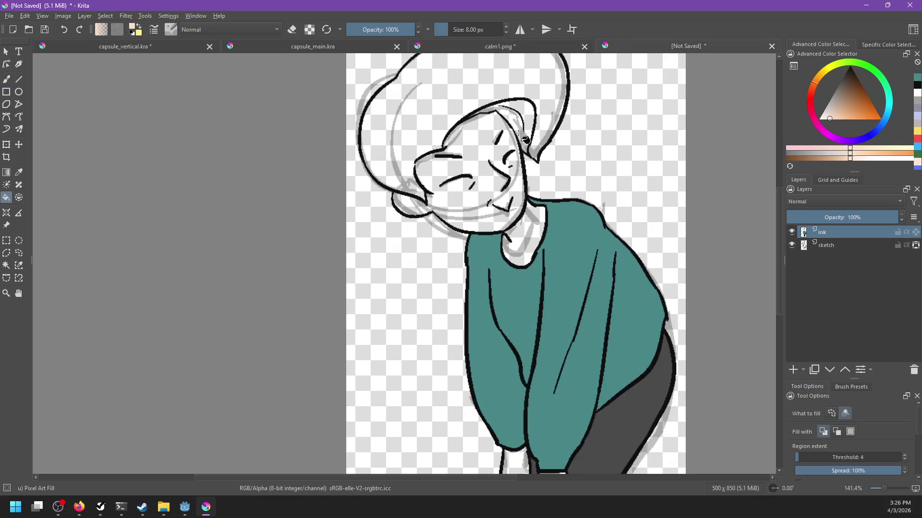
key("ctrl+Tab")
key("ctrl+shift+z")
key("ctrl+z")
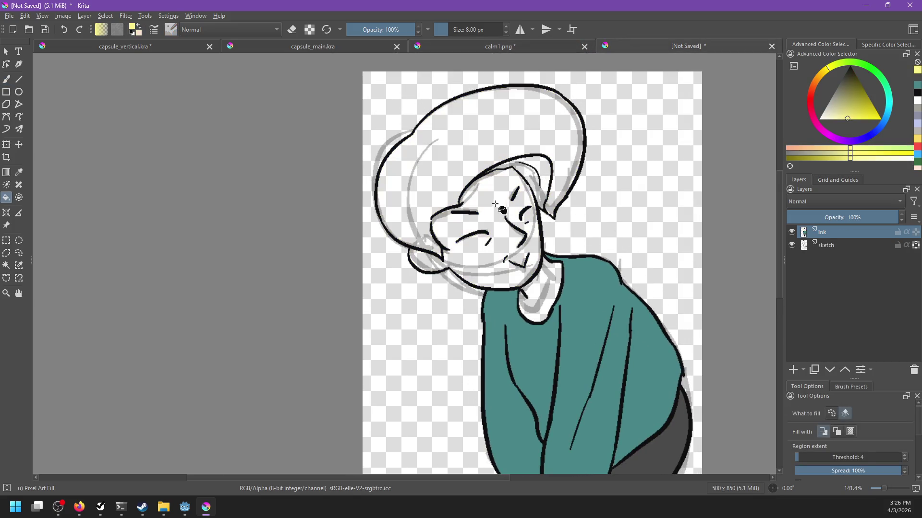
Choose a pale peach skin colour, undoing an accidental black fill.
left_click(478, 214, "ctrl")
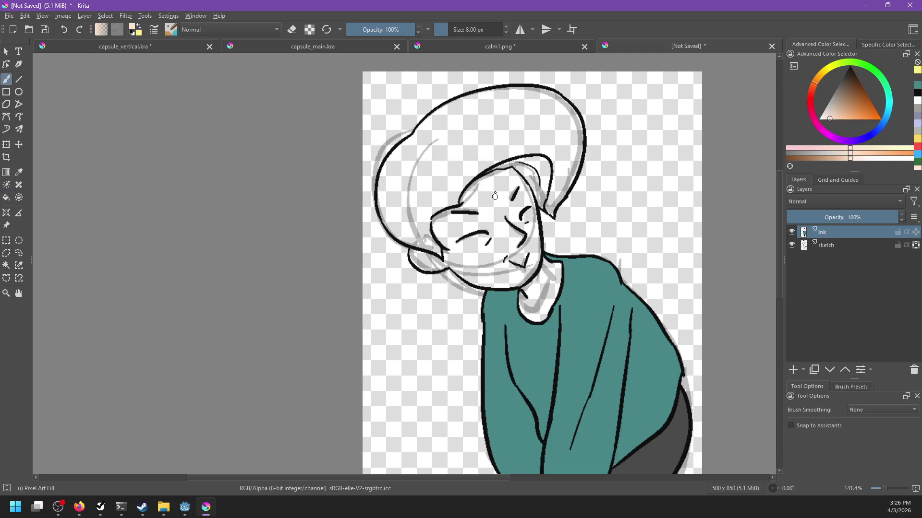
scroll(495, 196, "up", 2)
key("f")
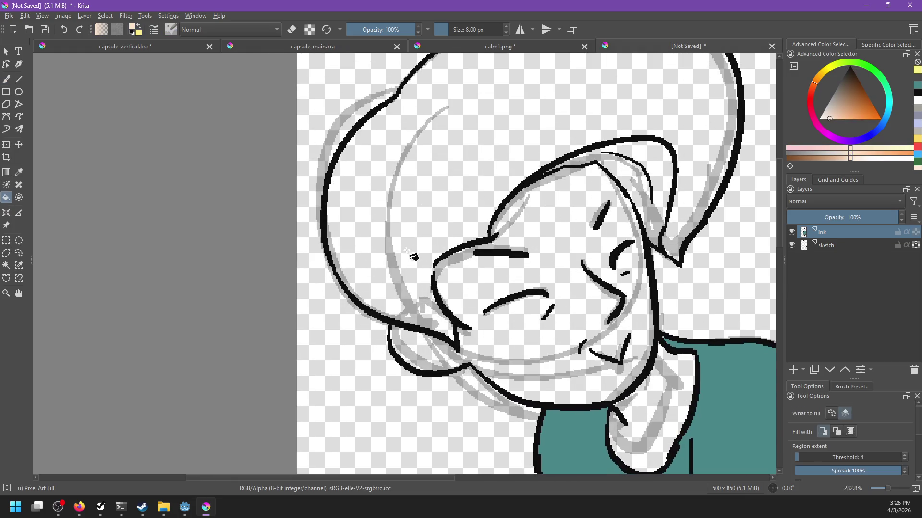
left_click(433, 263, "ctrl")
left_click(436, 274)
key("ctrl+z")
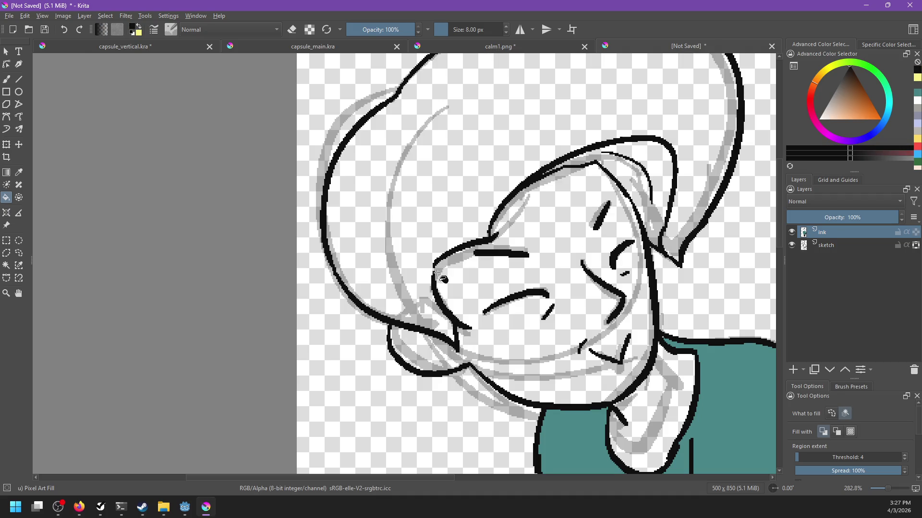
key("b")
Fill the hair and remaining hair strand yellow and the face peach.
left_click(544, 47)
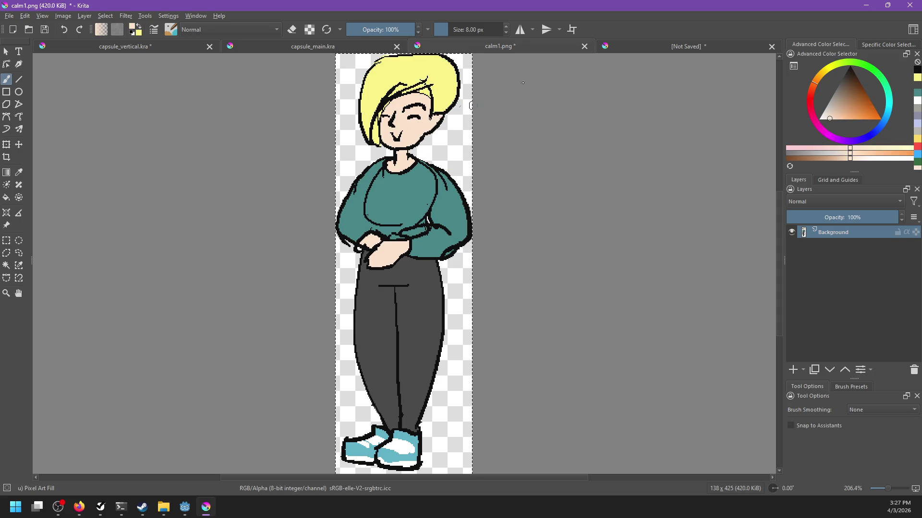
left_click(640, 48)
key("f")
key("x")
left_click(484, 179)
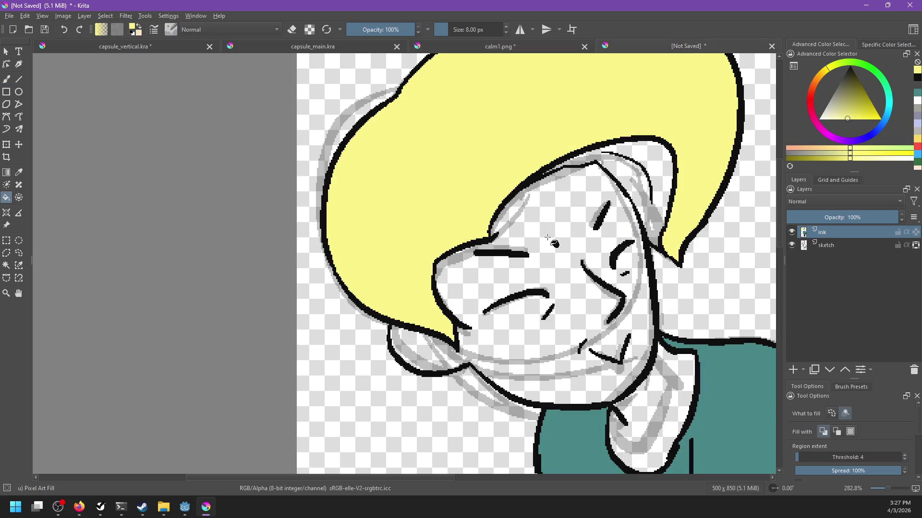
key("x")
left_click(550, 239)
left_click_drag(586, 222, 549, 262)
key("x")
left_click(624, 266)
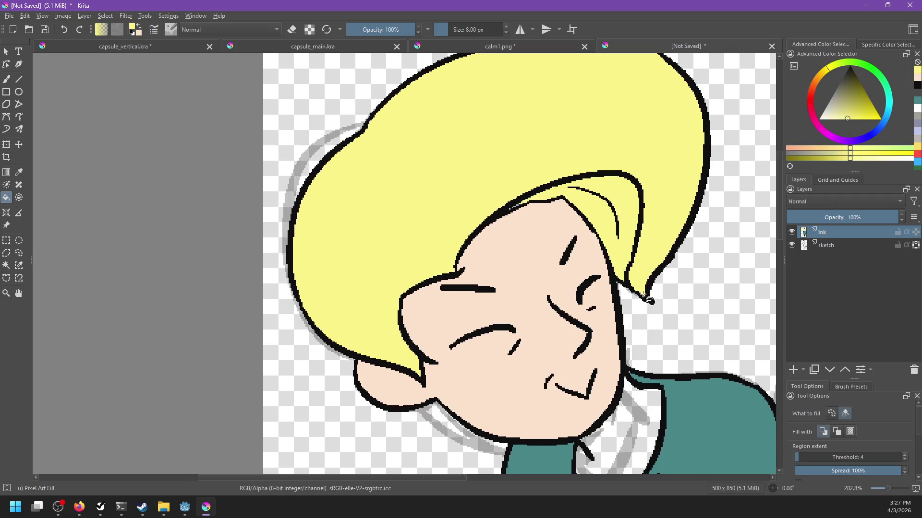
Fill the neck with skin tone and the leftover collar pixel teal.
left_click_drag(630, 360, 636, 250)
key("x")
left_click(646, 339)
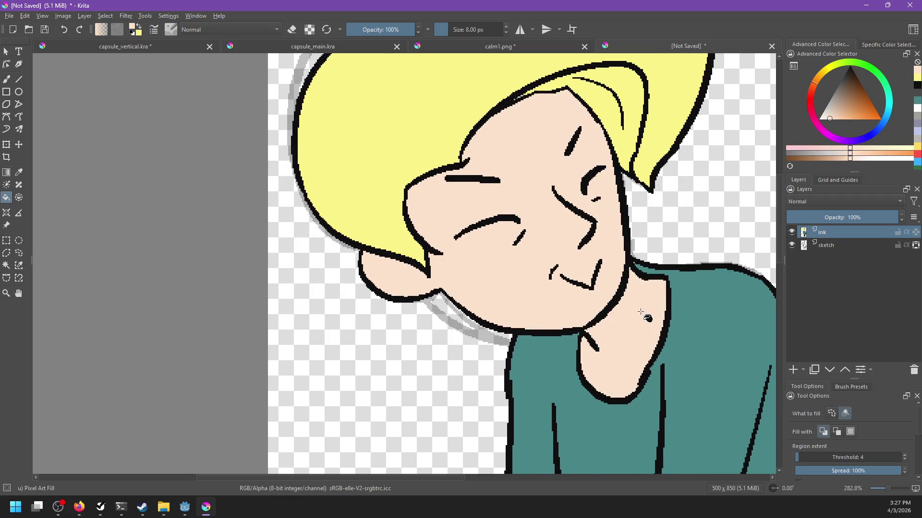
left_click(682, 295, "ctrl")
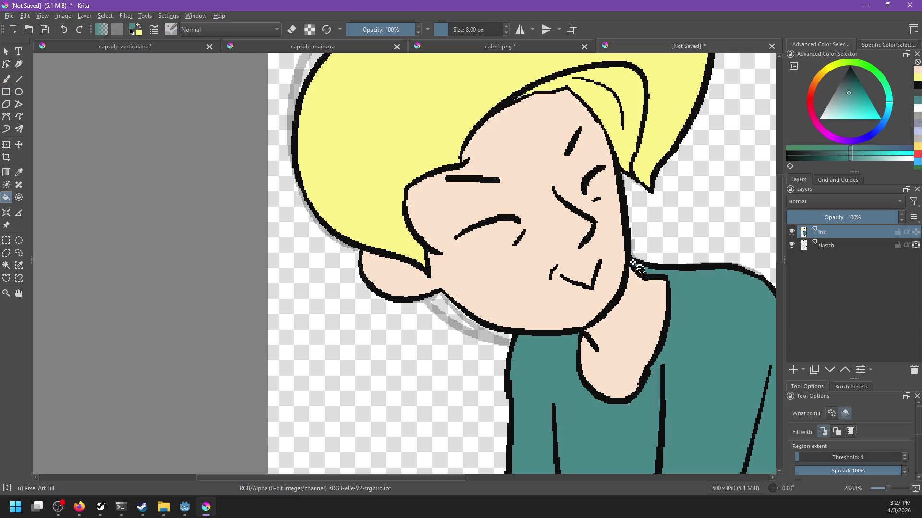
scroll(638, 267, "up", 3)
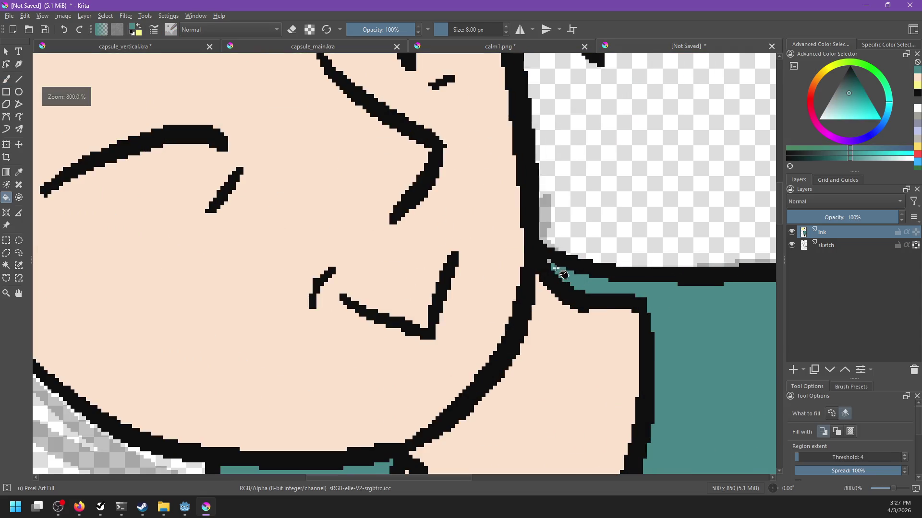
left_click(550, 263)
Brush a black line closing the neck-collar gap, then save the drawing.
key("b")
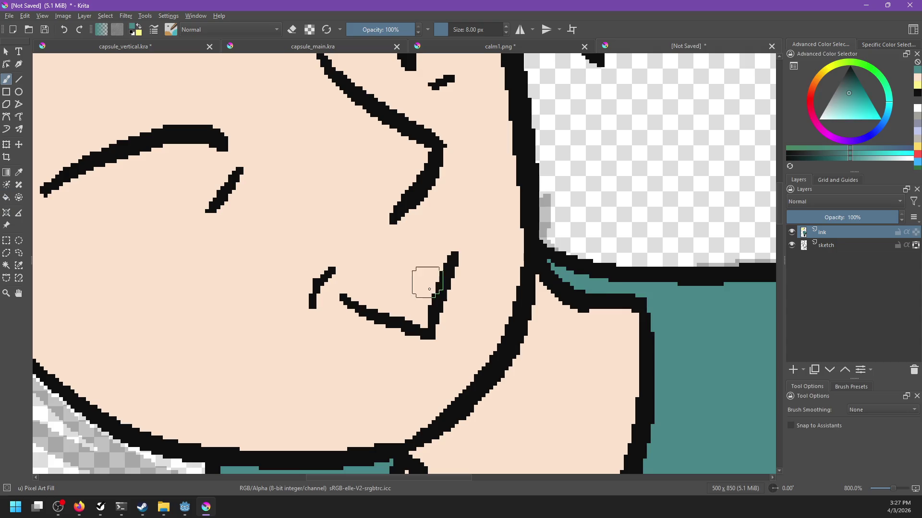
left_click(527, 342, "ctrl")
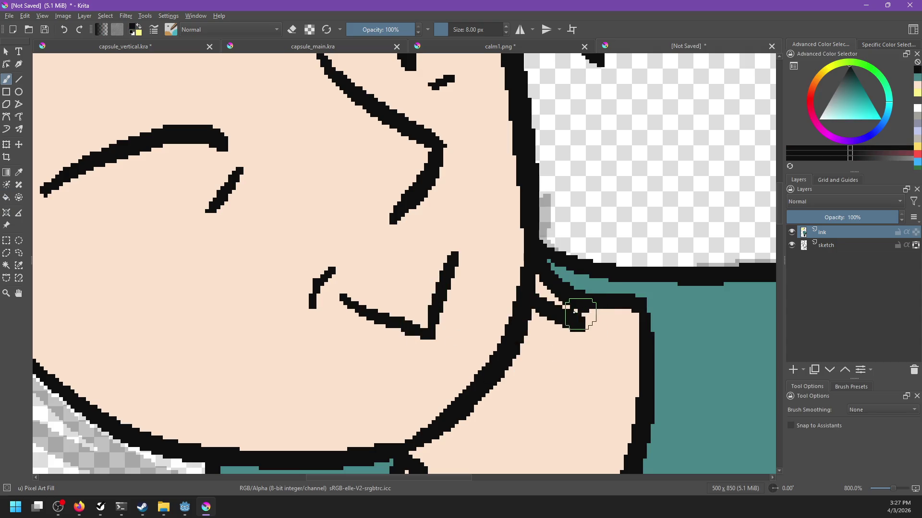
left_click_drag(525, 312, 592, 305)
scroll(592, 305, "down", 6)
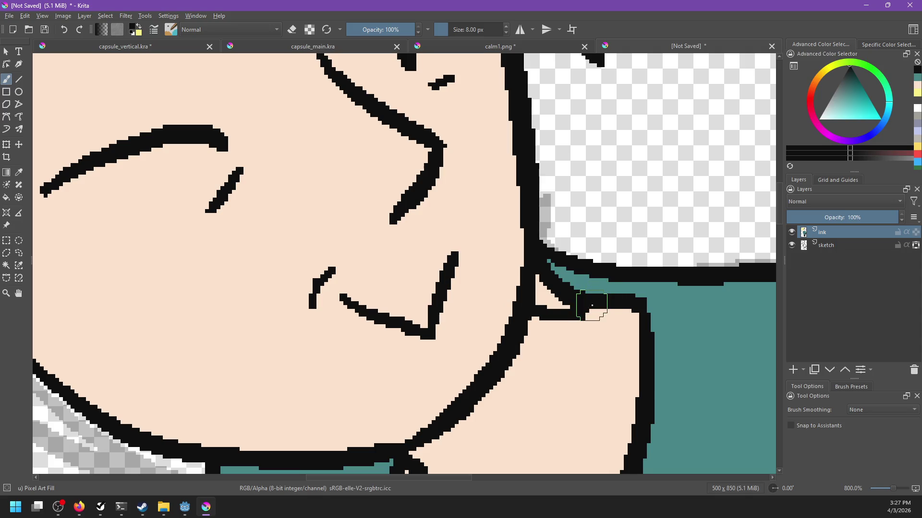
scroll(531, 359, "up", 4)
scroll(530, 359, "down", 2)
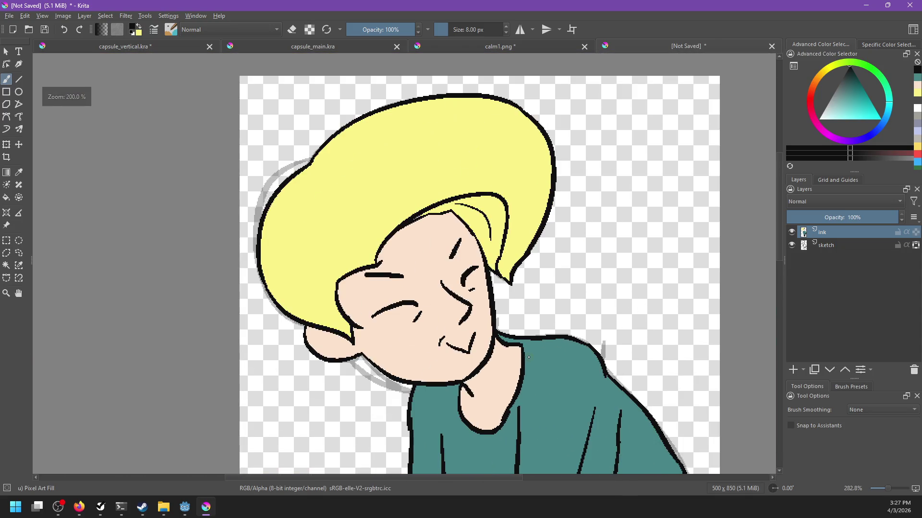
scroll(576, 293, "up", 1)
key("ctrl+s")
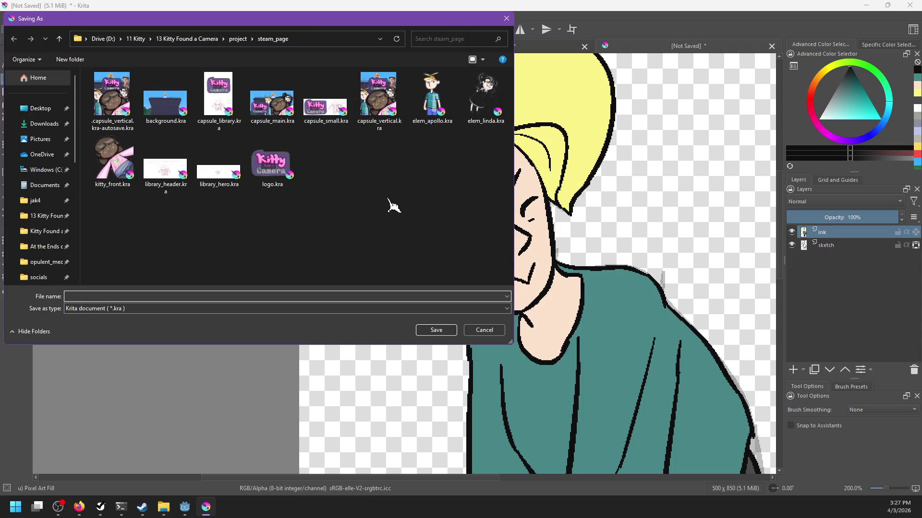
Drag the Save As dialog, open on steam_page, to the screen centre.
mouse_move(294, 19)
left_mouse_down()
mouse_move(605, 168)
mouse_move(540, 127)
left_mouse_up()
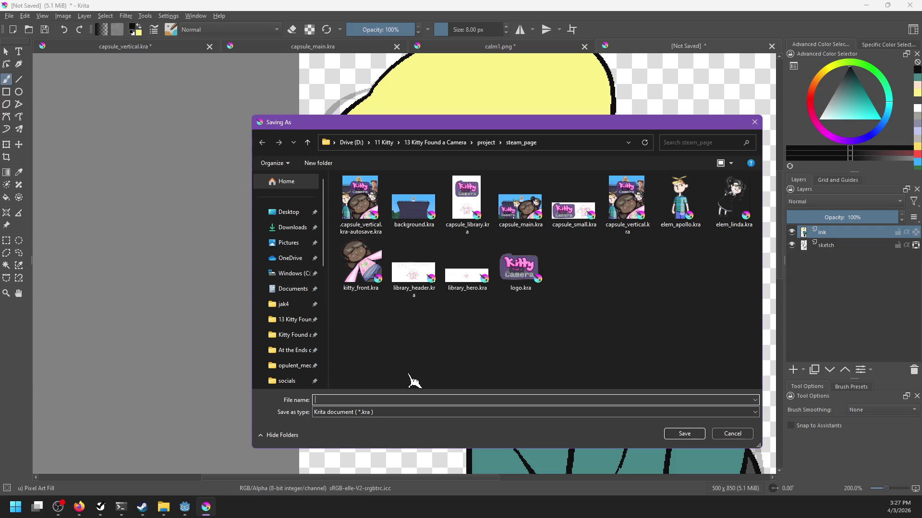
Save the drawing as elem_mrs_weston.kra and view it at 100%.
type("elem_mrs_weston")
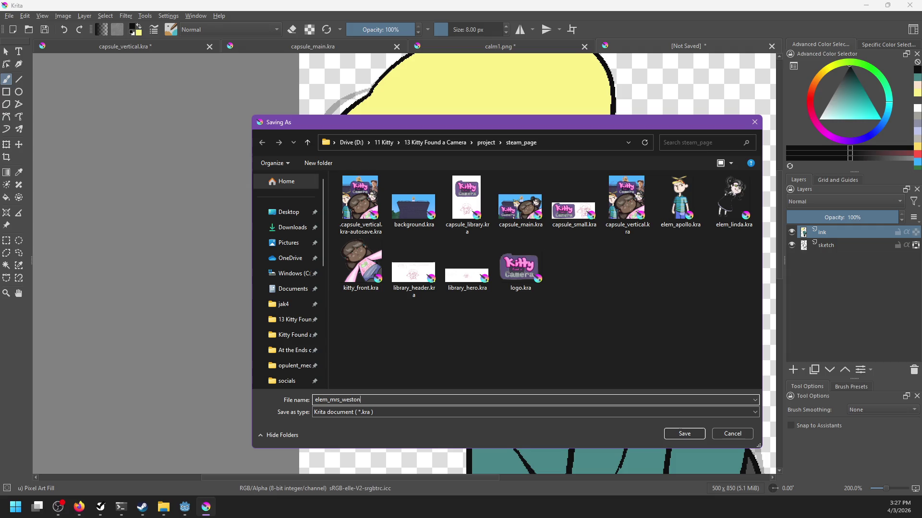
key("Return")
key("1")
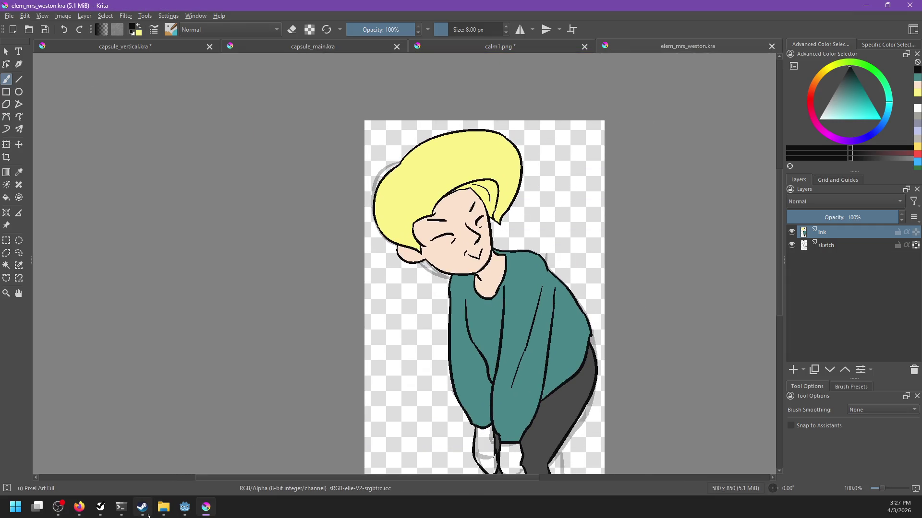
Check the capsule_vertical, capsule_main and calm1 artworks, then return to elem_mrs_weston.
mouse_move(185, 506)
left_click(141, 46)
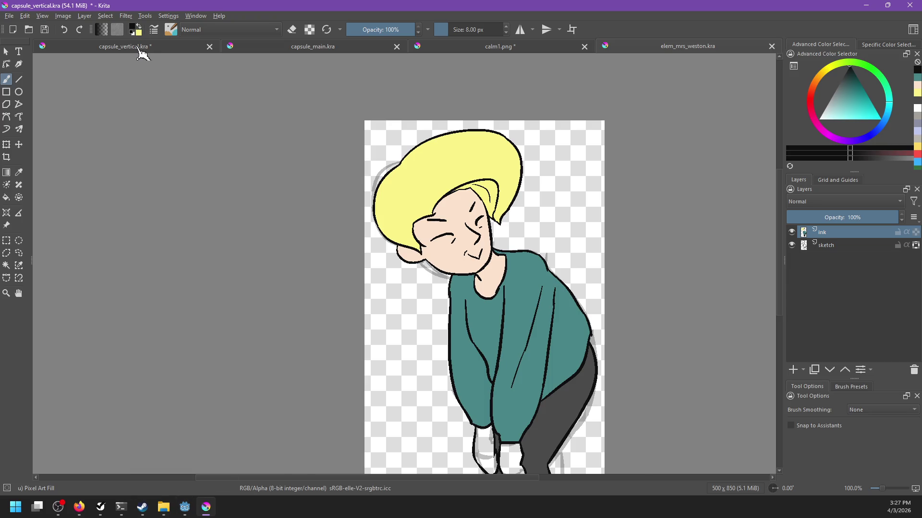
scroll(239, 278, "down", 2)
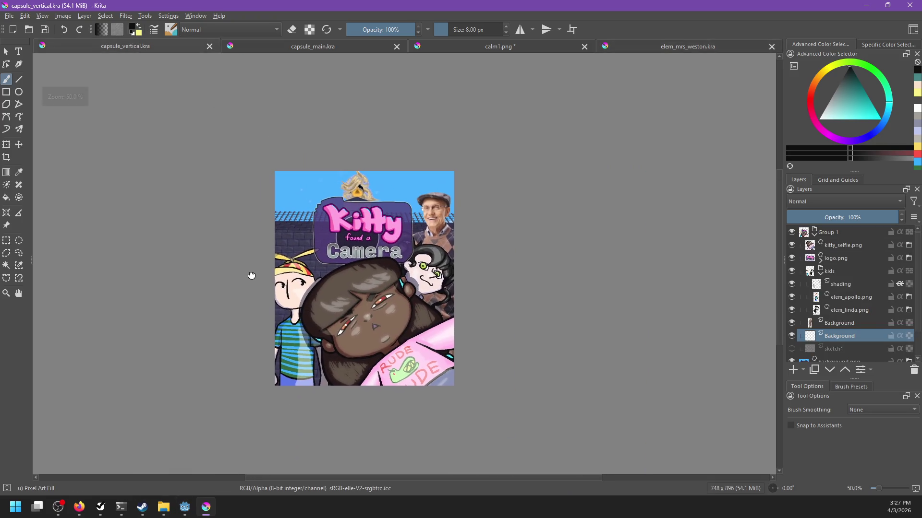
left_click(322, 48)
scroll(436, 260, "up", 1)
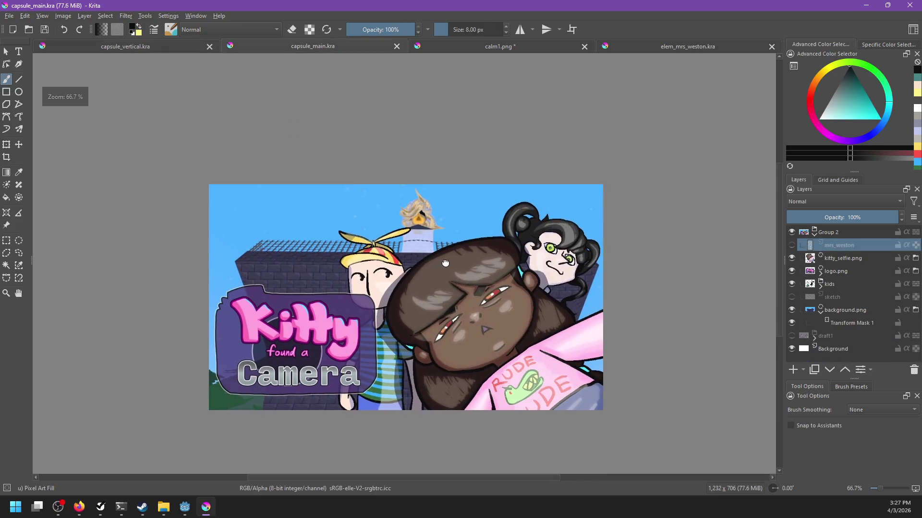
left_click(467, 48)
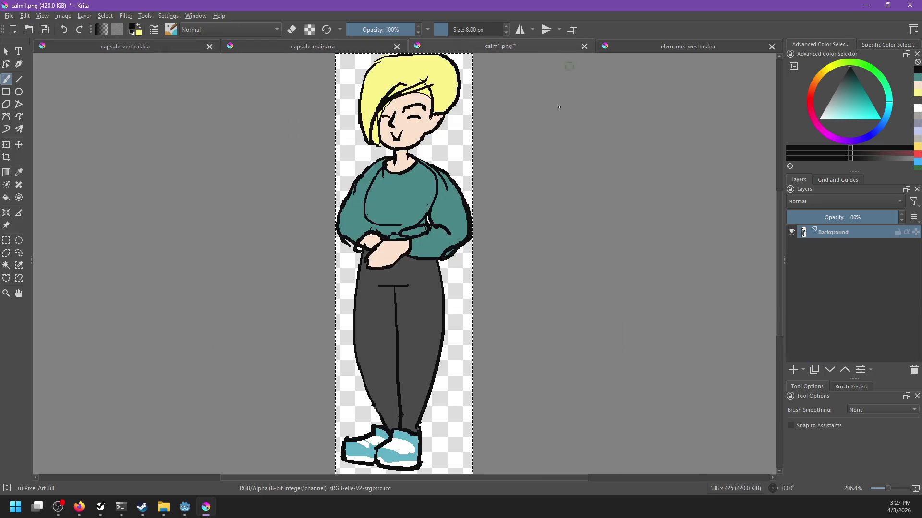
left_click(672, 48)
scroll(419, 222, "up", 2)
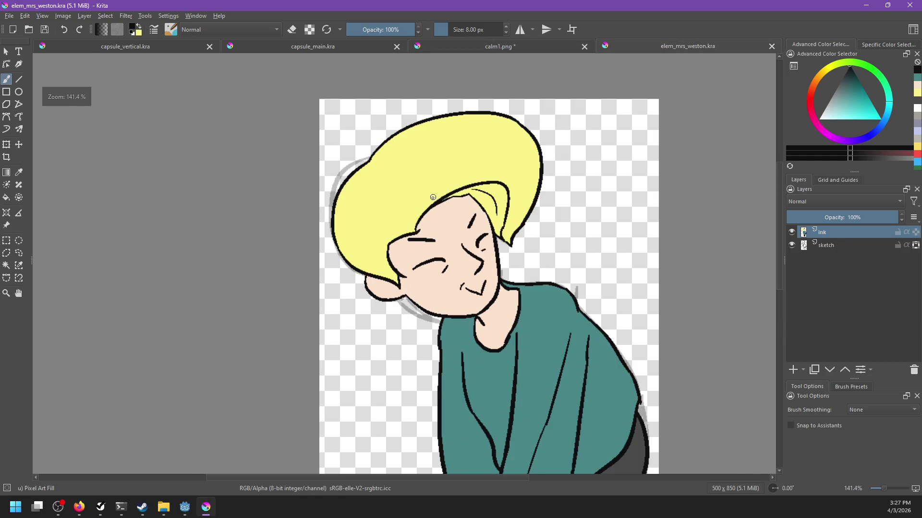
Fill the gap at the hairline with the yellow hair colour and save.
scroll(419, 222, "up", 1)
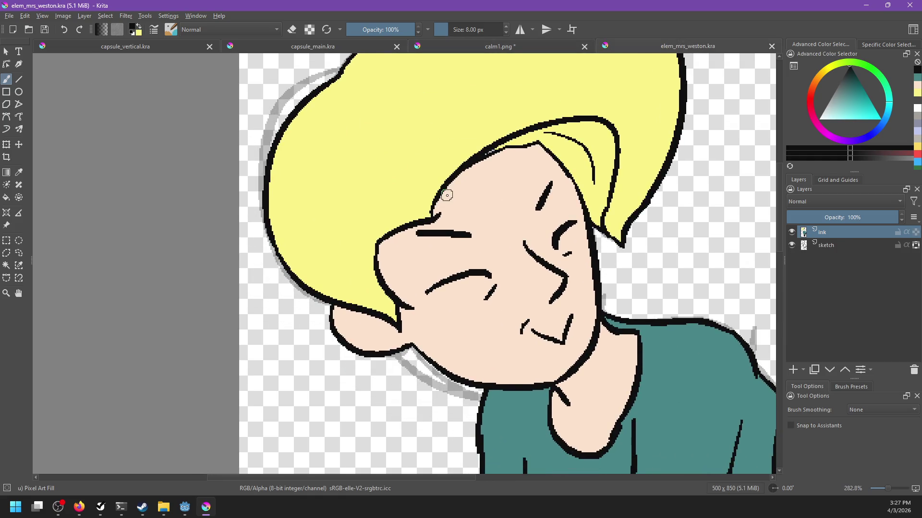
scroll(447, 195, "up", 3)
left_click_drag(440, 232, 363, 347)
key("f")
left_click(436, 185, "ctrl")
left_click(442, 249)
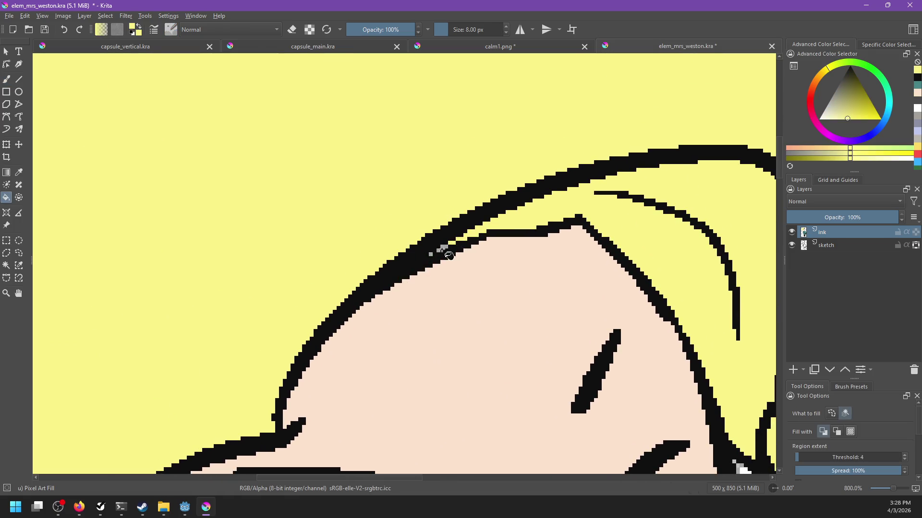
scroll(520, 258, "down", 4)
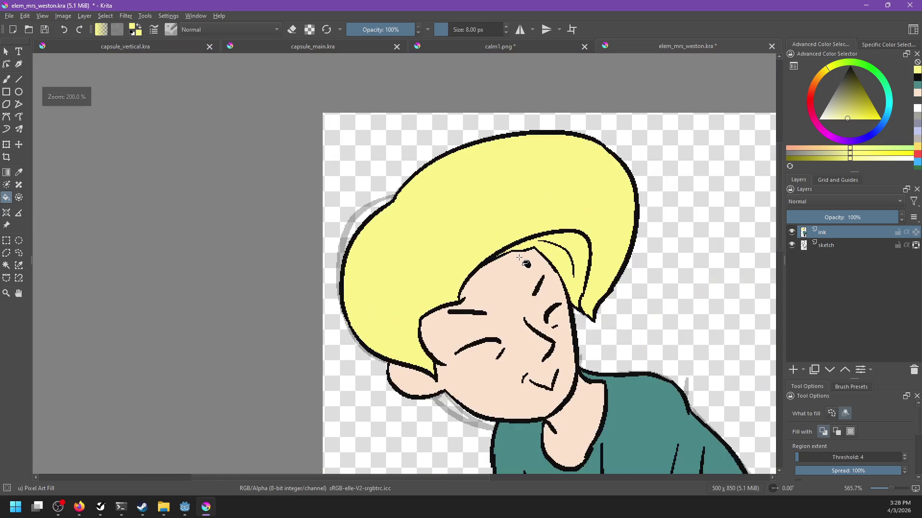
key("ctrl+s")
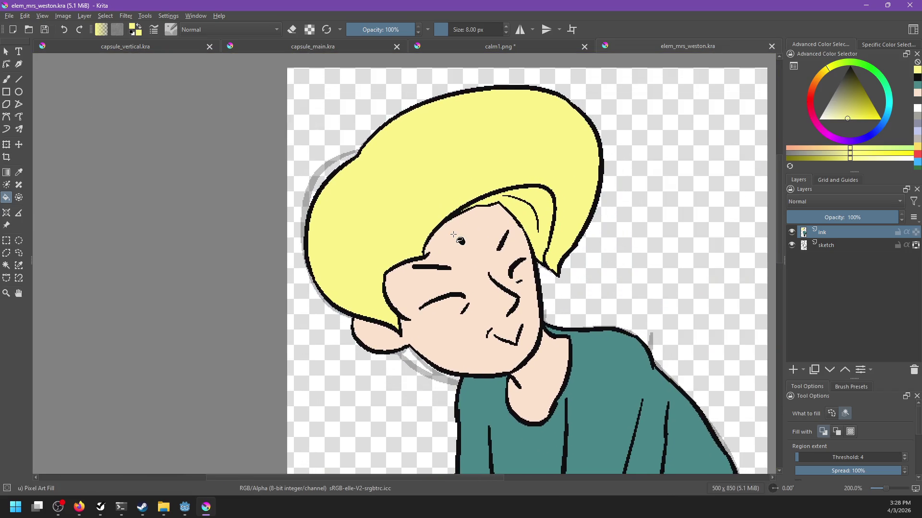
Draw black strand lines down the right and left sides of the hair.
key("b")
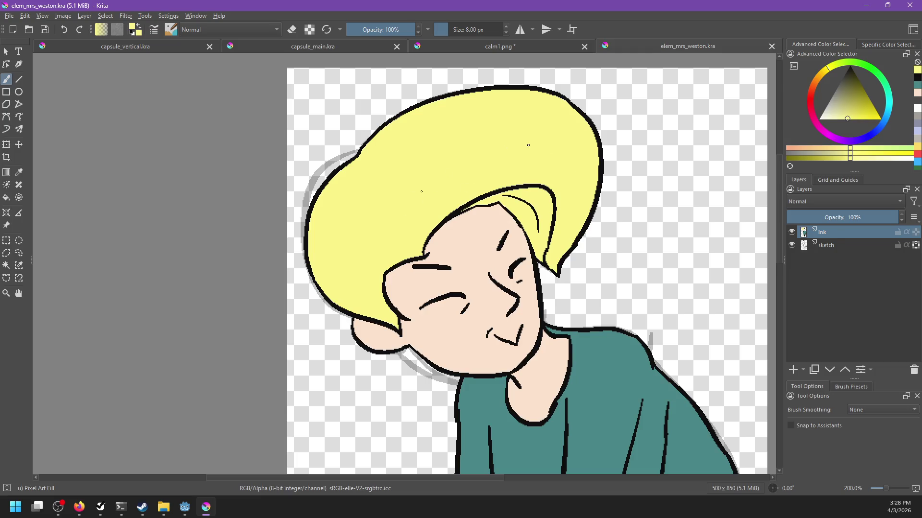
key("x")
left_click_drag(402, 208, 580, 132)
key("ctrl+z")
mouse_move(419, 183)
left_mouse_down()
mouse_move(442, 160)
mouse_move(578, 142)
mouse_move(558, 252)
left_mouse_up()
key("ctrl+z")
left_click_drag(576, 143, 560, 246)
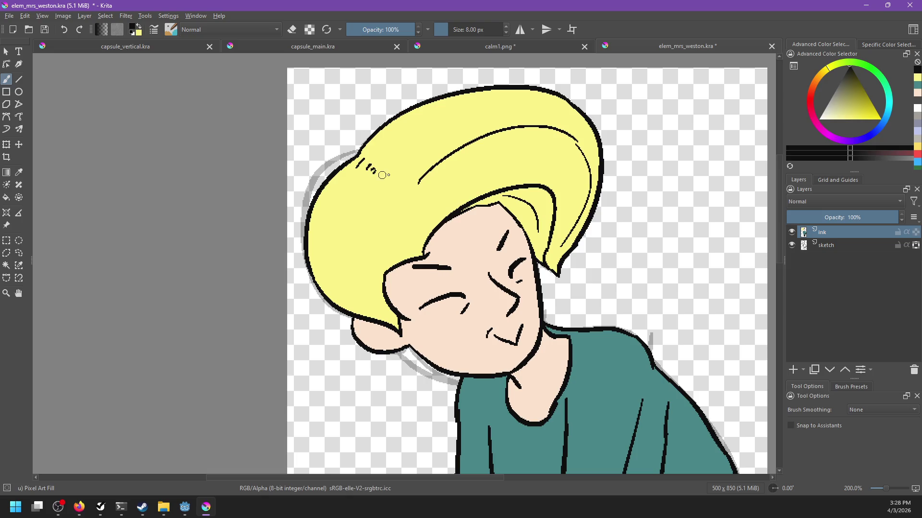
left_click_drag(352, 176, 323, 237)
left_click_drag(500, 317, 483, 300)
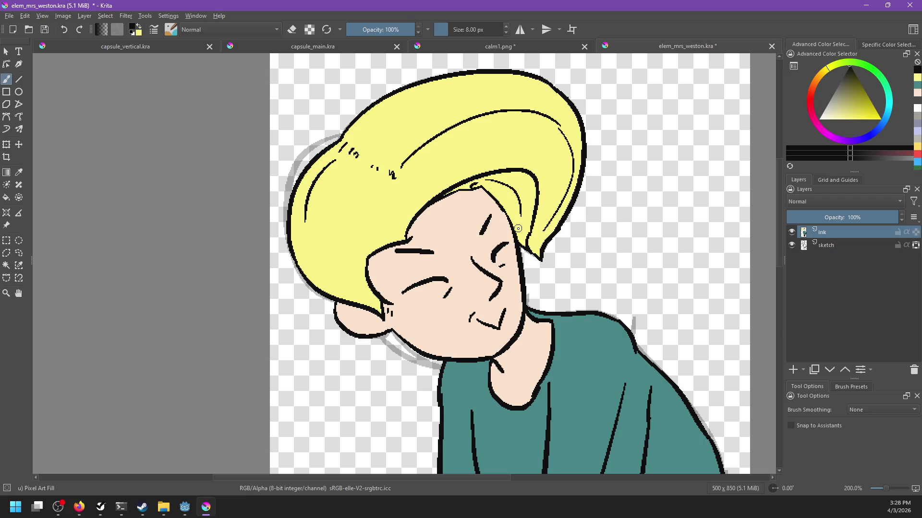
scroll(518, 229, "down", 4)
scroll(549, 314, "up", 3)
Fill both white hands with the peach skin colour, check mirrored, and save.
key("f")
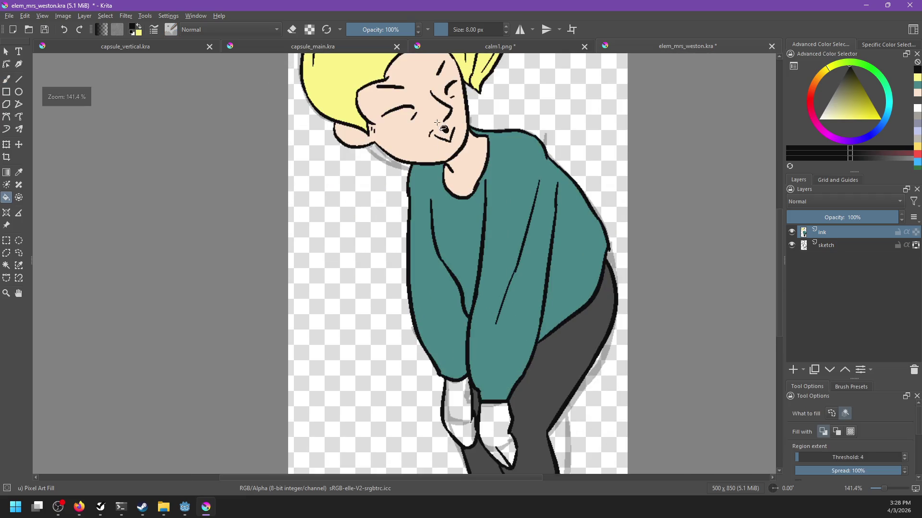
left_click(440, 120, "ctrl")
left_click(460, 422)
left_click(497, 432)
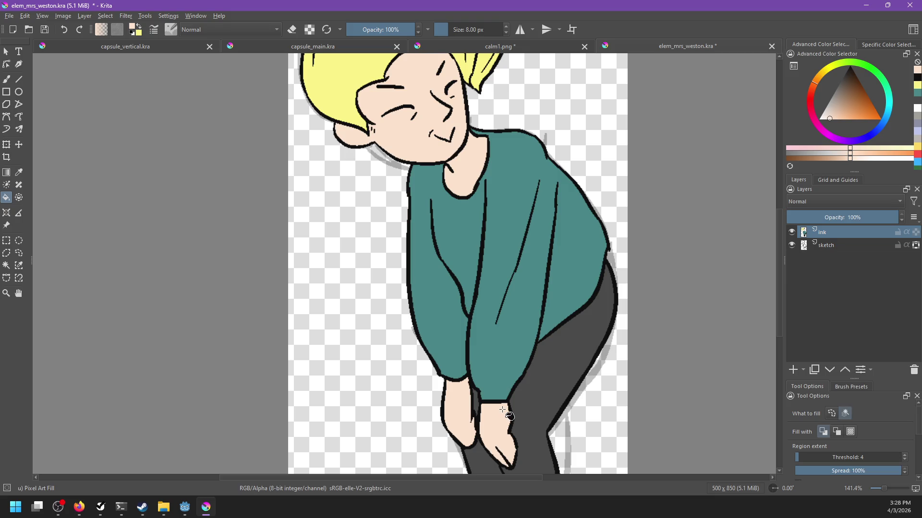
key("m")
scroll(489, 365, "up", 3)
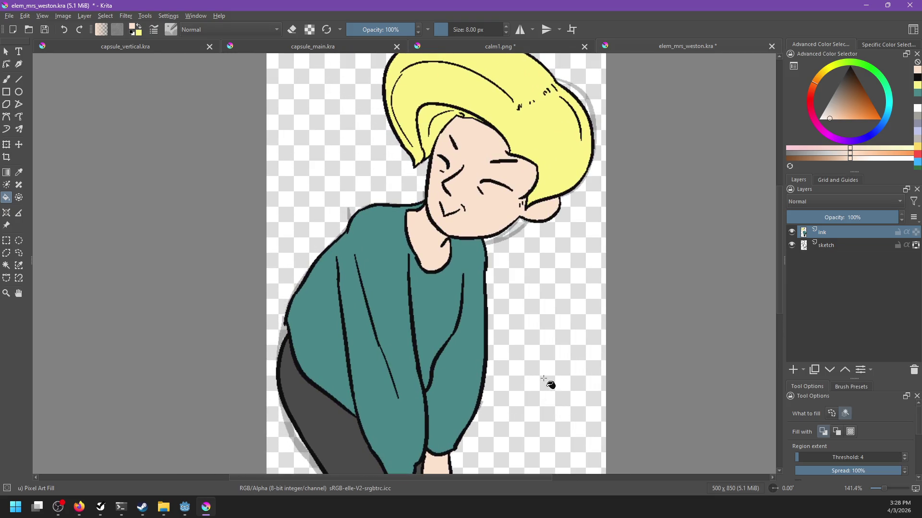
key("ctrl+s")
Flip the view back to normal and review the face and whole figure.
scroll(524, 327, "down", 2)
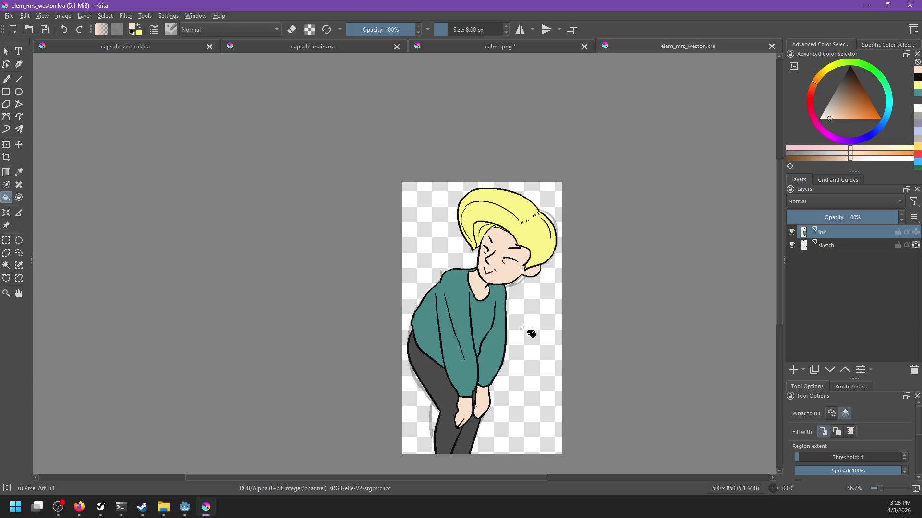
key("m")
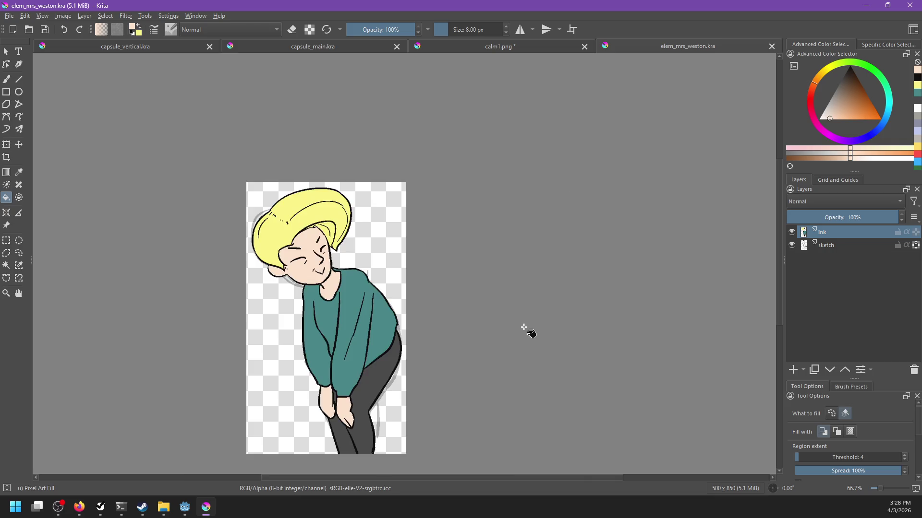
scroll(360, 275, "up", 3)
mouse_move(360, 275)
left_mouse_down()
mouse_move(374, 335)
mouse_move(425, 339)
left_mouse_up()
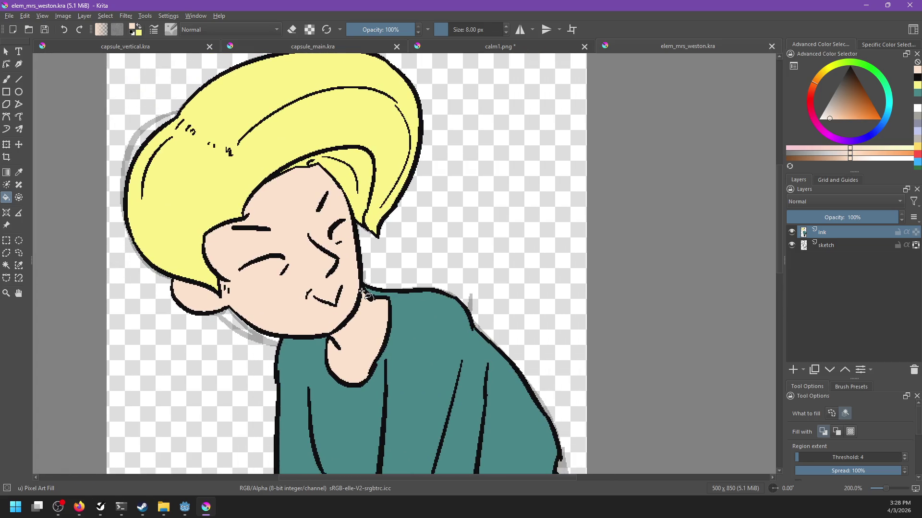
mouse_move(352, 332)
left_mouse_down()
mouse_move(502, 305)
mouse_move(484, 340)
left_mouse_up()
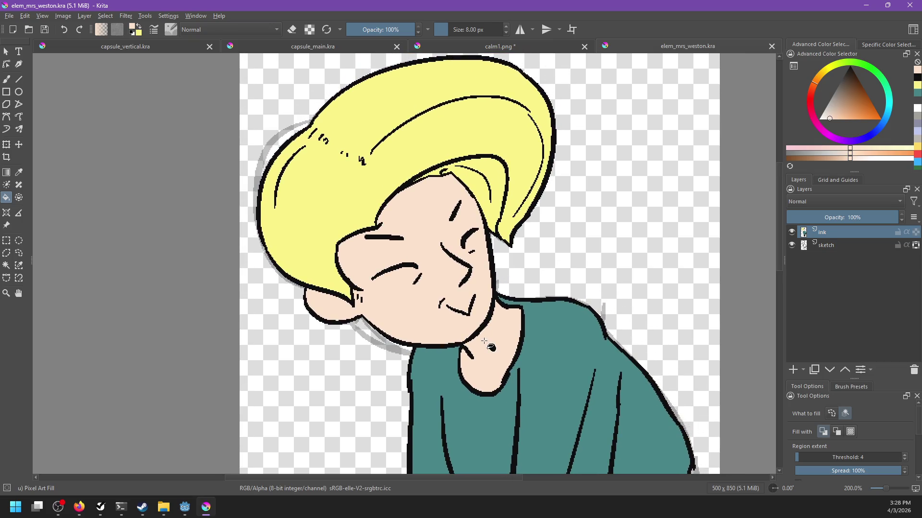
scroll(492, 346, "down", 2)
left_click_drag(495, 348, 482, 240)
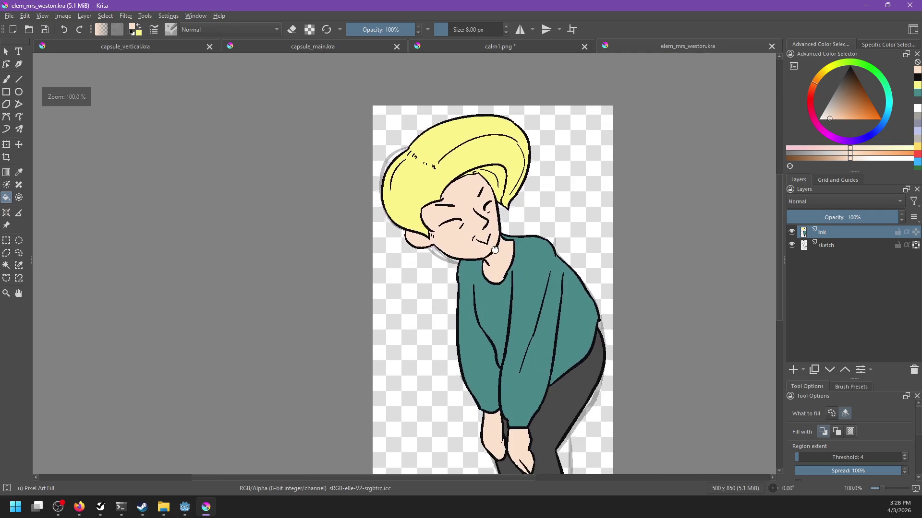
left_click(6, 240)
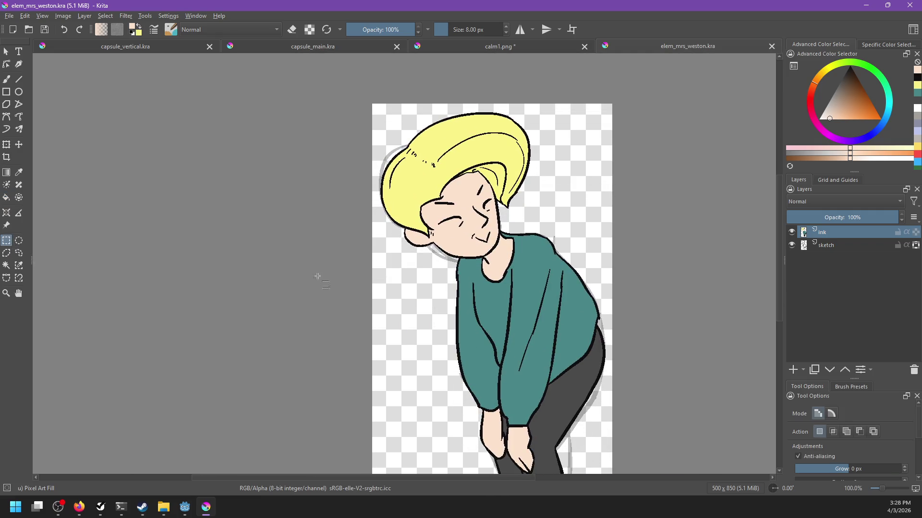
Freehand-select the head and shift it slightly right and down.
left_click(18, 253)
mouse_move(388, 121)
left_mouse_down()
mouse_move(391, 247)
mouse_move(497, 273)
mouse_move(503, 223)
mouse_move(547, 124)
mouse_move(391, 115)
left_mouse_up()
key("t")
left_click_drag(484, 225, 494, 236)
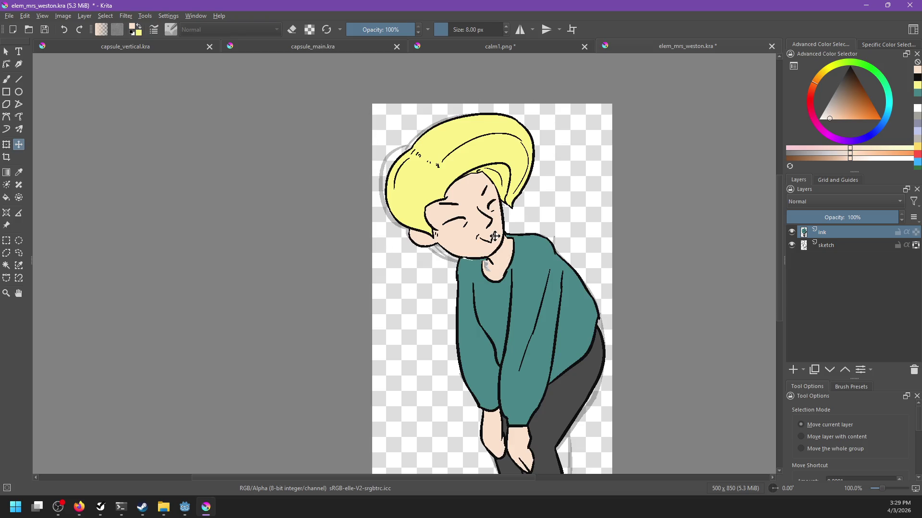
scroll(494, 236, "up", 4)
Fill the white streak beside the collar with the teal shirt colour.
key("b")
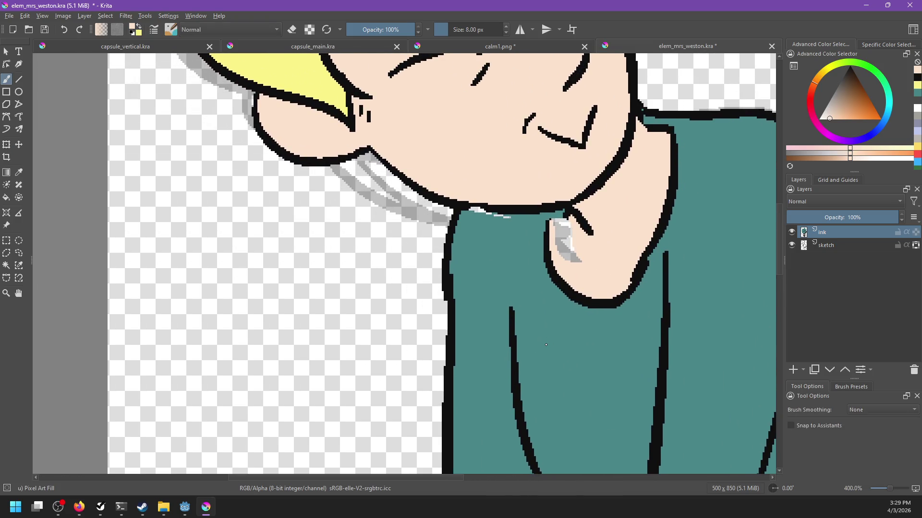
mouse_move(393, 264)
left_mouse_down()
mouse_move(447, 275)
mouse_move(448, 325)
left_mouse_up()
left_click(566, 275)
left_click(515, 247, "ctrl")
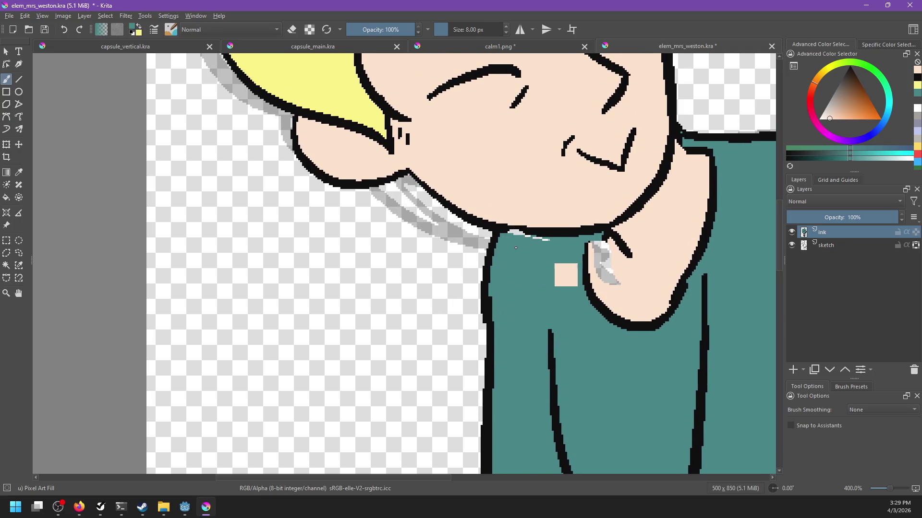
key("ctrl+z")
key("f")
left_click(516, 235)
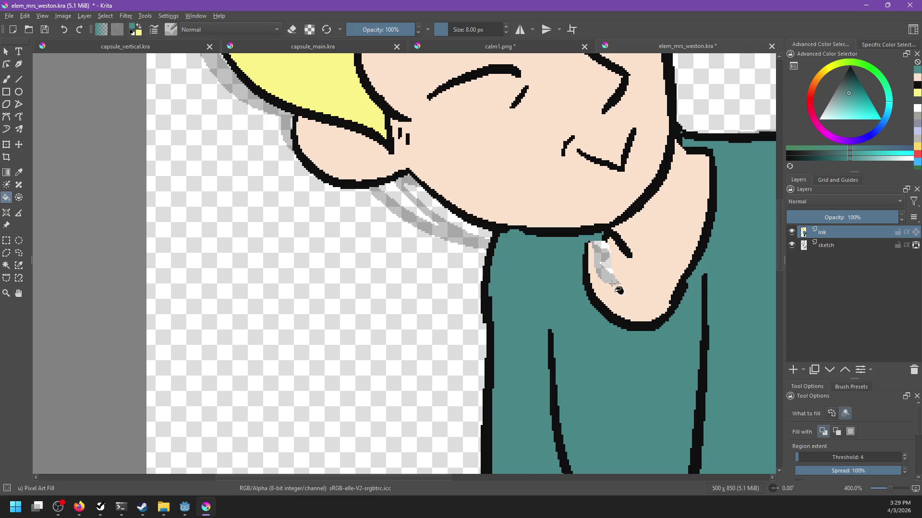
Fill the grey patch on the neck with the beige skin tone.
key("b")
left_click(591, 264, "ctrl")
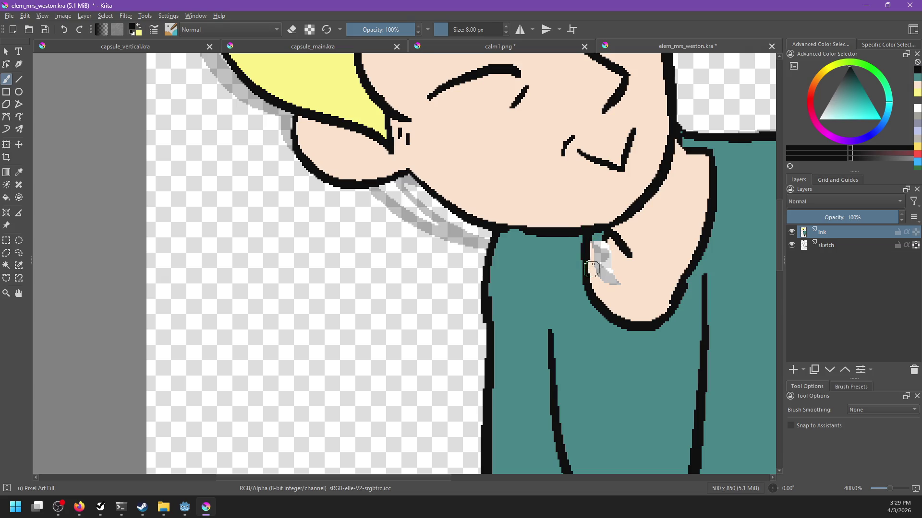
left_click(657, 293, "ctrl")
key("f")
left_click(603, 249)
left_click(612, 271)
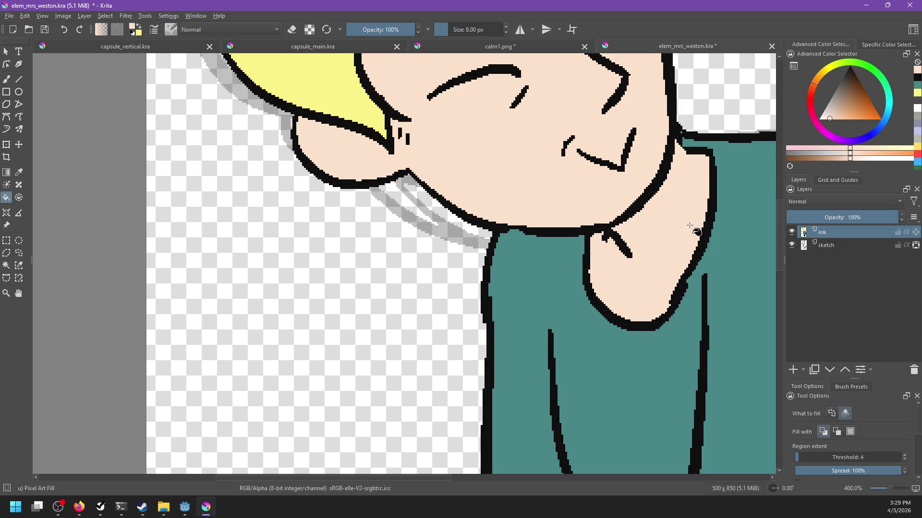
Draw a black line at the neck-collar corner and save the drawing.
left_click_drag(697, 232, 577, 376)
left_click(560, 288, "ctrl")
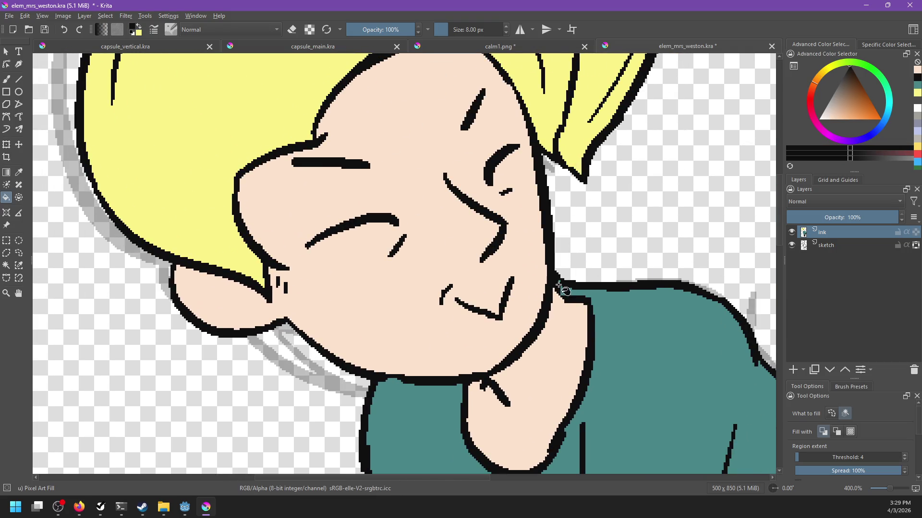
key("b")
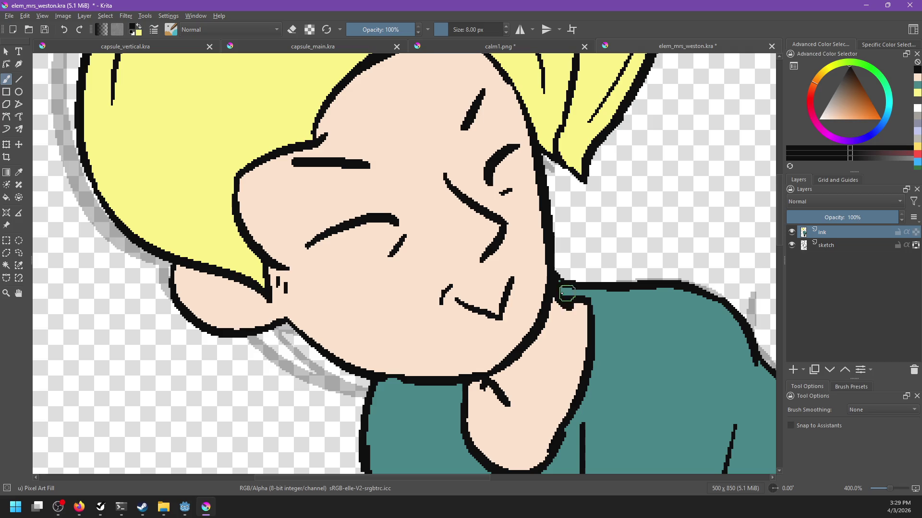
left_click_drag(557, 289, 582, 302)
left_click(568, 287, "ctrl")
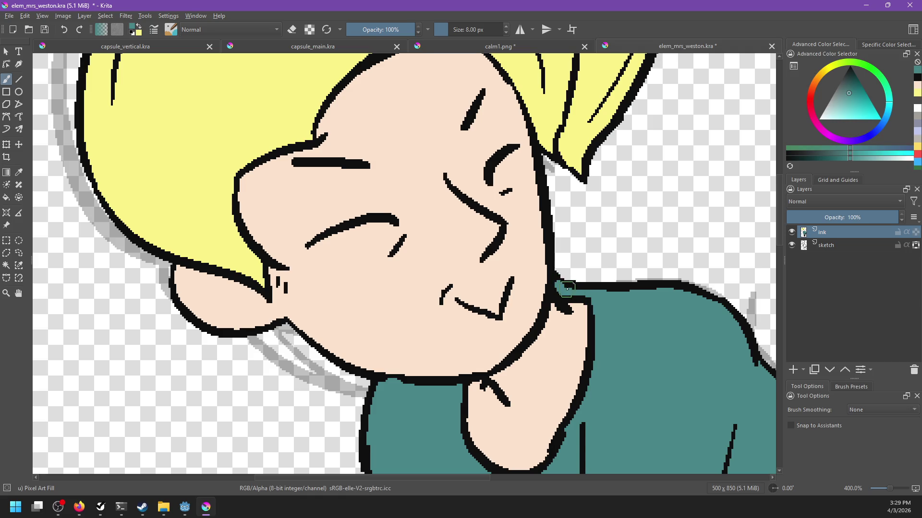
left_click(577, 285, "ctrl")
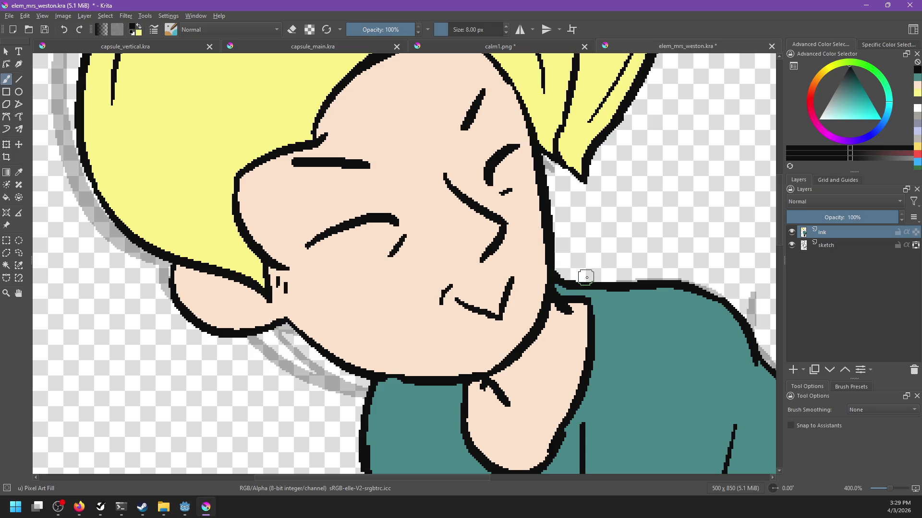
scroll(585, 277, "down", 5)
key("ctrl+s")
scroll(566, 319, "up", 5)
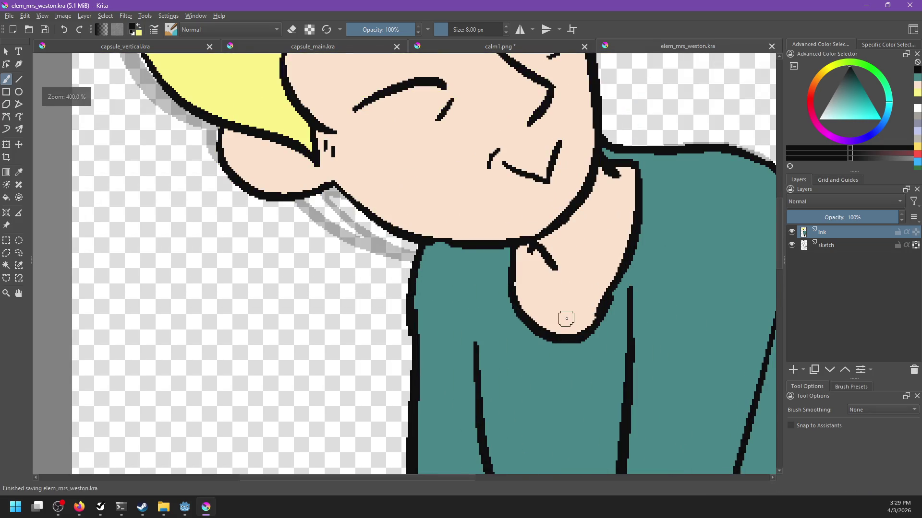
Paint over the dark neckline pixels and black neck line with skin tone.
left_click(525, 295, "ctrl")
left_click(531, 251)
scroll(552, 300, "up", 2)
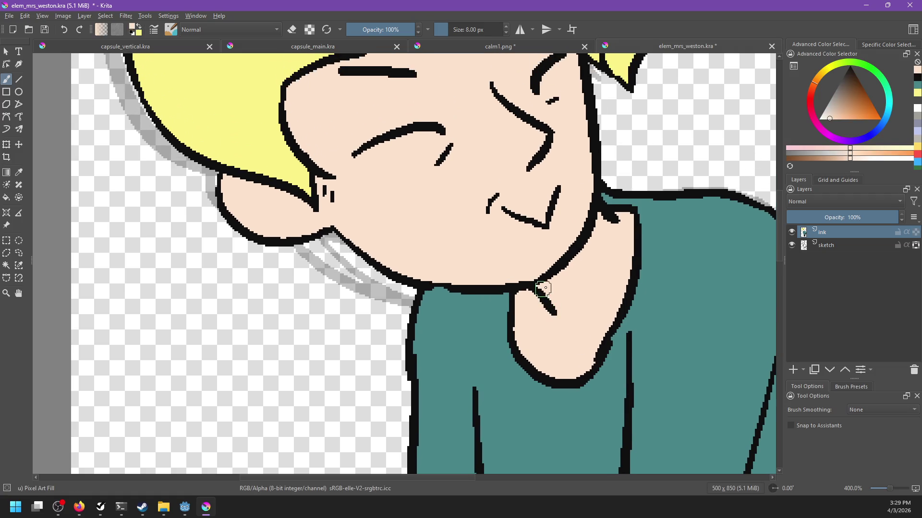
left_click(546, 302, "ctrl")
left_click(550, 320, "ctrl")
mouse_move(555, 313)
left_mouse_down()
mouse_move(549, 288)
mouse_move(544, 301)
left_mouse_up()
Draw a short black crease below the chin, undoing the extra neck stroke.
left_click(532, 290, "ctrl")
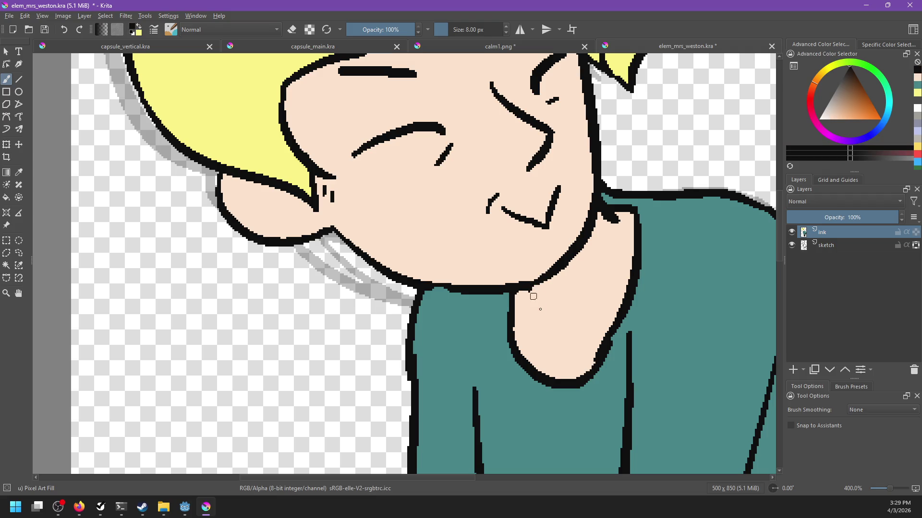
left_click_drag(523, 289, 537, 308)
scroll(562, 312, "up", 2)
left_click_drag(611, 271, 627, 319)
key("ctrl+z")
View the whole figure at 100% and save the drawing.
key("1")
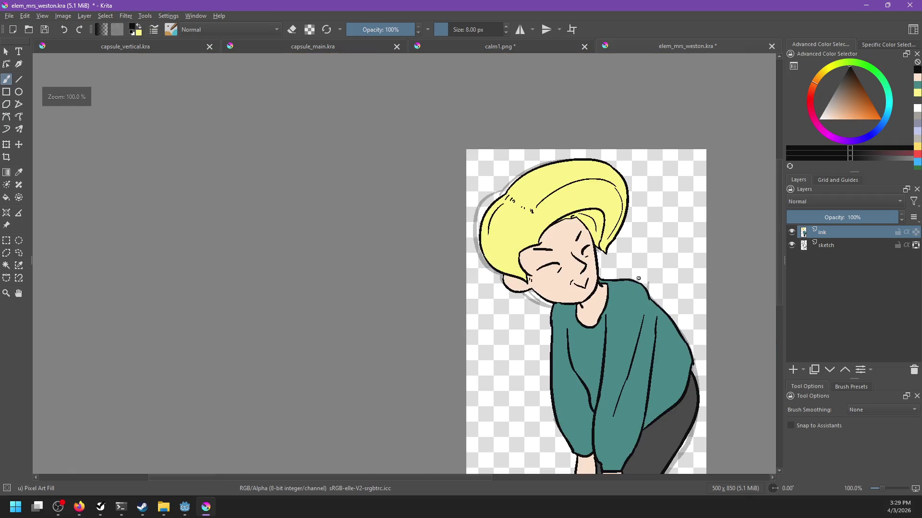
scroll(638, 278, "down", 2)
scroll(639, 278, "down", 2)
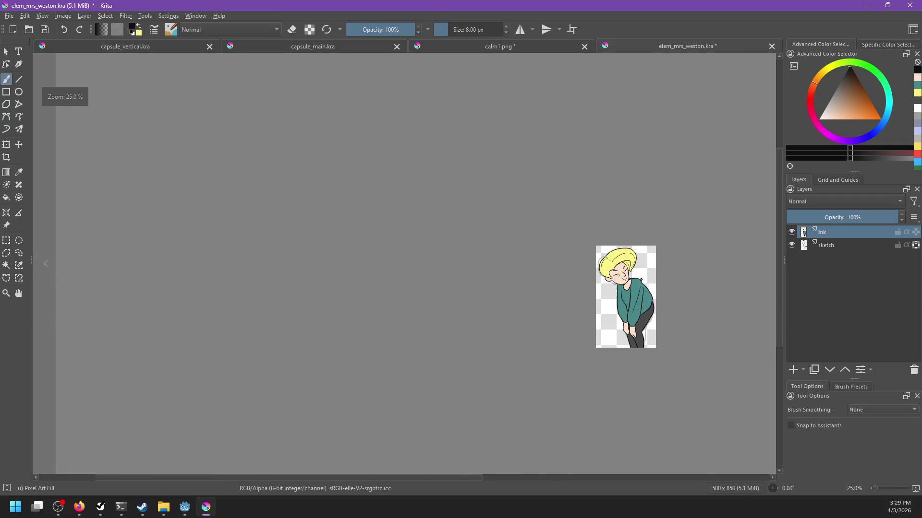
scroll(641, 280, "up", 6)
key("ctrl+s")
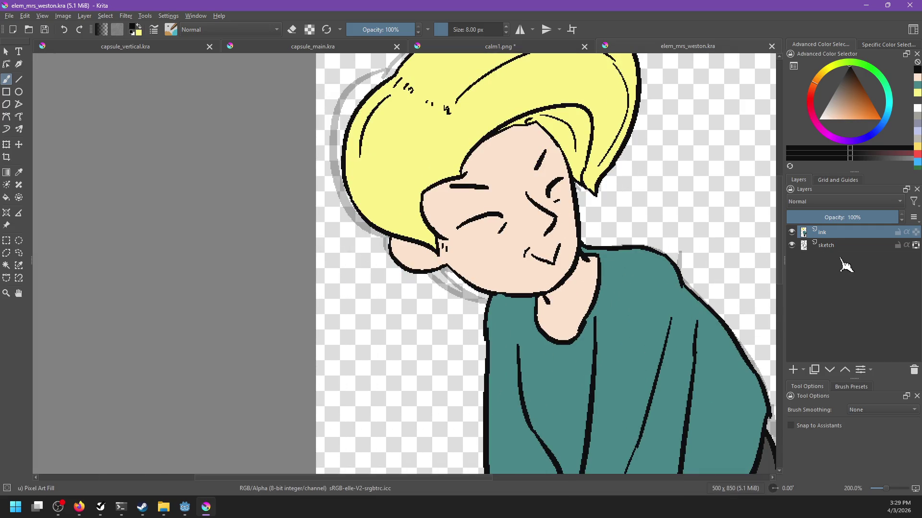
Add a new paint layer above ink and name it 'shading'.
left_click(793, 370)
double_click(824, 236)
type("shading")
key("Return")
scroll(556, 248, "down", 2)
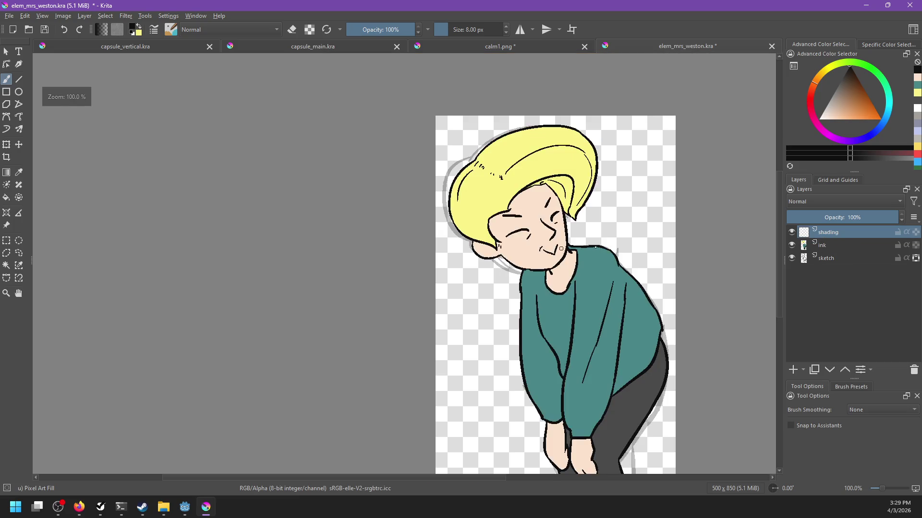
scroll(561, 191, "up", 3)
scroll(642, 188, "down", 1)
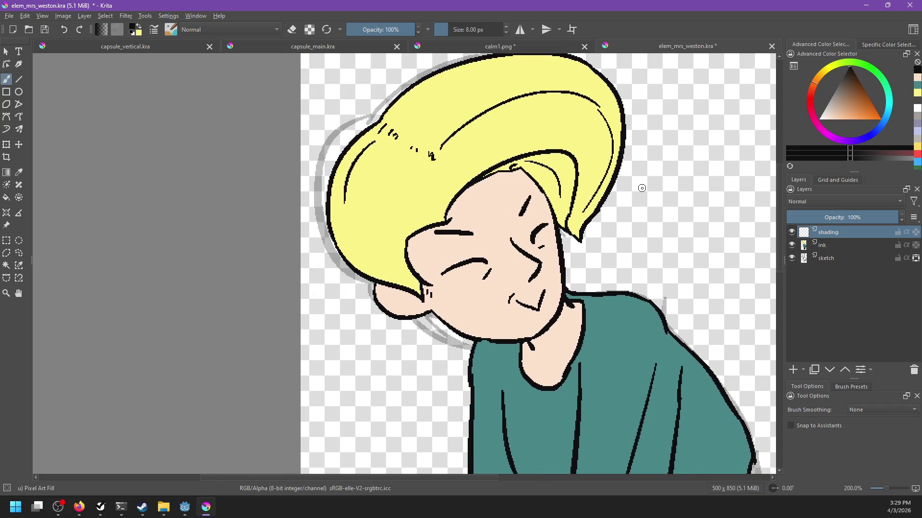
Set the shading layer to Multiply and choose a light blue shading colour.
left_click(821, 201)
left_click(823, 198)
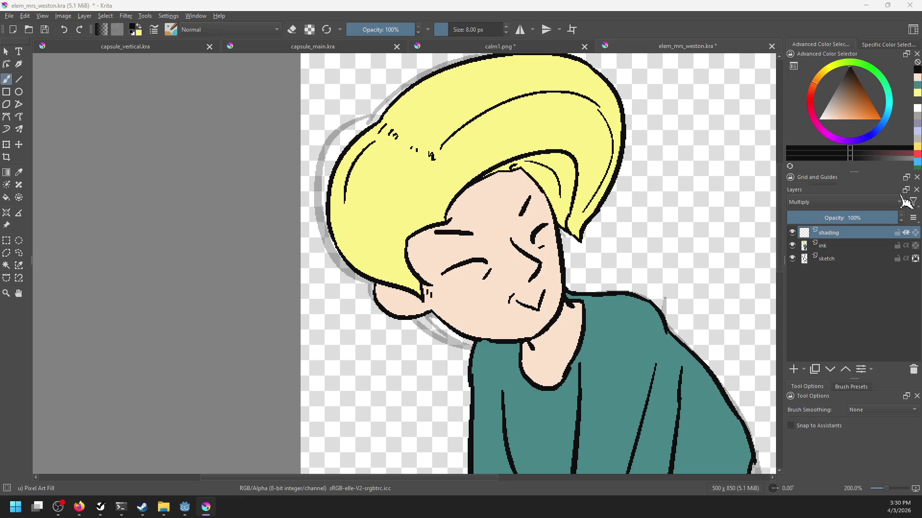
left_click(832, 117)
left_click(883, 137)
left_click(837, 115)
left_click_drag(836, 114, 829, 110)
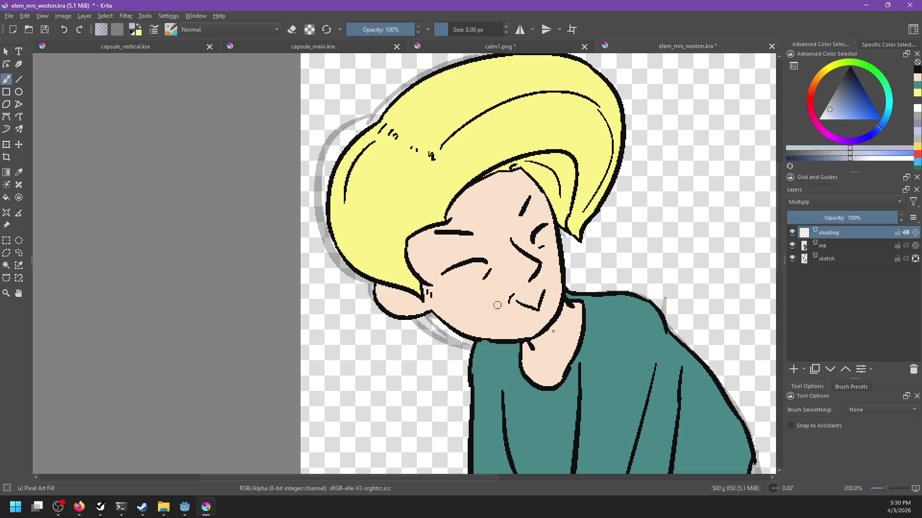
Shade the neck and jaw line and the right hair lock, then hide the sketch layer.
mouse_move(537, 336)
left_mouse_down()
mouse_move(527, 345)
mouse_move(564, 307)
left_mouse_up()
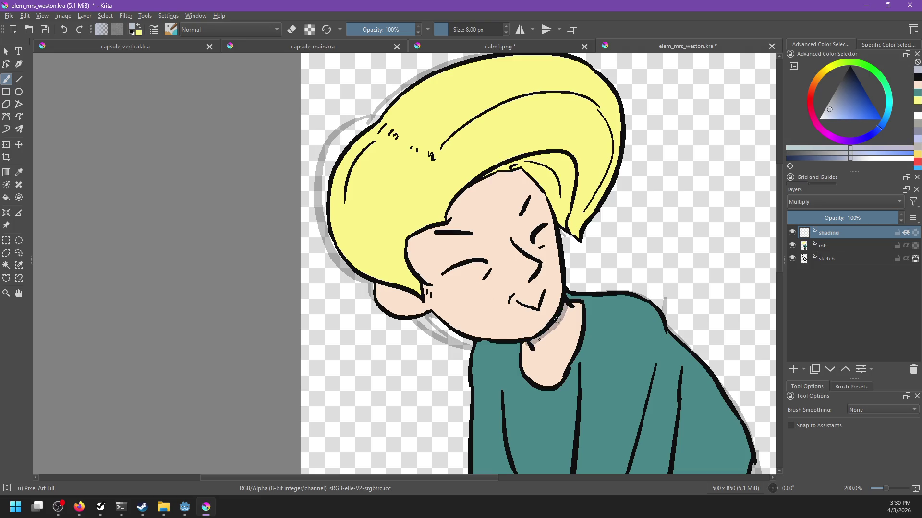
mouse_move(417, 237)
left_mouse_down()
mouse_move(490, 175)
mouse_move(560, 157)
mouse_move(577, 173)
mouse_move(572, 159)
mouse_move(574, 172)
mouse_move(538, 194)
left_mouse_up()
key("ctrl+z")
mouse_move(513, 166)
left_mouse_down()
mouse_move(544, 192)
mouse_move(538, 171)
mouse_move(554, 199)
mouse_move(533, 179)
left_mouse_up()
mouse_move(482, 316)
left_mouse_down()
mouse_move(528, 324)
mouse_move(517, 320)
left_mouse_up()
key("ctrl+z")
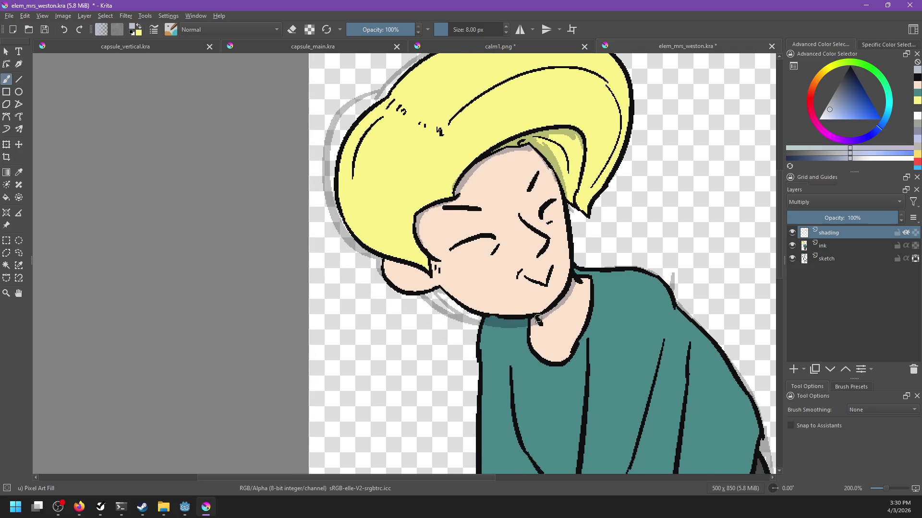
left_click(792, 258)
Shade down the left cheek and along the left edge of the hair.
left_click_drag(446, 250, 484, 291)
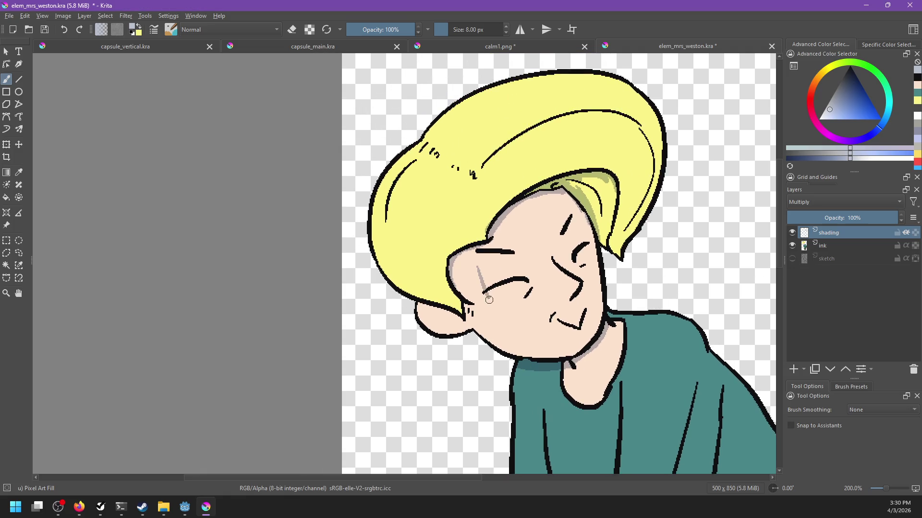
left_click_drag(434, 129, 389, 211)
key("ctrl+z")
mouse_move(420, 144)
left_mouse_down()
mouse_move(402, 290)
mouse_move(427, 308)
left_mouse_up()
key("ctrl+z")
mouse_move(381, 266)
left_mouse_down()
mouse_move(468, 325)
mouse_move(459, 316)
mouse_move(460, 335)
mouse_move(527, 358)
left_mouse_up()
key("ctrl+z")
Shade the jawline under the ear, the chin and the right cheek edge.
key("ctrl+z")
left_click_drag(468, 324, 549, 355)
key("ctrl+z")
left_click_drag(483, 337, 525, 356)
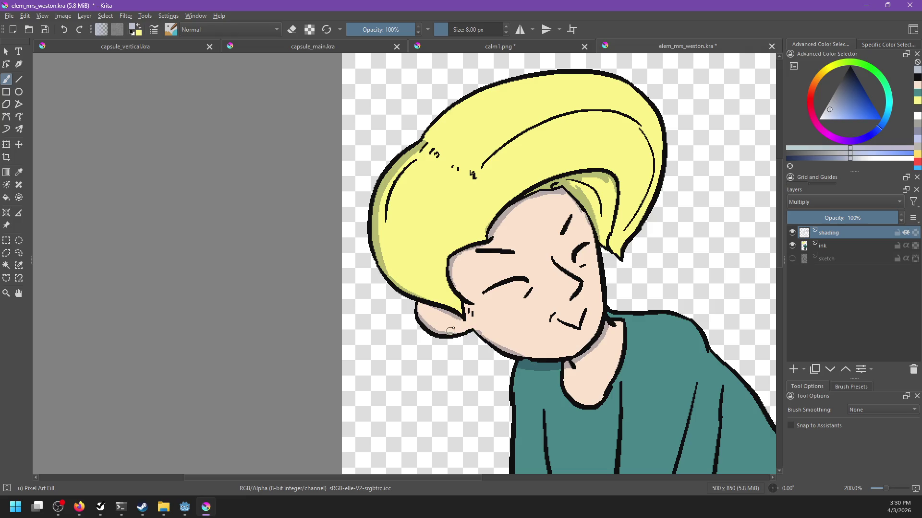
mouse_move(512, 352)
left_mouse_down()
mouse_move(570, 349)
mouse_move(596, 331)
mouse_move(582, 342)
left_mouse_up()
key("ctrl+z")
key("ctrl+z")
key("ctrl+z")
mouse_move(599, 246)
left_mouse_down()
mouse_move(601, 287)
mouse_move(572, 354)
left_mouse_up()
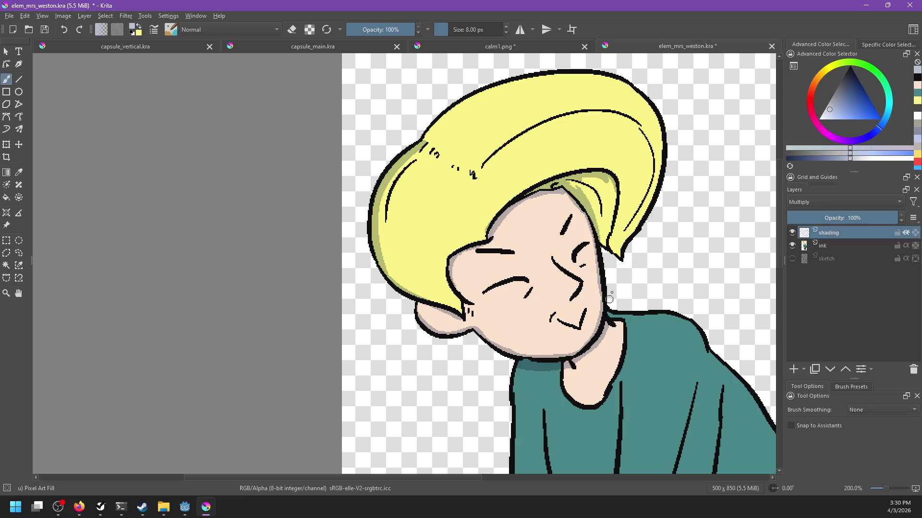
With a 10 px brush, shade the left sleeve edge down to the cuff.
mouse_move(519, 369)
left_mouse_down()
mouse_move(528, 257)
mouse_move(467, 261)
mouse_move(461, 200)
left_mouse_up()
key("bracketright")
mouse_move(482, 156)
left_mouse_down()
mouse_move(498, 383)
mouse_move(517, 446)
left_mouse_up()
left_click_drag(494, 389, 521, 445)
mouse_move(521, 444)
left_mouse_down()
mouse_move(503, 350)
mouse_move(537, 454)
mouse_move(511, 382)
mouse_move(528, 438)
mouse_move(503, 380)
mouse_move(511, 411)
left_mouse_up()
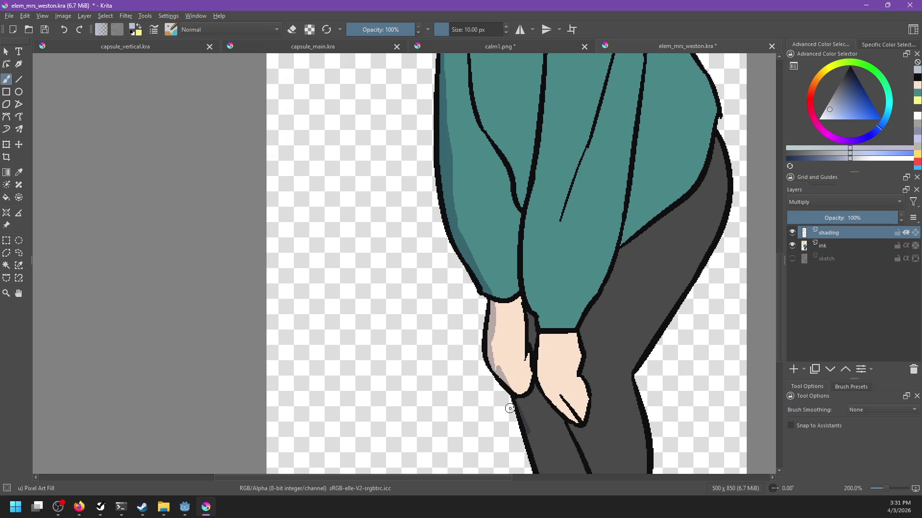
Try grey shading on the left hand's edge, undo the misses, and compare with the calm1.png figure.
key("1")
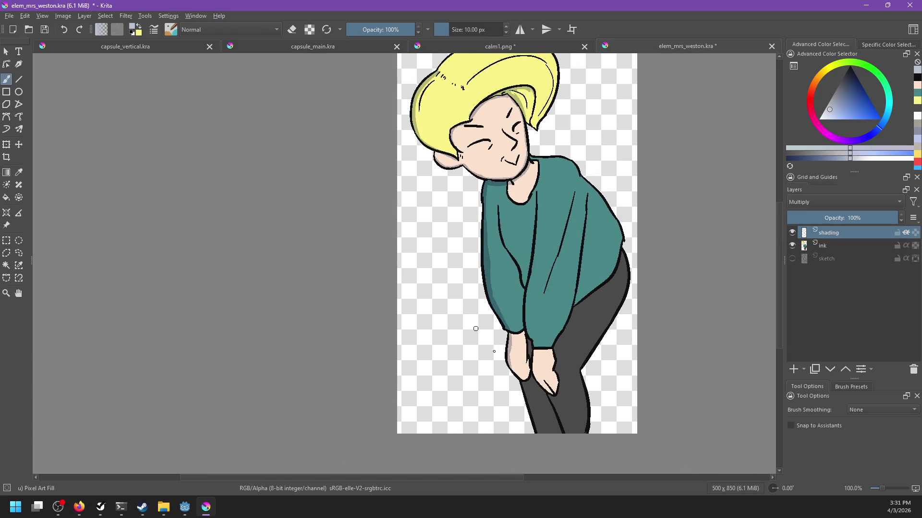
mouse_move(503, 354)
left_mouse_down()
mouse_move(526, 382)
mouse_move(537, 432)
left_mouse_up()
key("ctrl+z")
left_click_drag(524, 384, 533, 432)
key("ctrl+z")
left_click(552, 48)
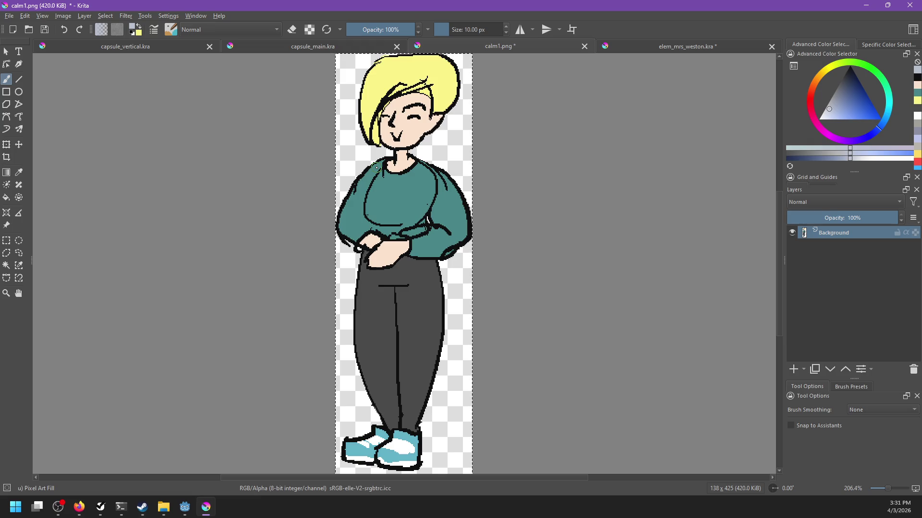
scroll(522, 290, "up", 2)
left_click(630, 48)
Shade the edges of both hands, redrawing the right hand's stroke down to the fingertip.
mouse_move(544, 335)
left_mouse_down()
mouse_move(514, 323)
mouse_move(539, 354)
mouse_move(541, 312)
left_mouse_up()
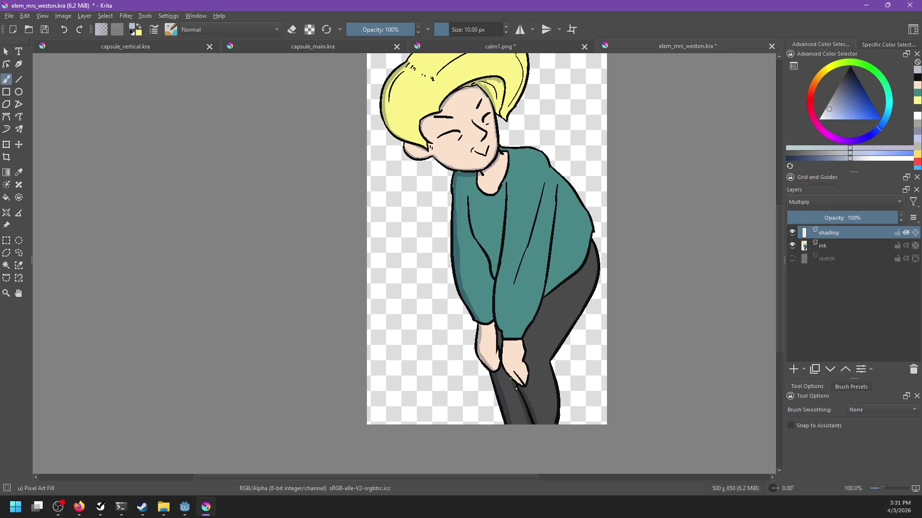
scroll(512, 396, "up", 2, "ctrl")
left_click_drag(514, 395, 525, 442)
left_click_drag(502, 375, 534, 420)
key("ctrl+z")
mouse_move(502, 340)
left_mouse_down()
mouse_move(513, 398)
mouse_move(533, 419)
left_mouse_up()
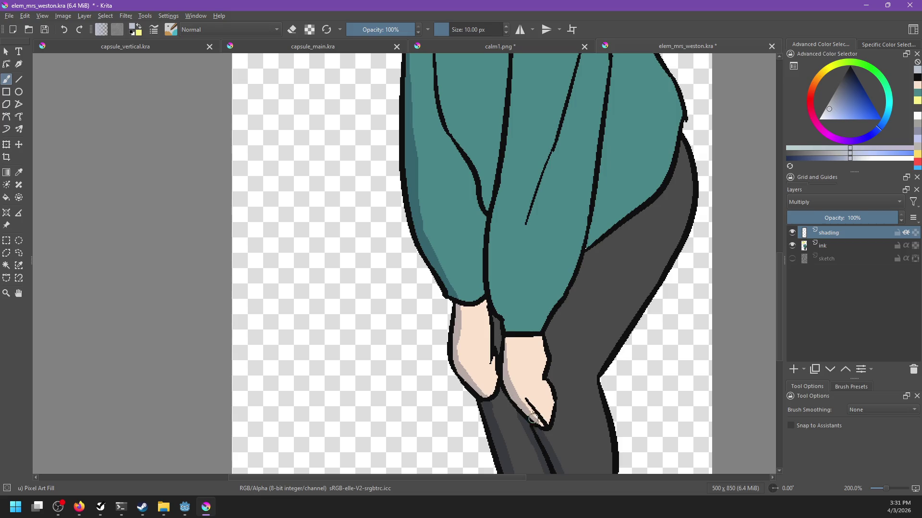
left_click_drag(532, 361, 534, 362)
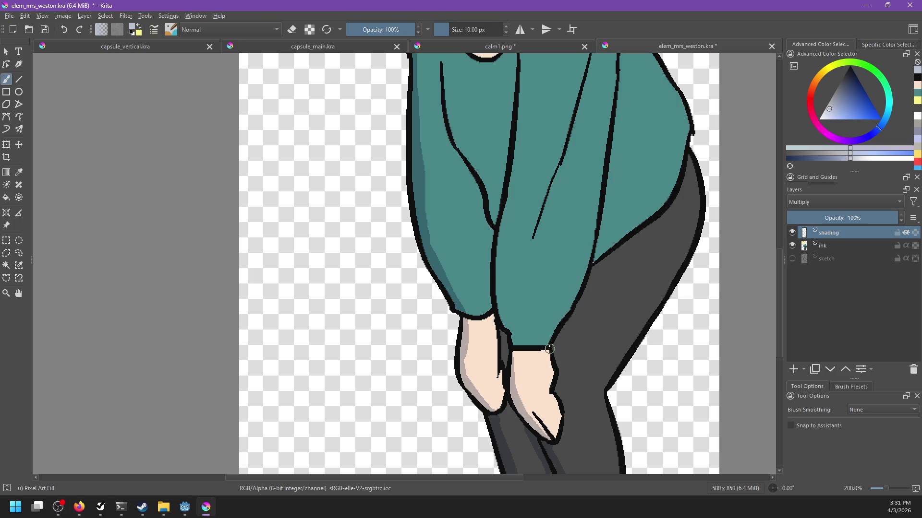
left_click_drag(549, 349, 556, 435)
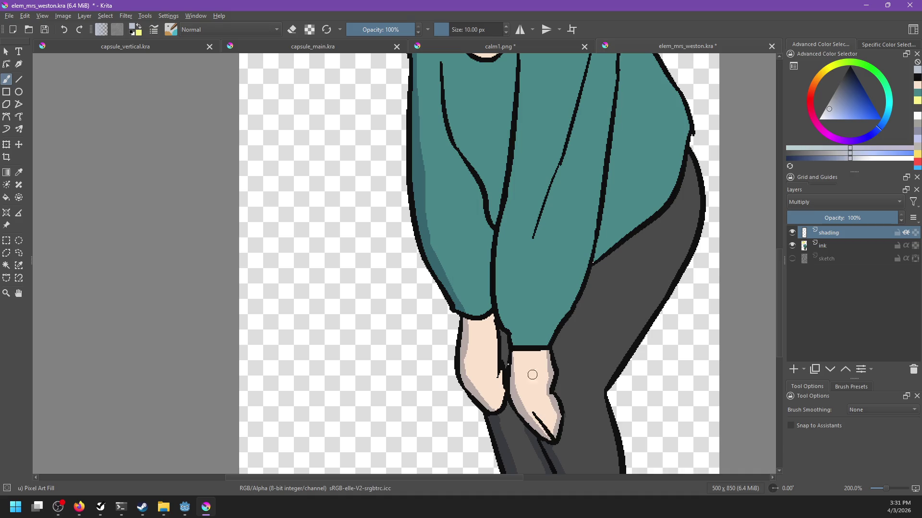
left_click_drag(492, 317, 502, 394)
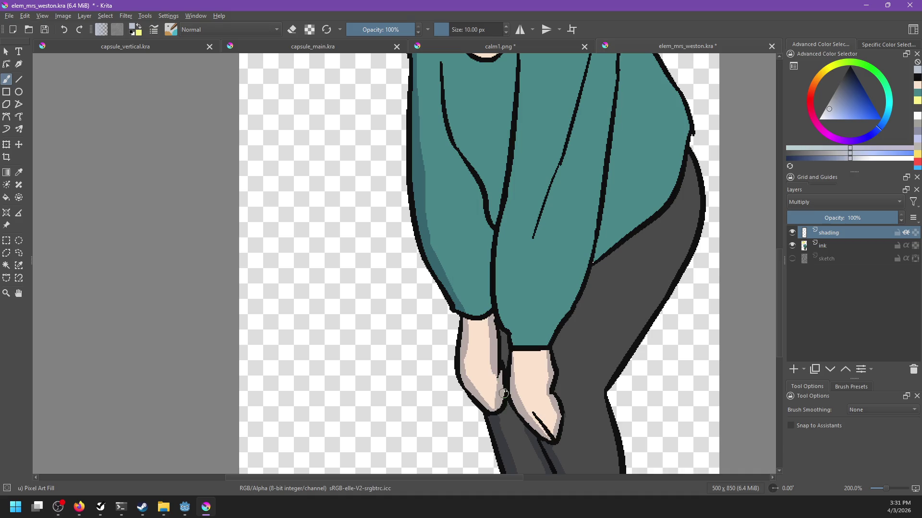
Check the calm1.png reference figure again, then go back to elem_mrs_weston.kra.
left_click(516, 47)
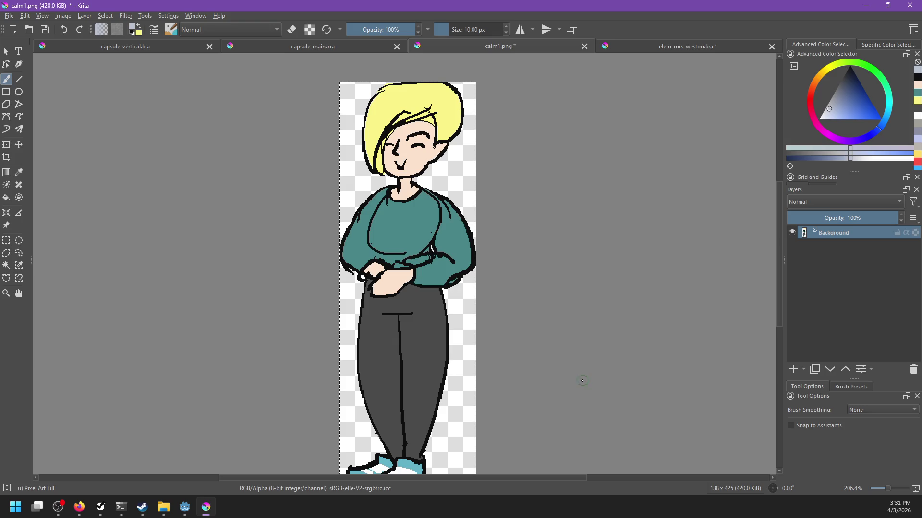
scroll(576, 331, "left", 3)
scroll(576, 331, "down", 1)
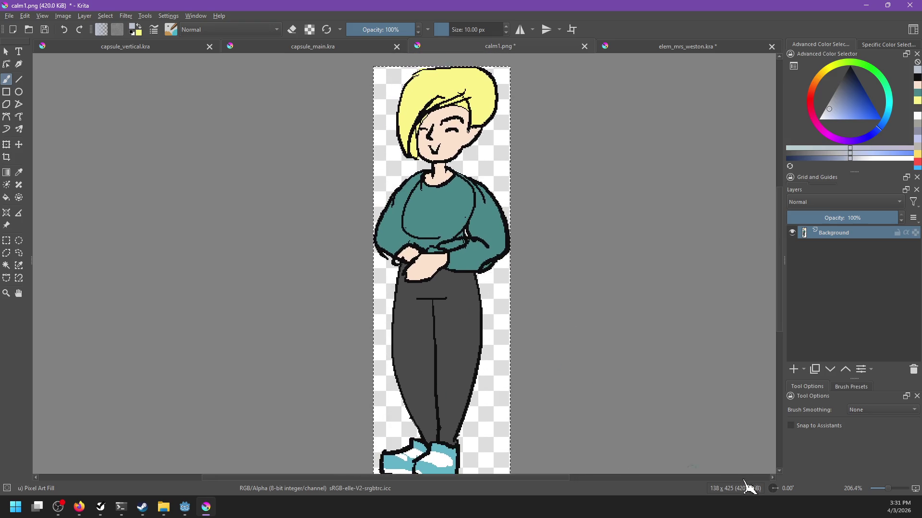
scroll(561, 206, "right", 2)
left_click(639, 46)
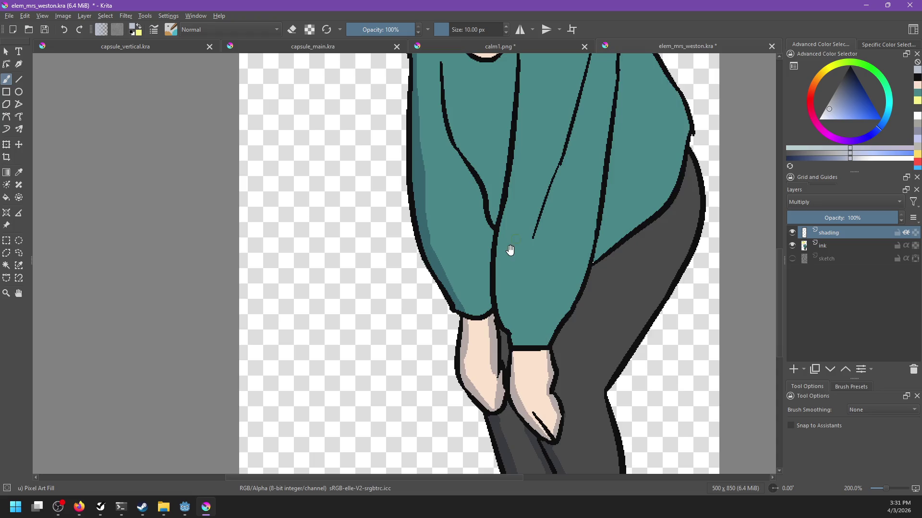
Shade down the sleeve fold and along the left and central fold lines.
scroll(508, 264, "down", 2)
scroll(510, 280, "up", 2)
left_click_drag(495, 198, 476, 434)
left_click_drag(484, 365, 477, 437)
scroll(476, 437, "down", 3)
left_click_drag(473, 369, 488, 431)
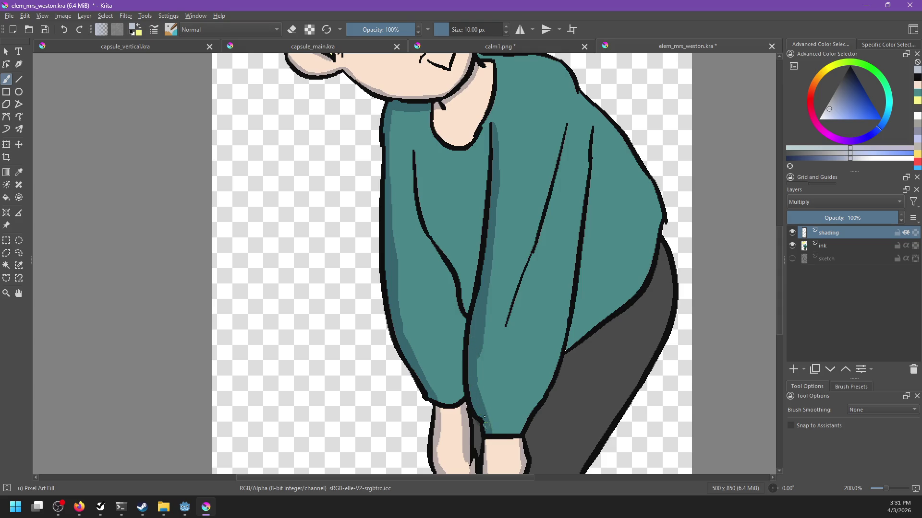
left_click_drag(489, 297, 503, 366)
mouse_move(426, 220)
left_mouse_down()
mouse_move(431, 276)
mouse_move(456, 345)
left_mouse_up()
key("ctrl+z")
left_click_drag(423, 278, 463, 345)
left_click_drag(503, 208, 483, 359)
Paint olive shading along the hair's top edge, erasing the excess near its right edge.
mouse_move(577, 295)
left_mouse_down()
mouse_move(536, 336)
mouse_move(552, 345)
left_mouse_up()
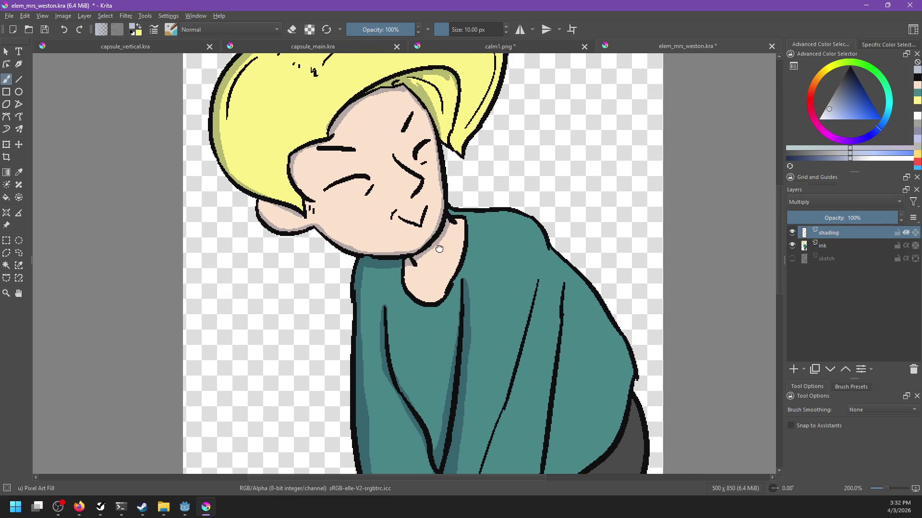
left_click_drag(436, 239, 474, 316)
left_click_drag(358, 129, 387, 187)
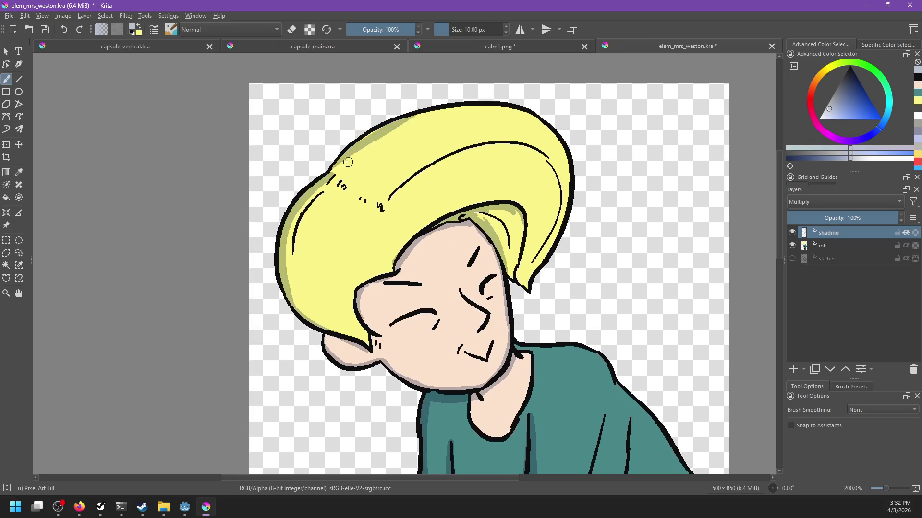
mouse_move(327, 173)
left_mouse_down()
mouse_move(406, 119)
mouse_move(528, 112)
mouse_move(561, 143)
mouse_move(564, 199)
left_mouse_up()
key("e")
left_click_drag(557, 147, 567, 180)
key("e")
Shade the hair strand's lower-right edge, redoing the stroke darker.
scroll(557, 240, "down", 1)
left_click_drag(502, 237, 523, 254)
mouse_move(523, 198)
left_mouse_down()
mouse_move(518, 248)
mouse_move(508, 248)
left_mouse_up()
key("ctrl+z")
left_click_drag(518, 201, 519, 259)
Save elem_mrs_weston.kra.
key("ctrl+s")
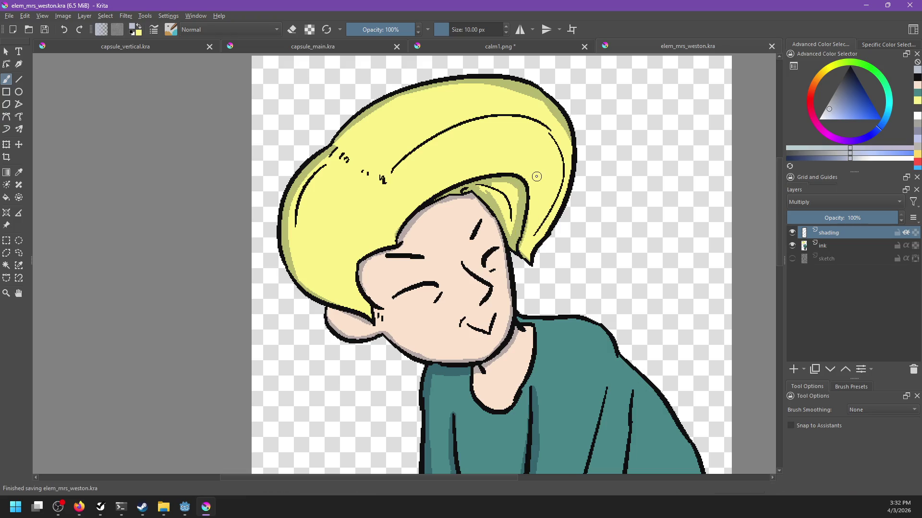
scroll(580, 239, "down", 4)
scroll(580, 239, "up", 2)
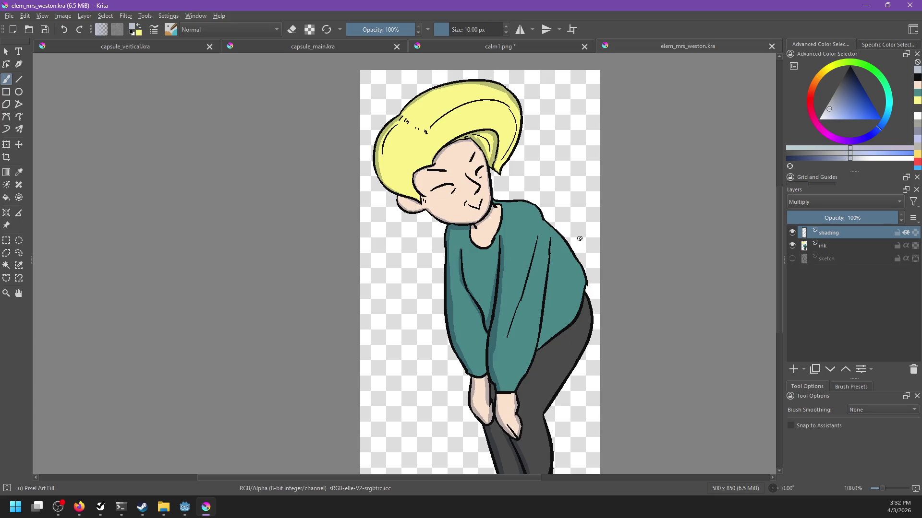
Add shading along the right edge of the character's neck.
left_click_drag(496, 206, 499, 233)
left_click_drag(499, 221, 485, 246)
scroll(469, 300, "up", 4)
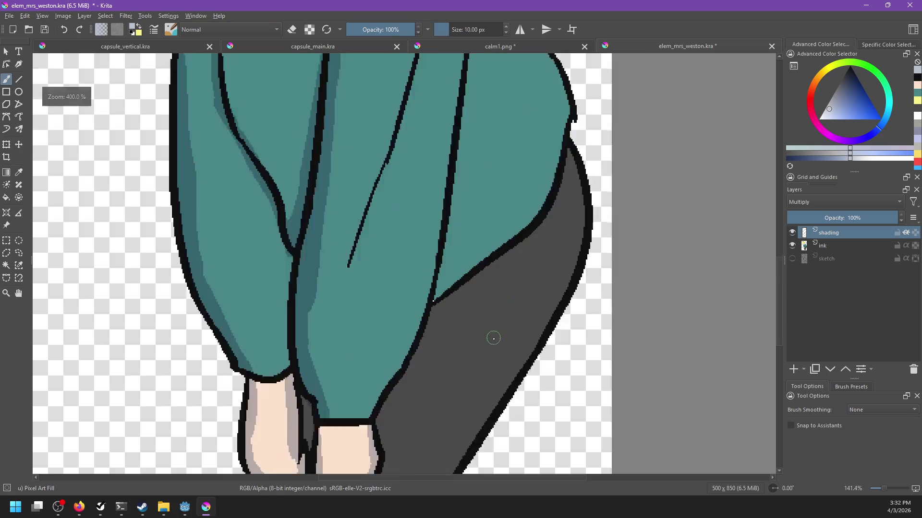
Sample the sweater's teal, make the ink layer active with the Fill tool, and save.
left_click(492, 206, "ctrl")
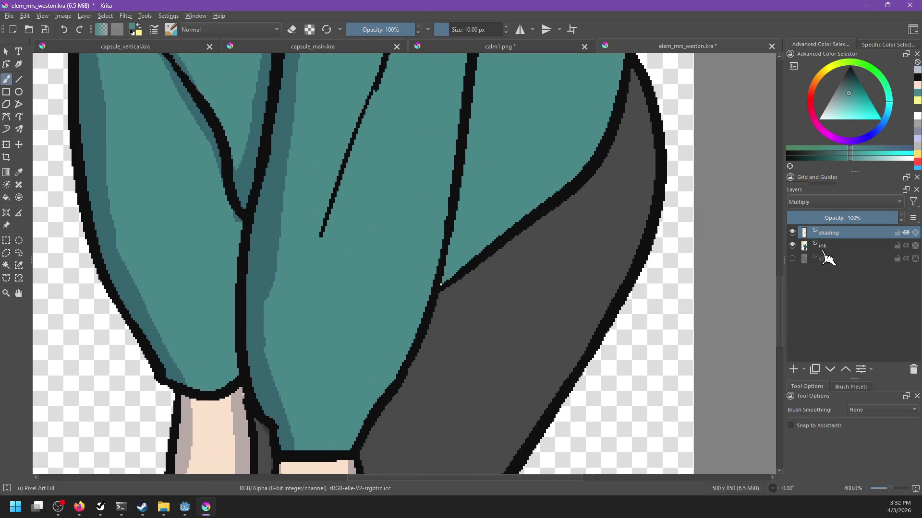
left_click(824, 245)
key("f")
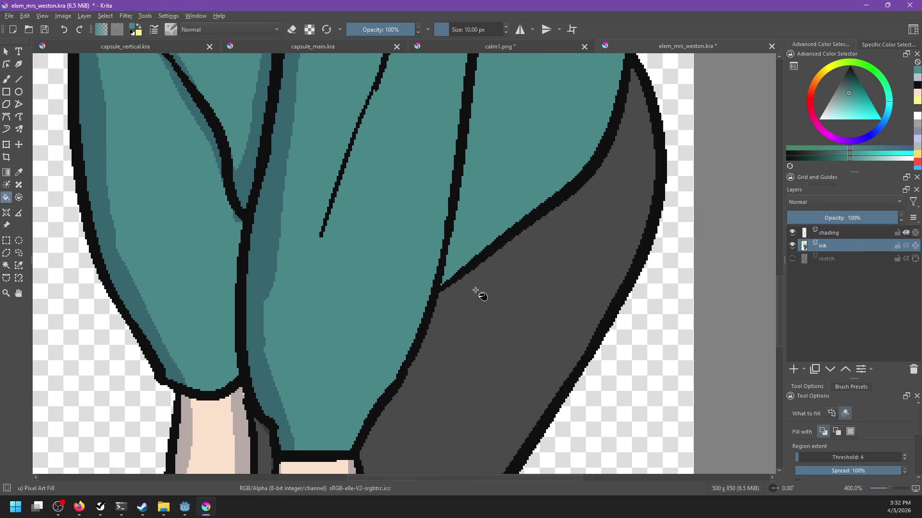
scroll(455, 366, "down", 4)
key("ctrl+s")
scroll(565, 243, "down", 2)
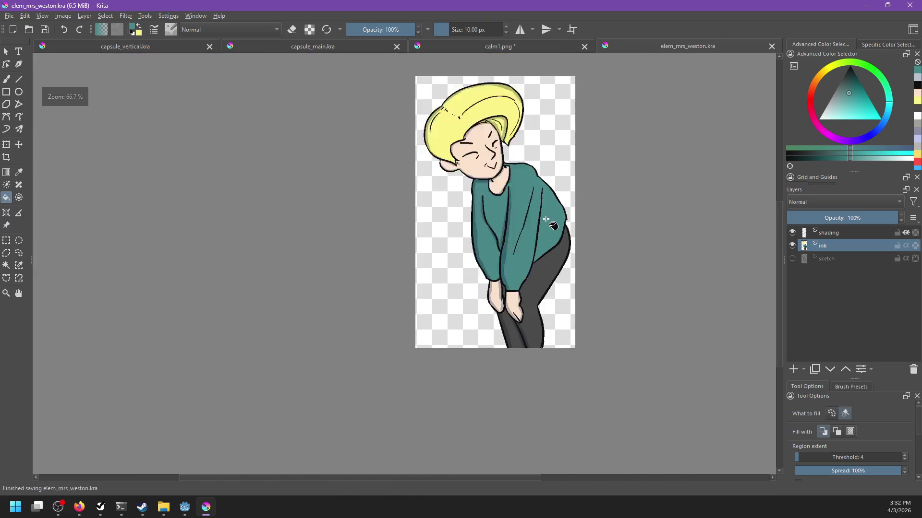
scroll(555, 187, "up", 3)
Centre the head in view and start exporting the drawing as a PNG.
left_click_drag(510, 265, 534, 265)
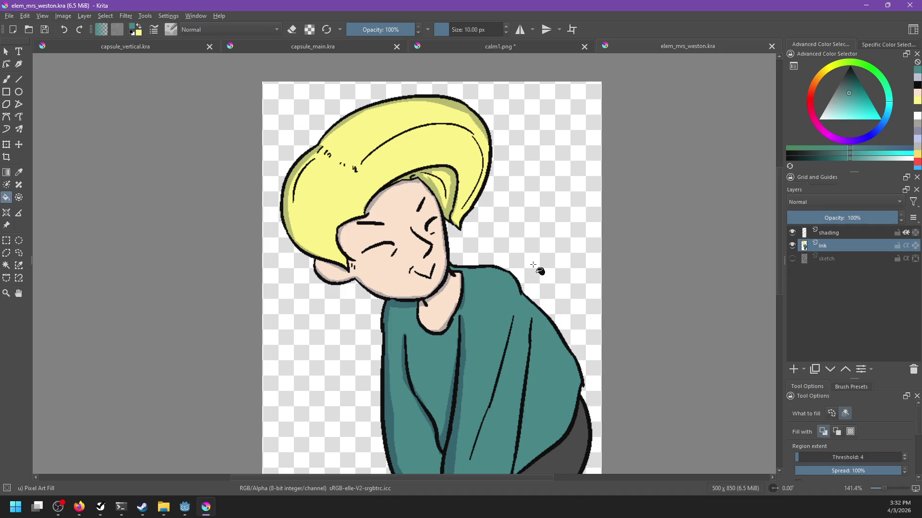
scroll(514, 257, "up", 2)
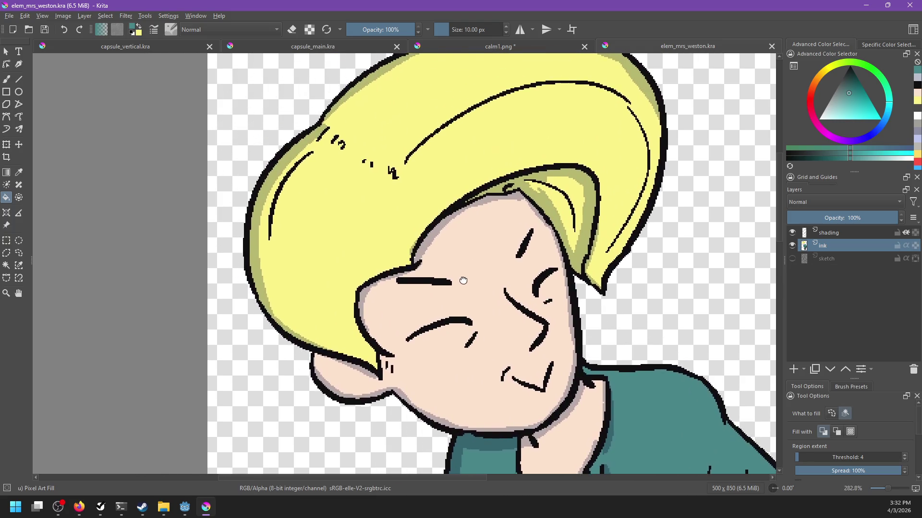
scroll(463, 280, "down", 3)
scroll(463, 280, "up", 1)
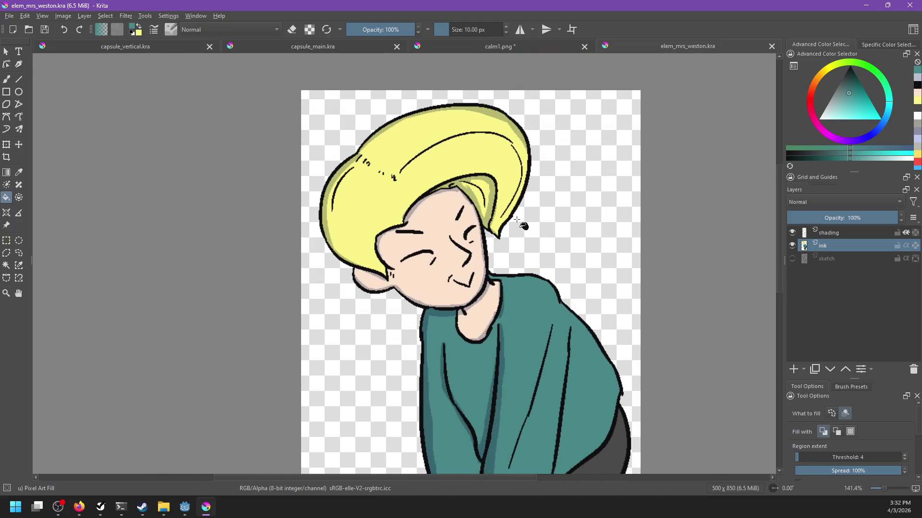
key("ctrl+shift+e")
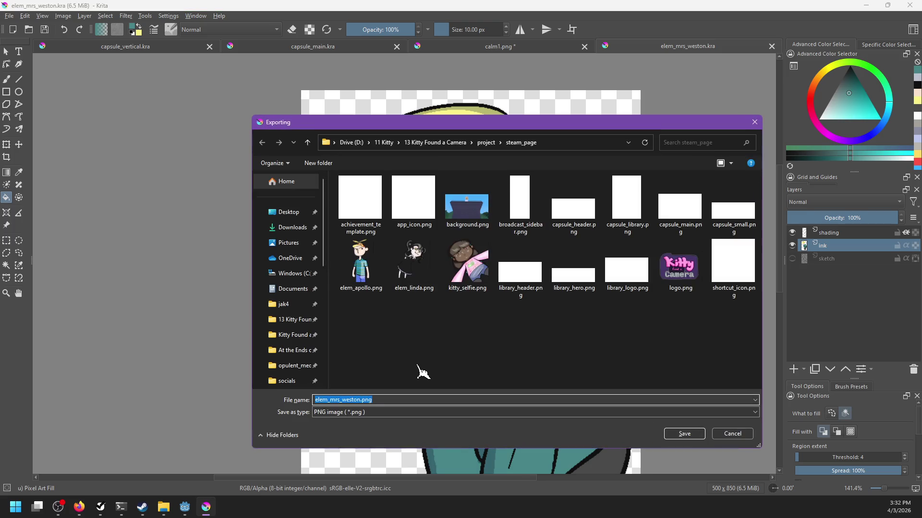
Save elem_mrs_weston.png into steam_page with default PNG options, then show capsule_main.kra.
type("ele")
key("Escape")
key("ctrl+shift+e")
left_click(686, 434)
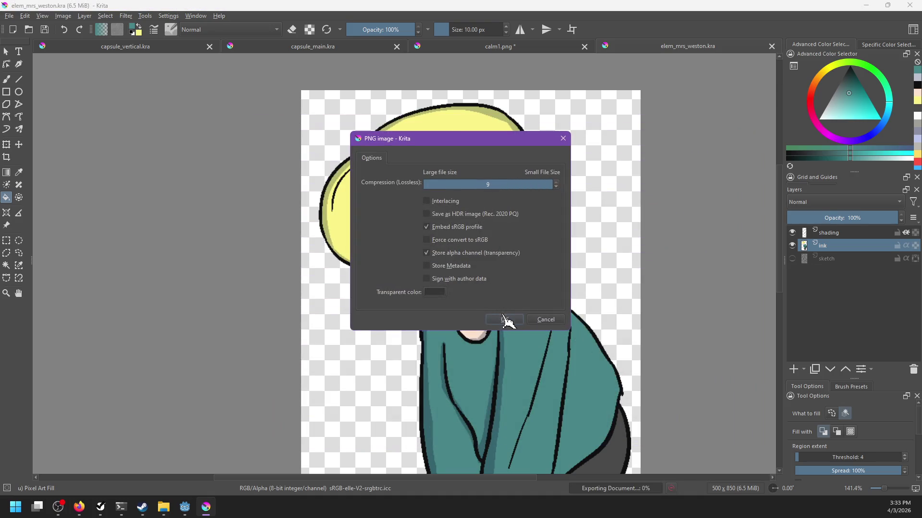
left_click(504, 319)
left_click(294, 47)
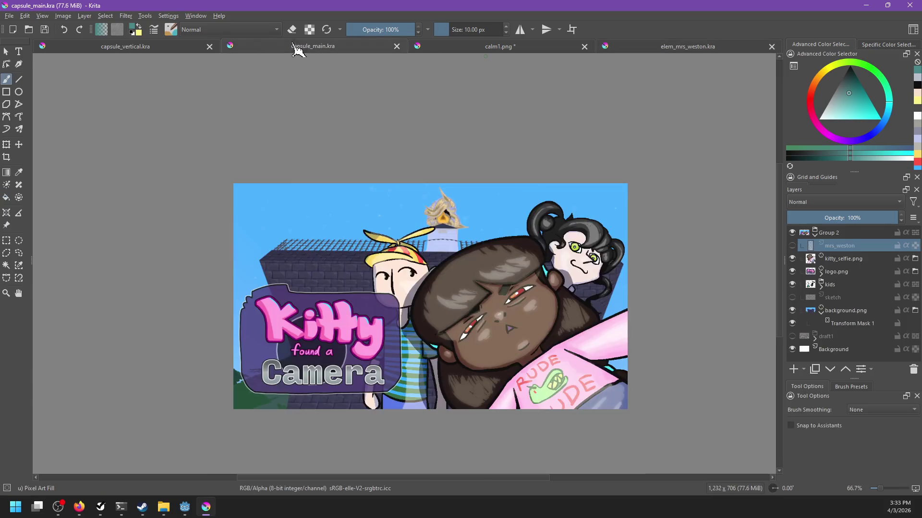
In capsule_vertical.kra, insert elem_mrs_weston.png from steam_page as a new file layer.
left_click(155, 52)
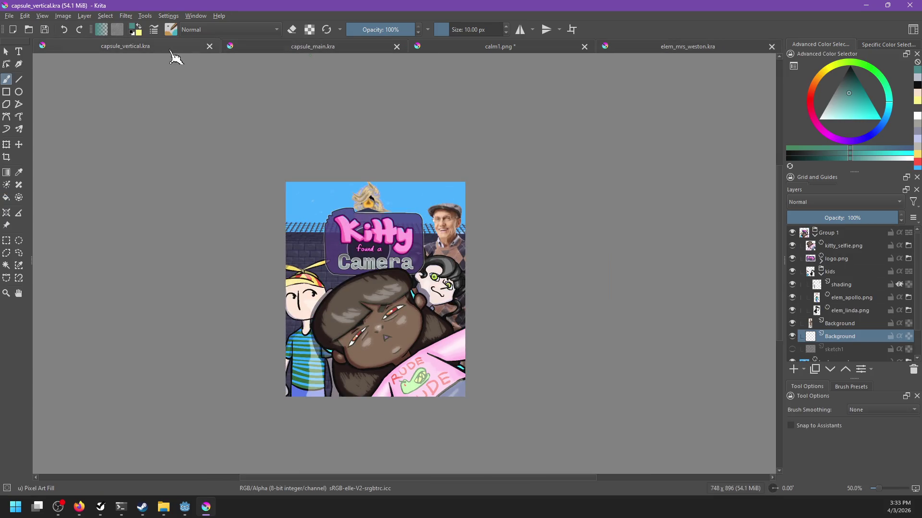
left_click(849, 298)
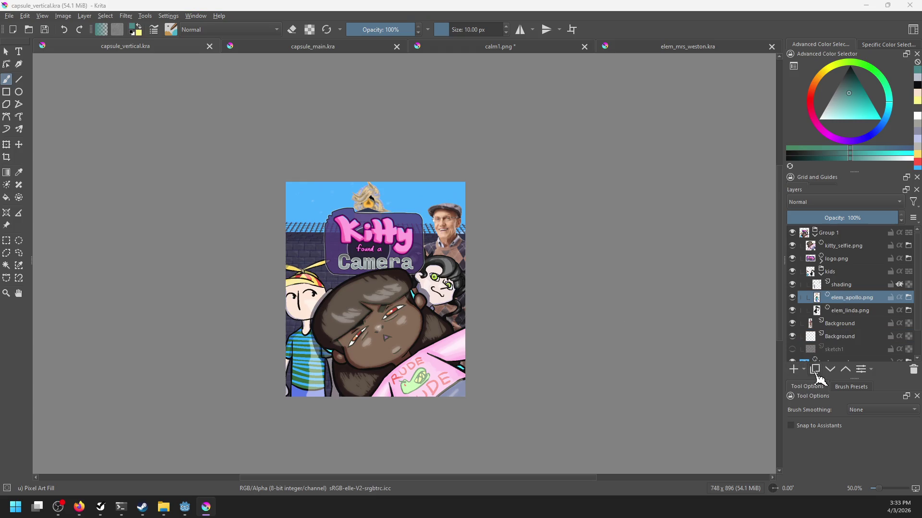
left_click(164, 508)
scroll(576, 249, "down", 10)
mouse_move(624, 424)
left_mouse_down()
mouse_move(610, 427)
mouse_move(382, 334)
mouse_move(374, 339)
left_mouse_up()
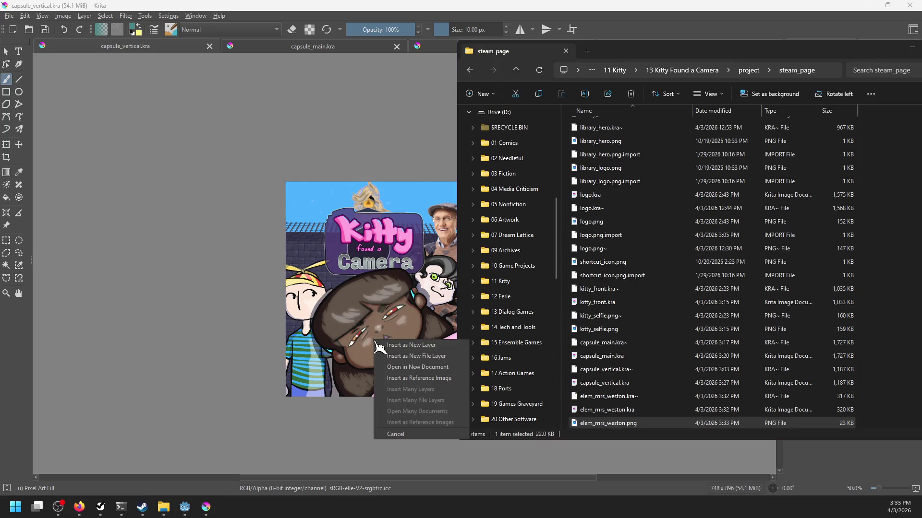
left_click(407, 358)
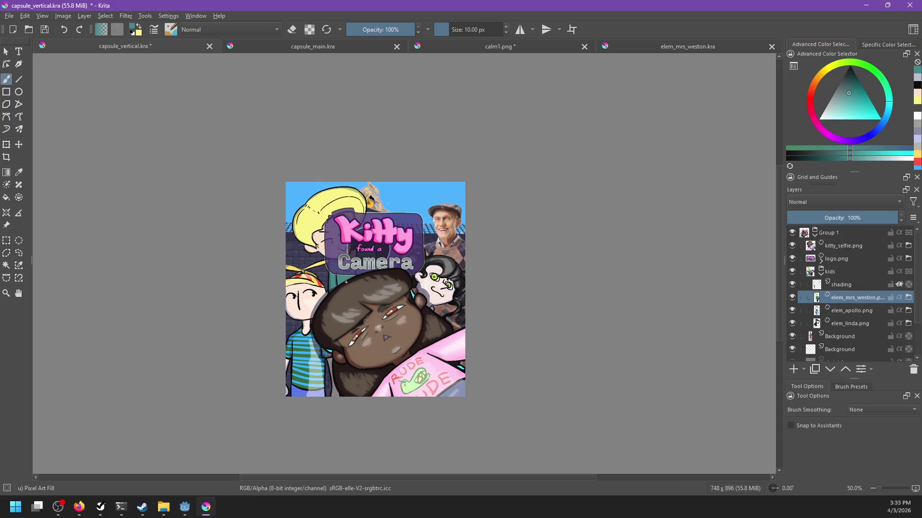
Position the character at the poster's upper left and put its layer inside the kids group.
key("t")
mouse_move(355, 284)
left_mouse_down()
mouse_move(343, 292)
mouse_move(356, 287)
left_mouse_up()
mouse_move(824, 296)
left_mouse_down()
mouse_move(802, 322)
mouse_move(785, 321)
left_mouse_up()
left_click(343, 279)
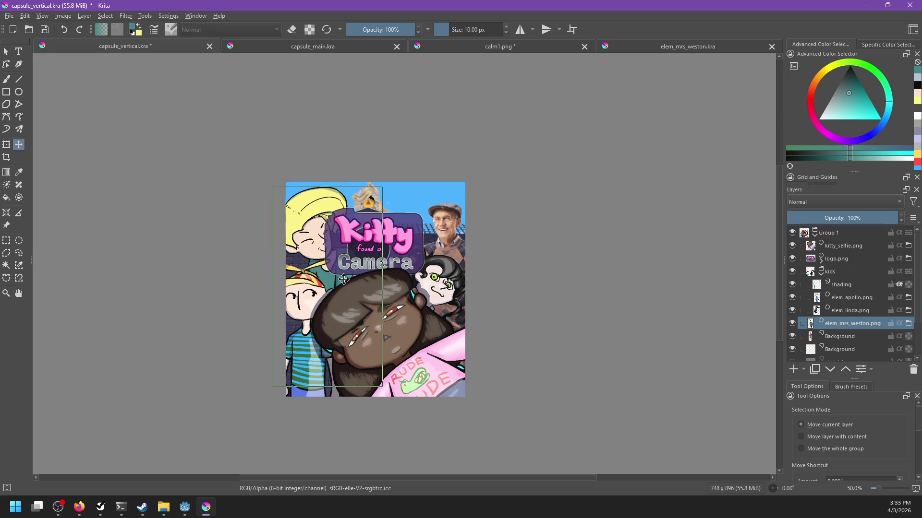
scroll(387, 324, "up", 3, "ctrl")
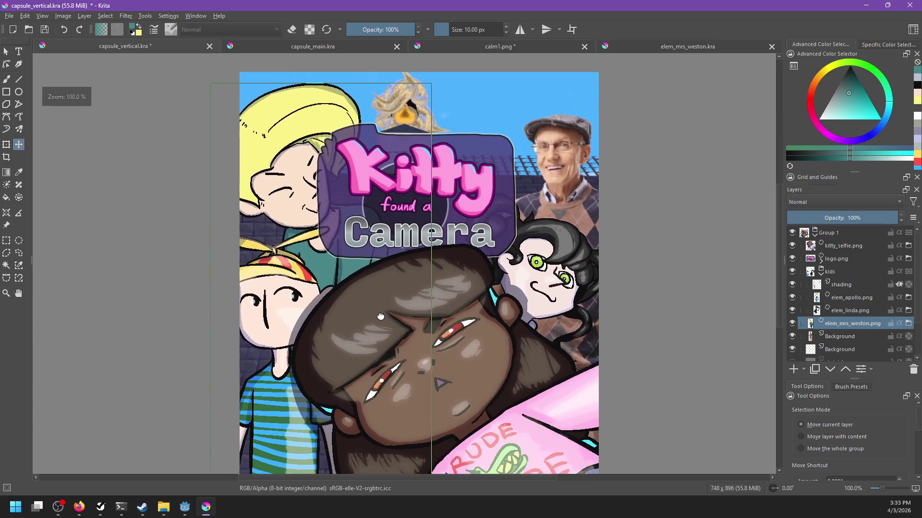
left_click_drag(360, 282, 346, 288)
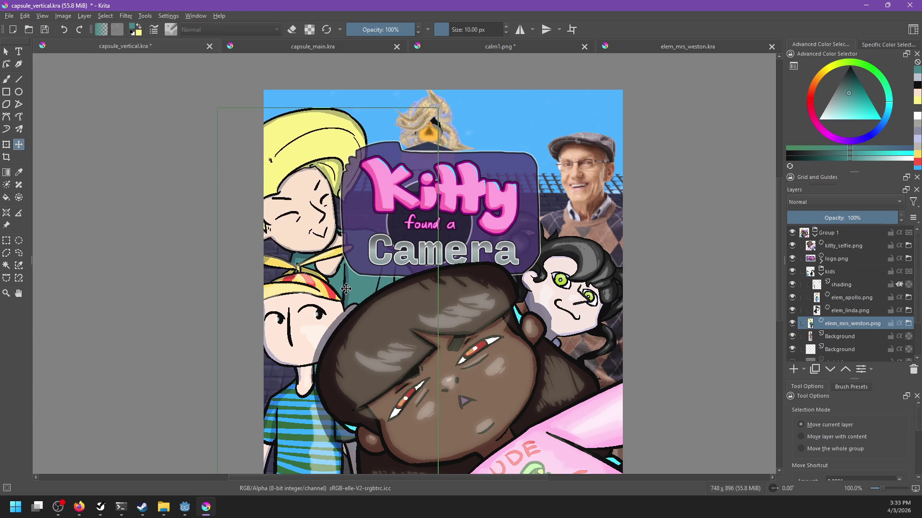
scroll(365, 288, "down", 1, "ctrl")
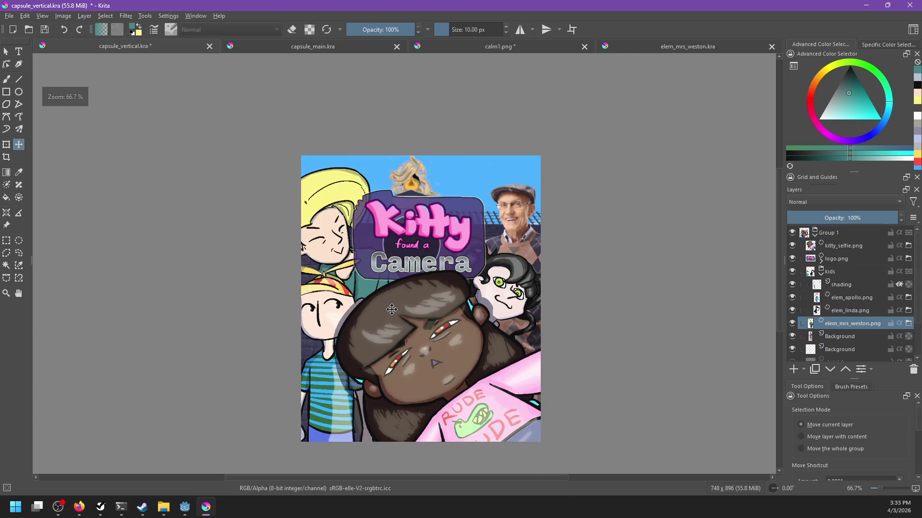
mouse_move(835, 324)
left_mouse_down()
mouse_move(828, 329)
mouse_move(838, 323)
left_mouse_up()
scroll(451, 288, "up", 1, "ctrl")
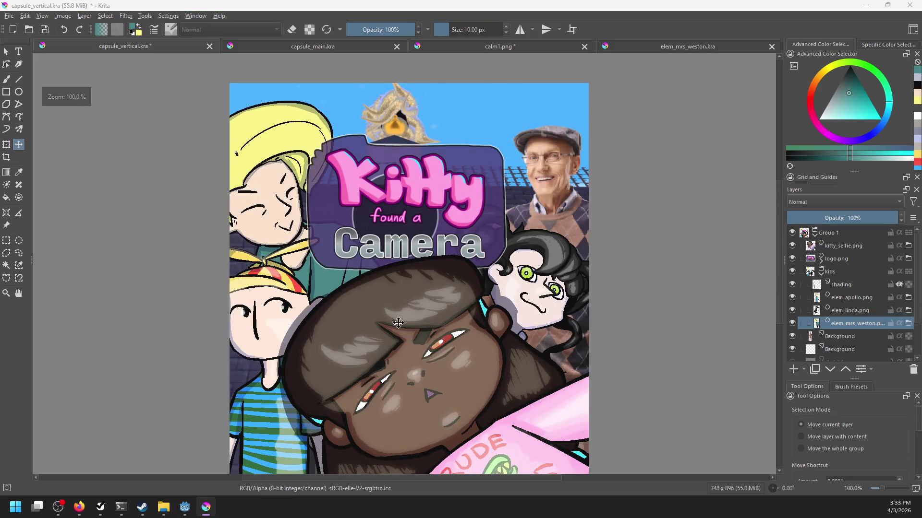
Switch to the brush on the shading layer with a blue-violet colour.
key("b")
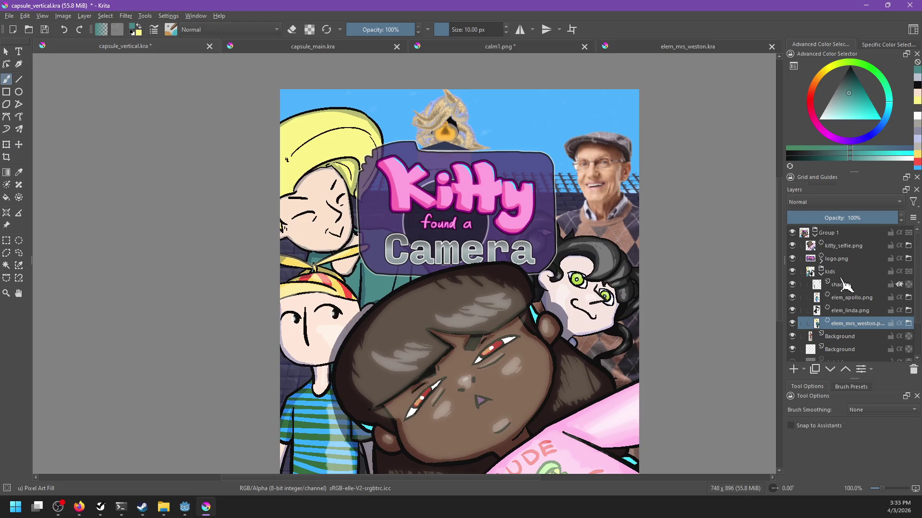
left_click(845, 286)
left_click(367, 313, "ctrl")
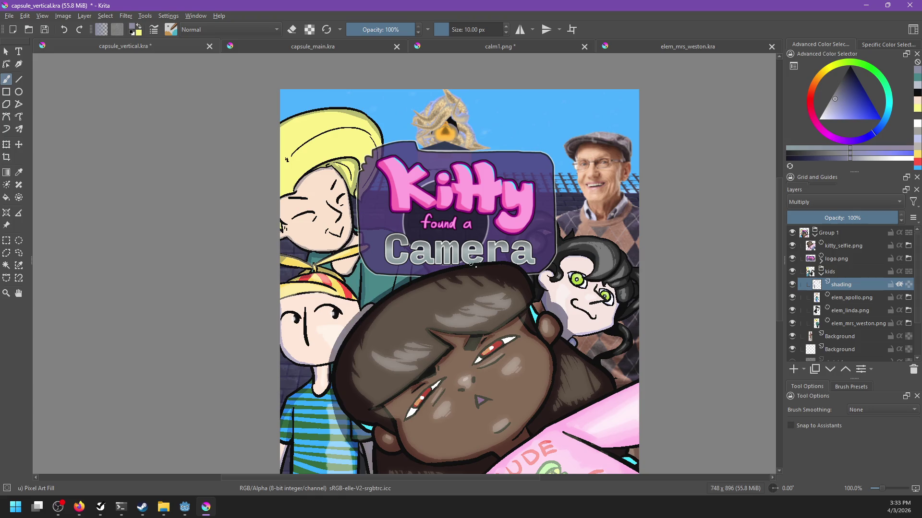
scroll(487, 260, "down", 3)
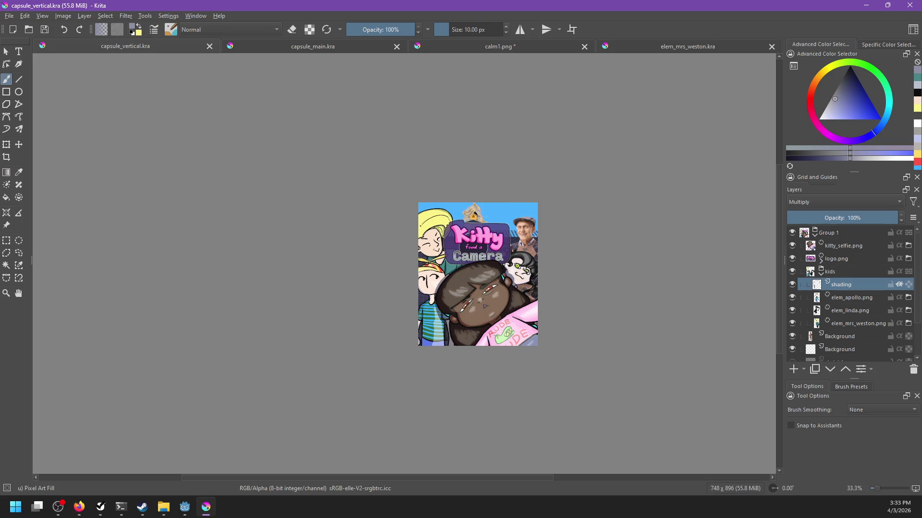
scroll(504, 265, "up", 2)
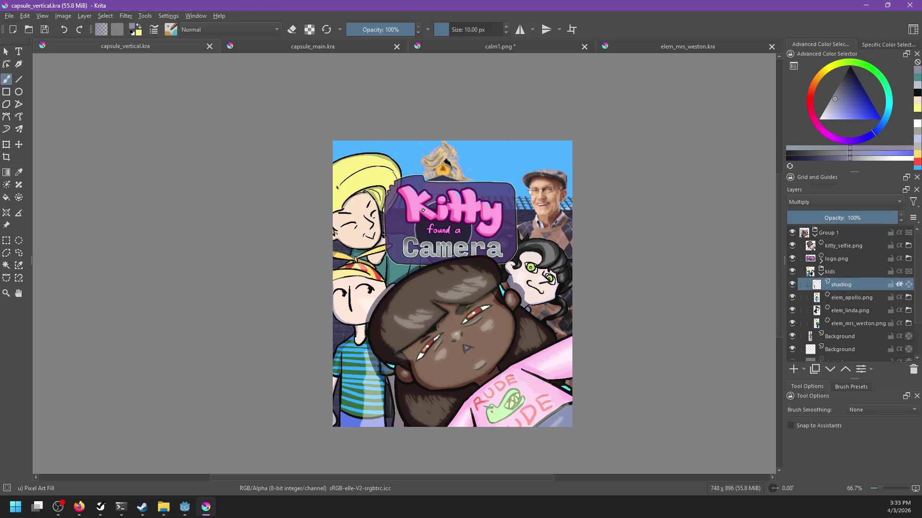
Rename the kids group in capsule_main.kra to 'people'.
left_click(485, 48)
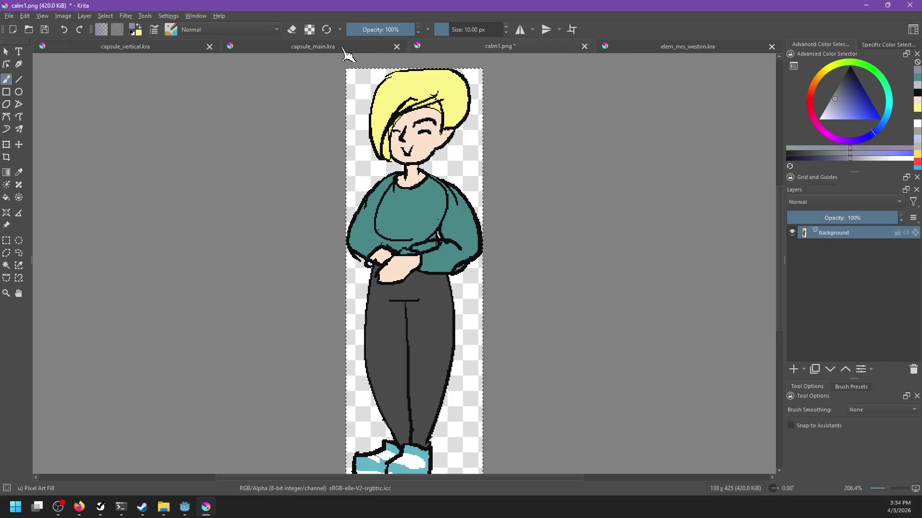
left_click(349, 50)
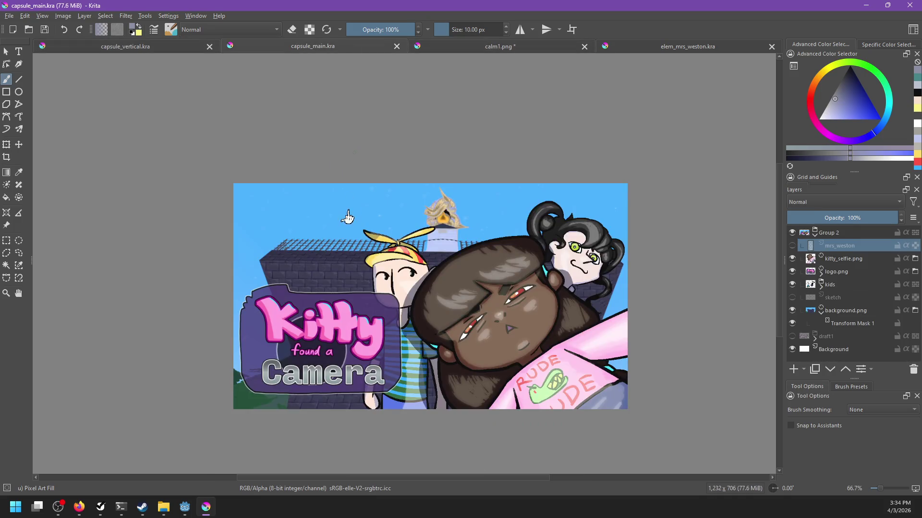
left_click(821, 284)
left_click(841, 297)
left_click(844, 312)
double_click(832, 285)
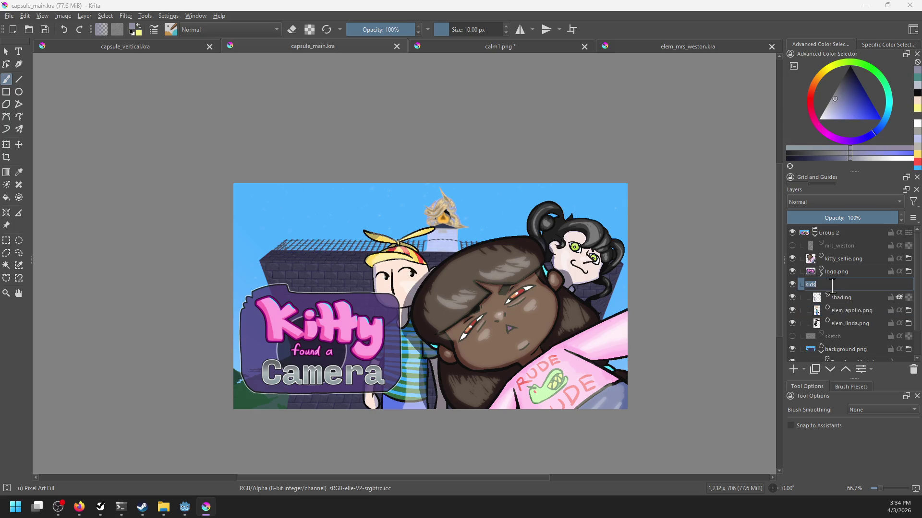
type("people")
key("Return")
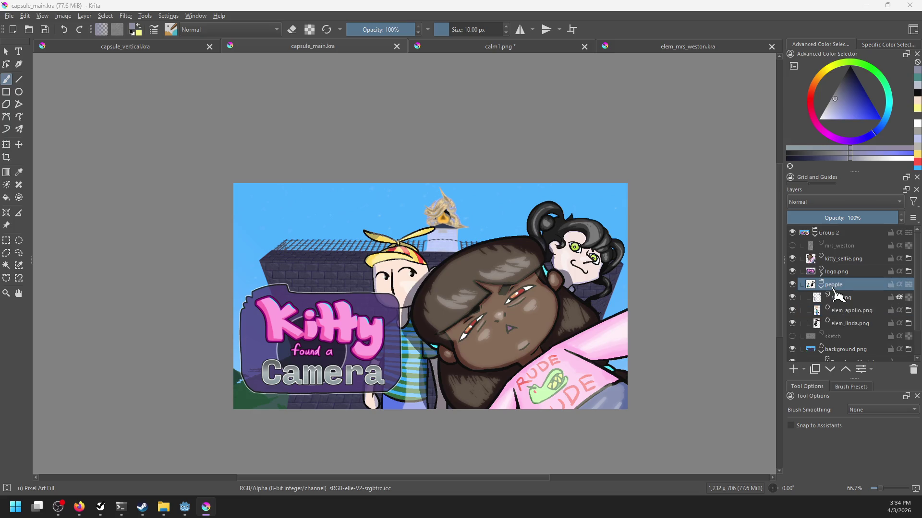
In capsule_vertical.kra, drag the lower Background layer above elem_mrs_weston.png.
left_click(640, 46)
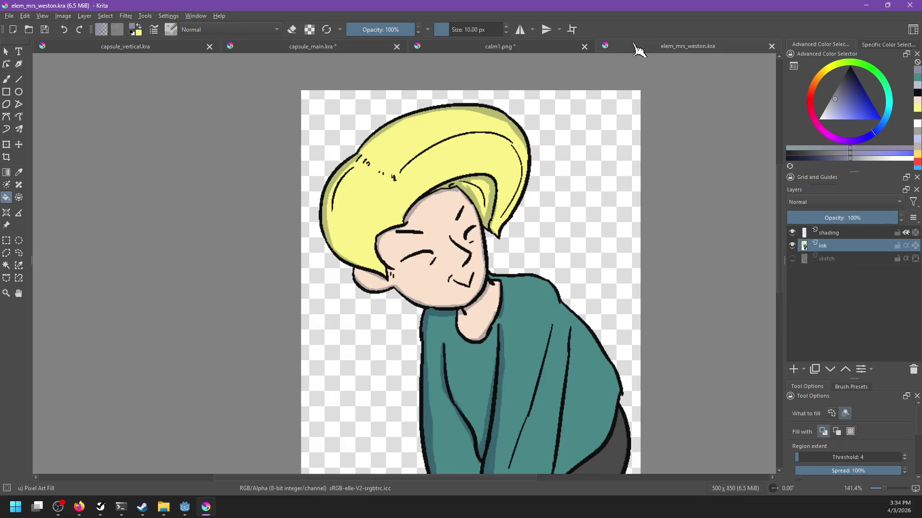
left_click(169, 49)
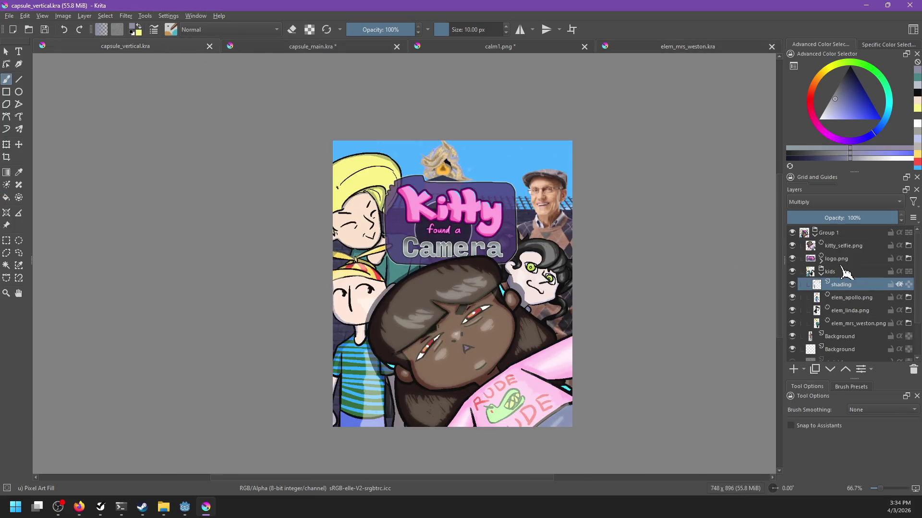
mouse_move(841, 338)
left_mouse_down()
mouse_move(848, 322)
mouse_move(846, 330)
left_mouse_up()
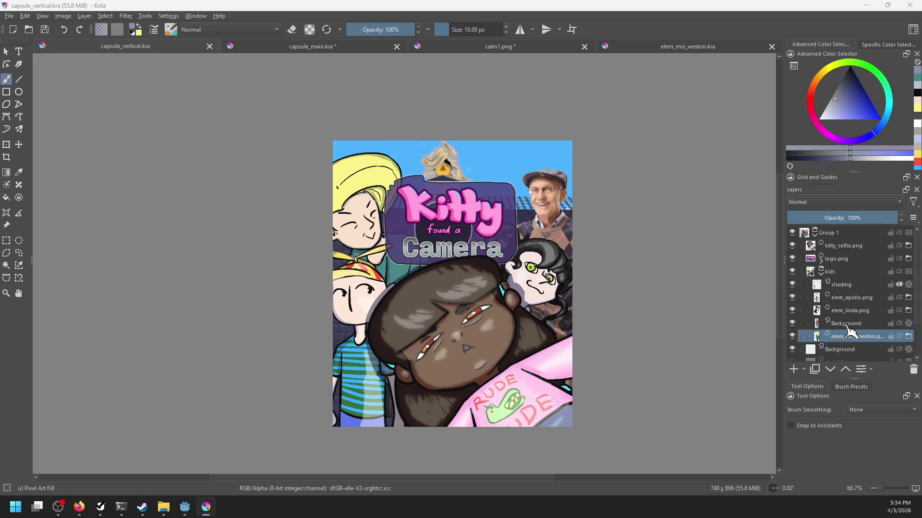
Rename the moved Background layer to 'bill'.
double_click(844, 323)
type("bill")
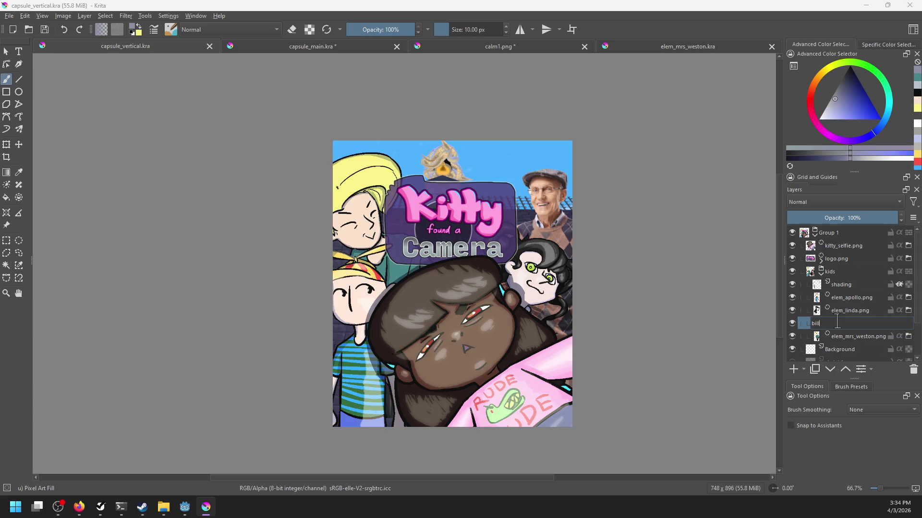
key("Return")
scroll(491, 295, "up", 1)
scroll(581, 297, "up", 2)
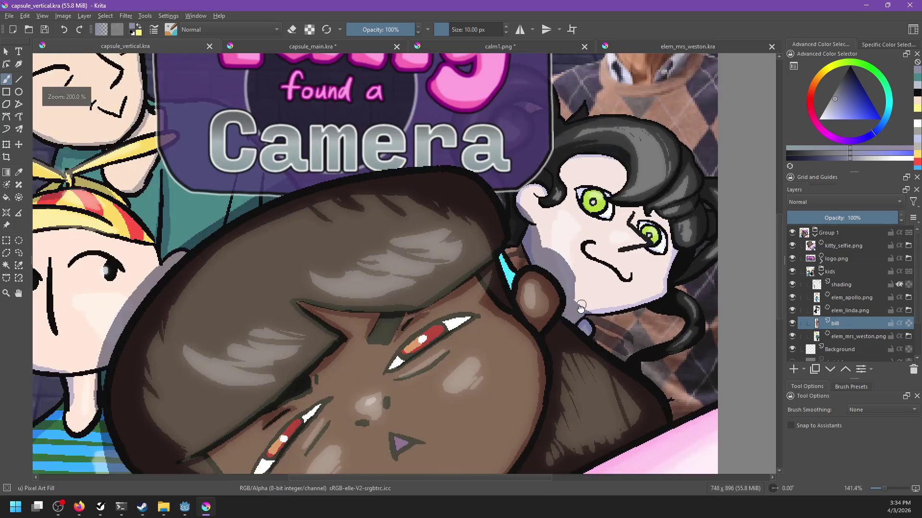
On the shading layer, darken the hair edge above the pink jacket, undoing the last stroke.
left_click(842, 284)
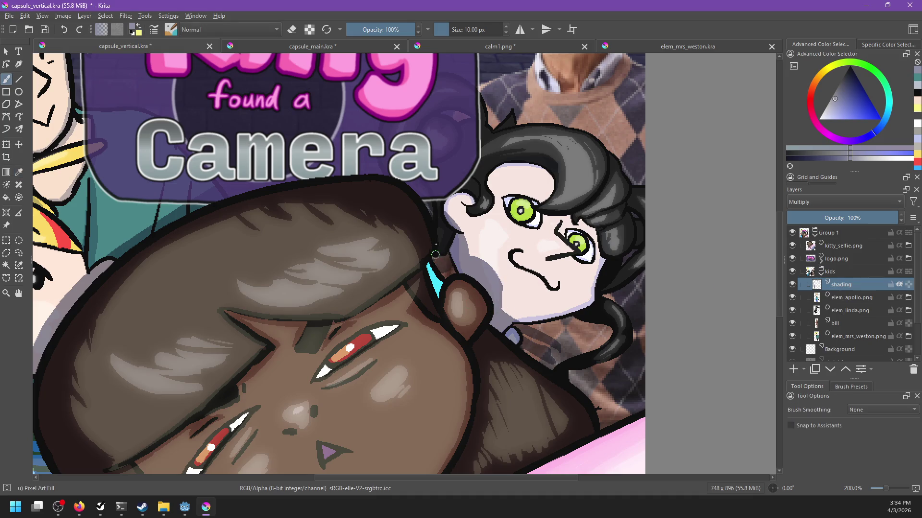
scroll(453, 275, "down", 2)
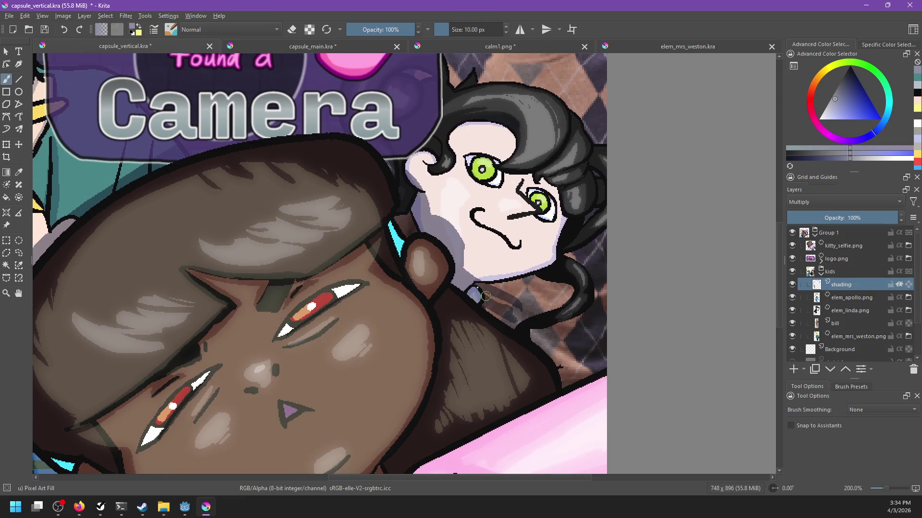
left_click_drag(531, 318, 583, 411)
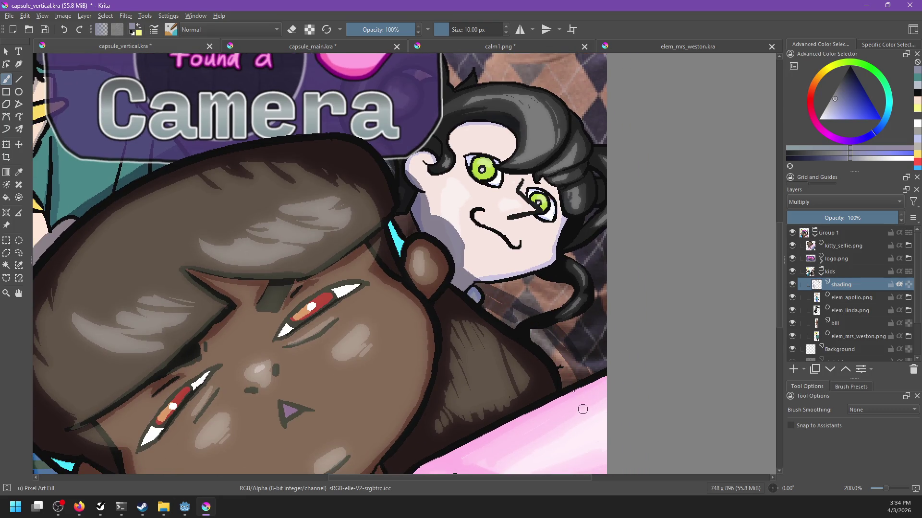
mouse_move(487, 302)
left_mouse_down()
mouse_move(552, 346)
mouse_move(546, 332)
left_mouse_up()
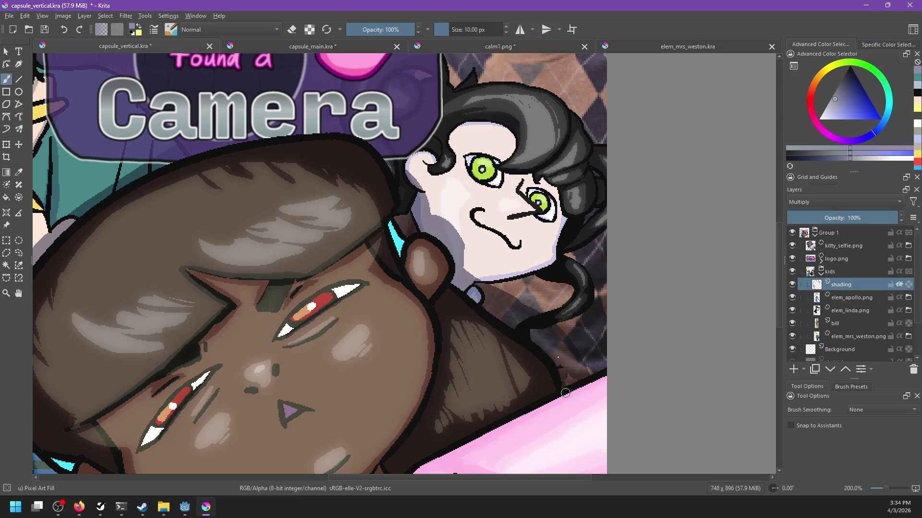
left_click_drag(515, 304, 599, 382)
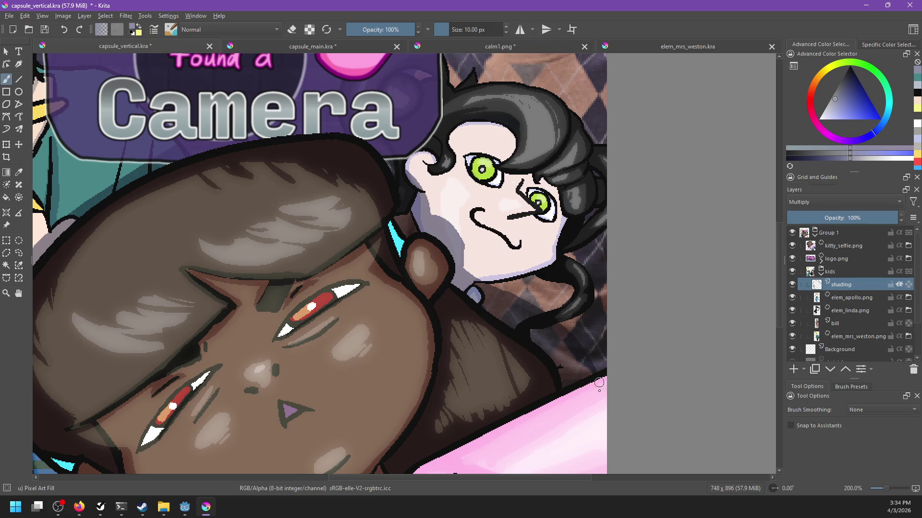
key("ctrl+z")
Save capsule_vertical.kra.
key("ctrl+s")
scroll(650, 338, "down", 3)
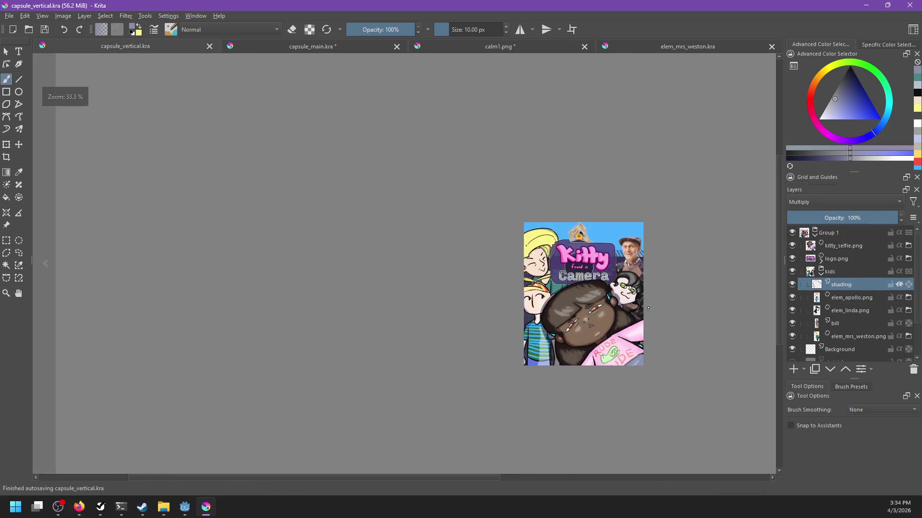
left_click_drag(582, 310, 607, 308)
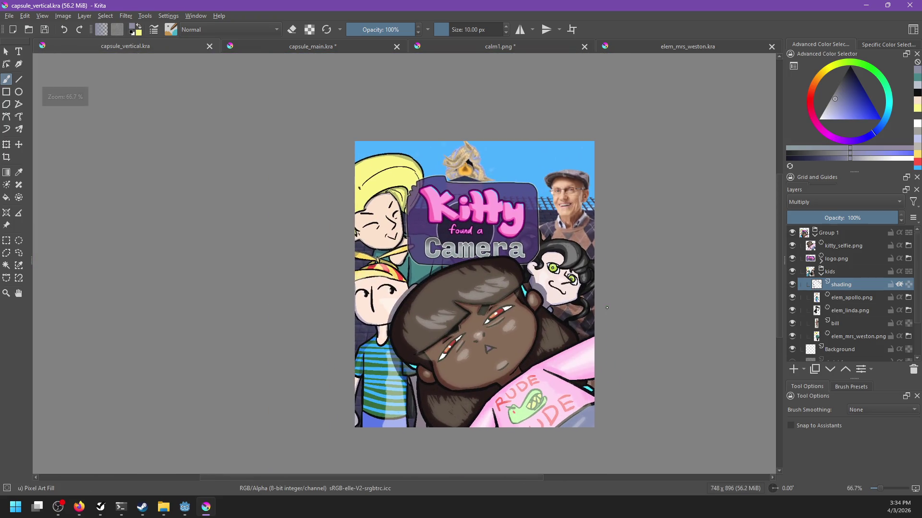
Drop elem_mrs_weston.png from steam_page onto capsule_main.kra as a new file layer.
left_click(291, 46)
scroll(295, 331, "up", 1)
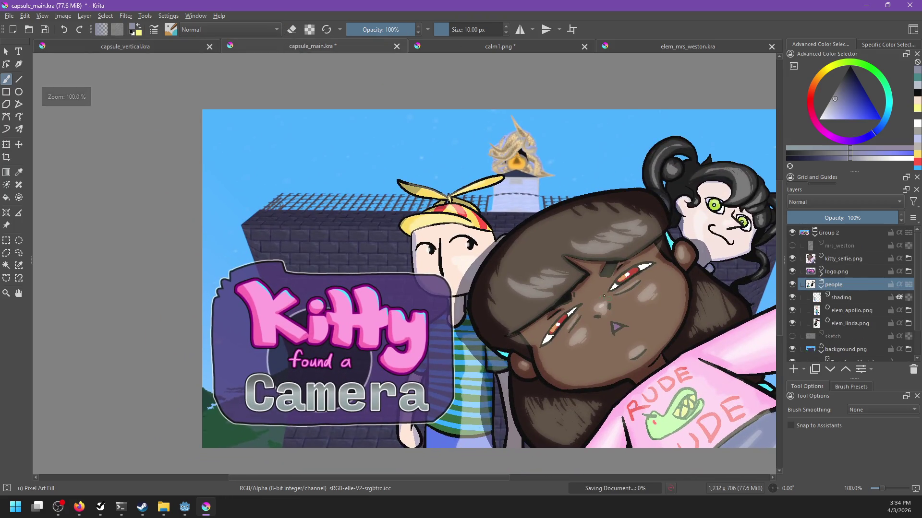
left_click(822, 311)
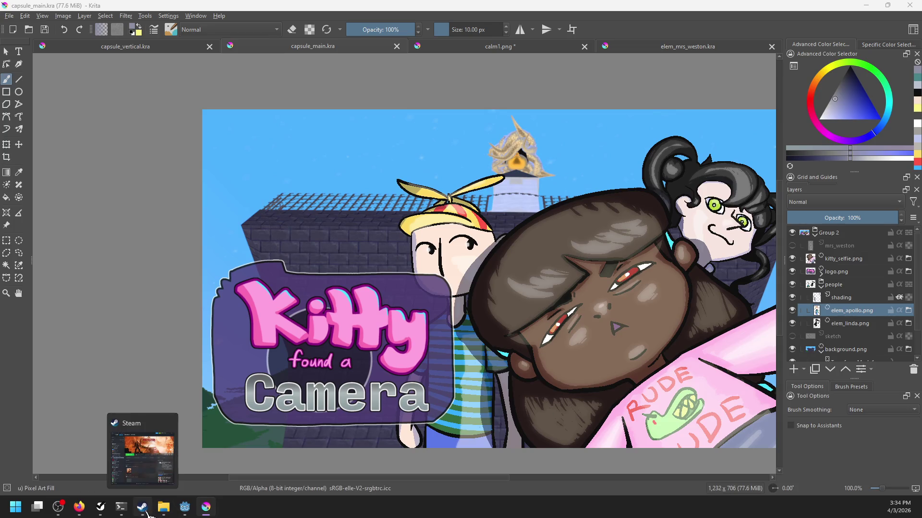
left_click(163, 506)
left_click_drag(617, 371, 358, 337)
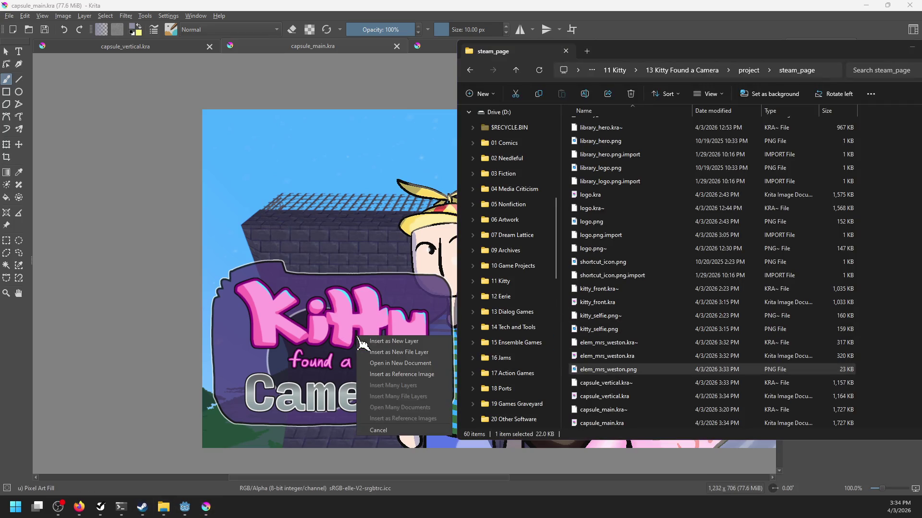
left_click(395, 356)
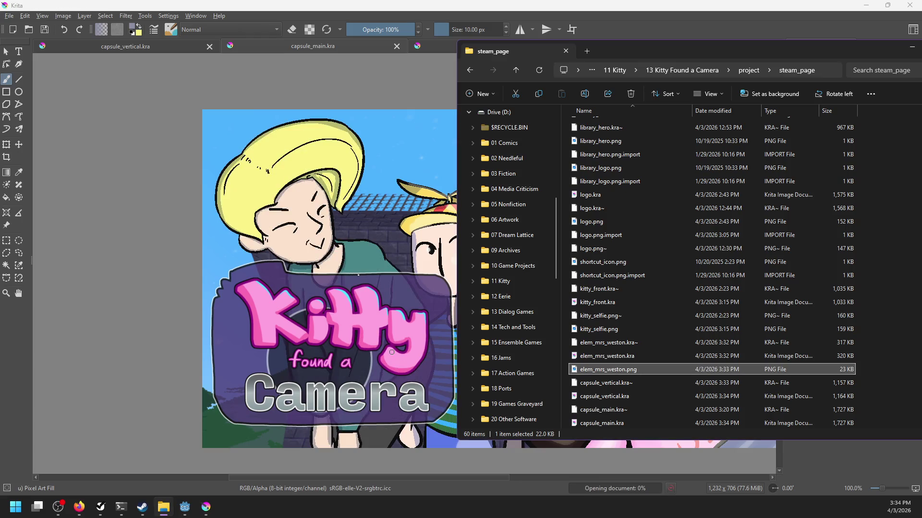
left_click(303, 211)
Place the layer below elem_linda.png and move the blonde character right and slightly up.
left_click_drag(849, 310, 846, 338)
key("t")
left_click_drag(355, 290, 373, 258)
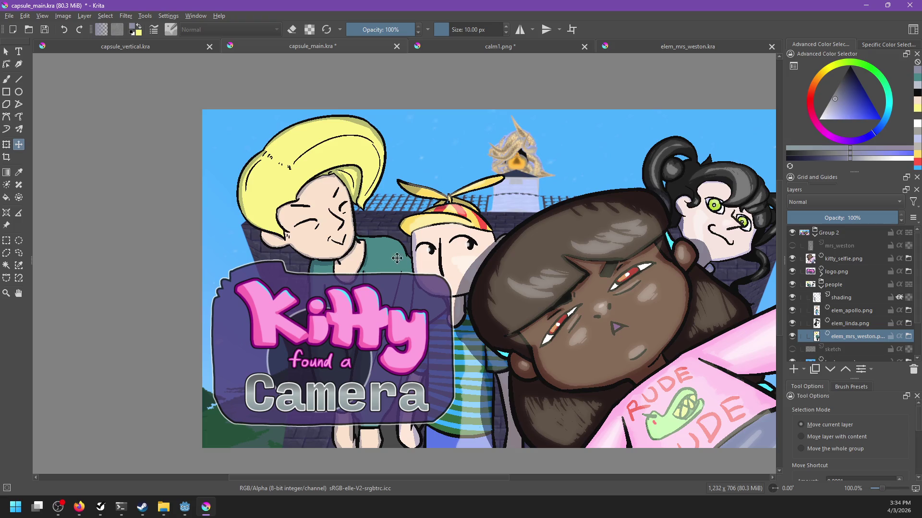
Save capsule_main.kra.
scroll(391, 259, "down", 5)
key("ctrl+s")
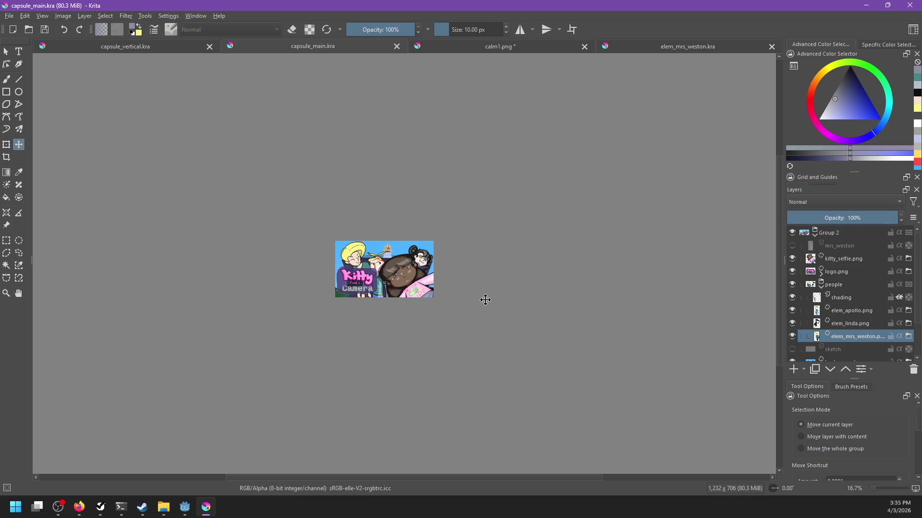
scroll(485, 300, "up", 5)
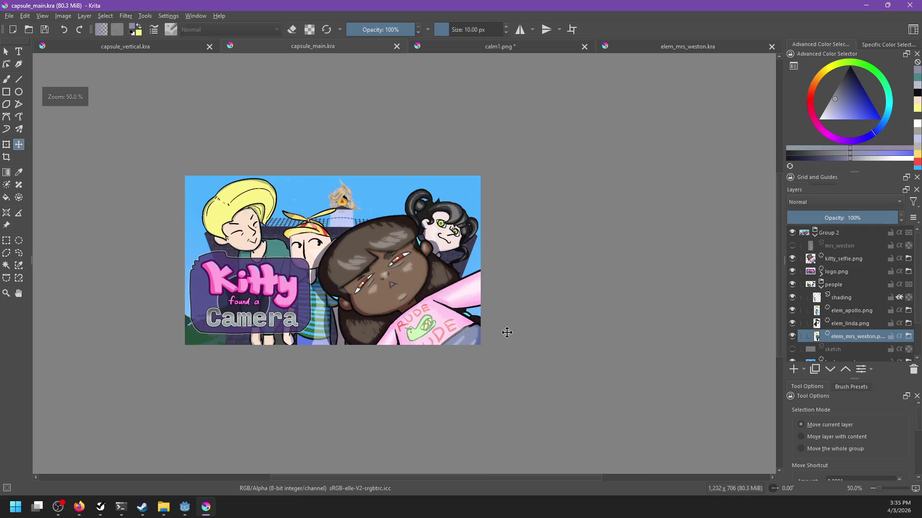
Nudge the propeller-cap boy on elem_apollo.png slightly up and left.
left_click_drag(473, 331, 519, 341)
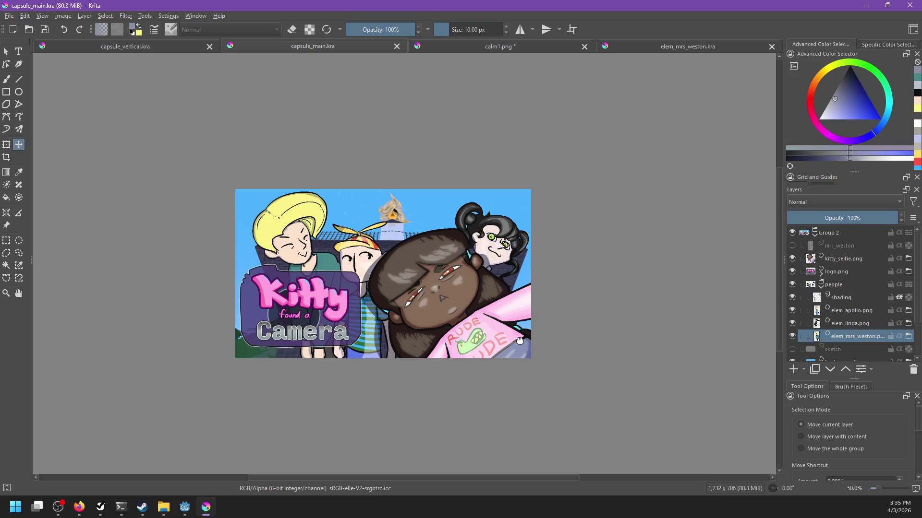
left_click_drag(485, 305, 515, 329)
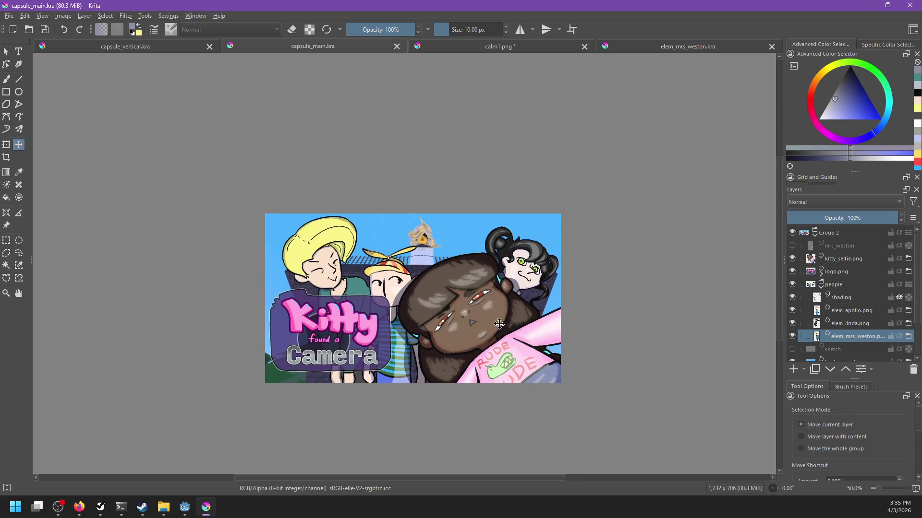
left_click(859, 311)
left_click_drag(383, 284, 382, 276)
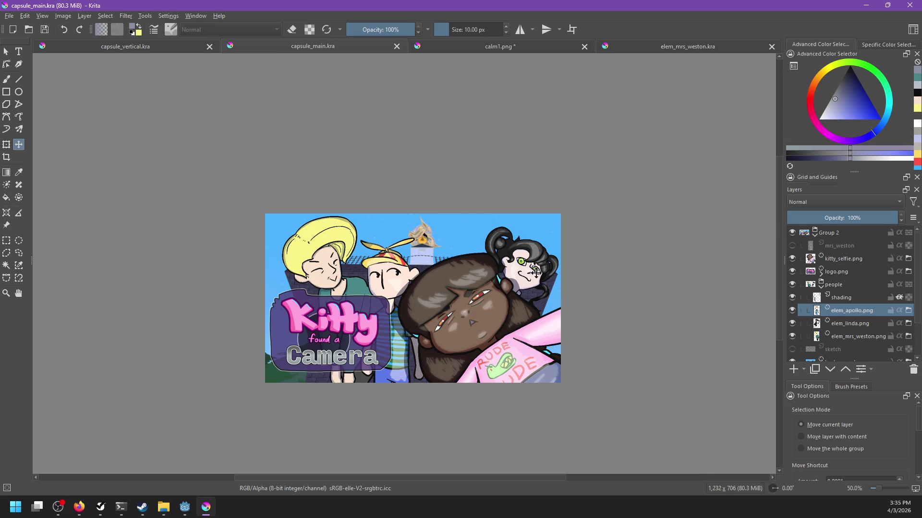
Return to the capsule_vertical.kra document.
scroll(503, 302, "up", 2)
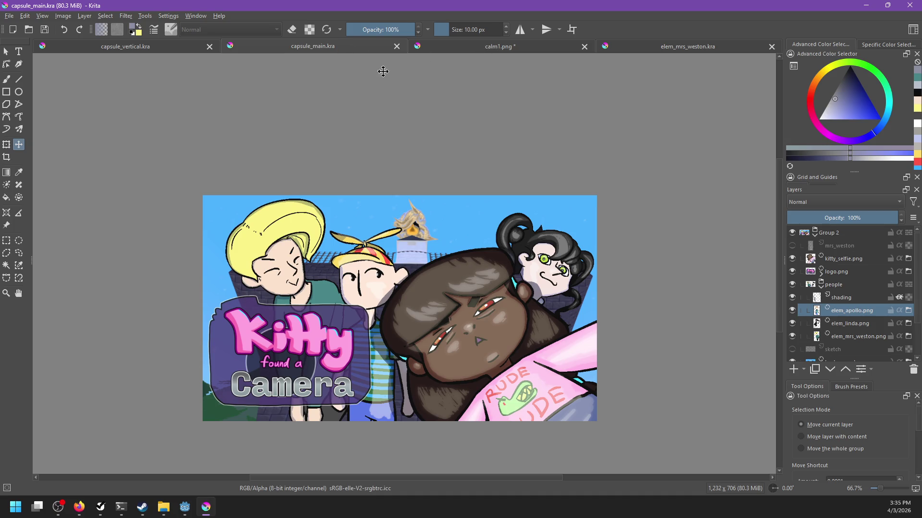
left_click(451, 53)
left_click(161, 49)
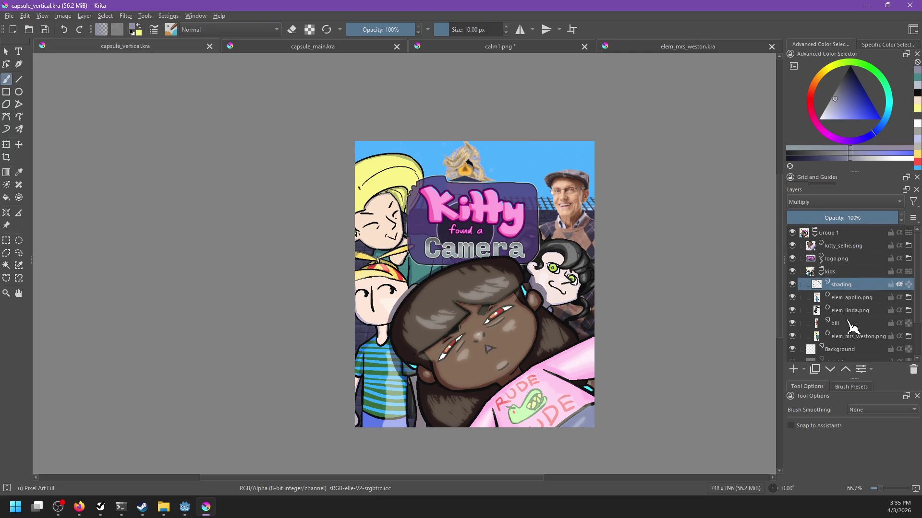
Add a transform mask to the elem_mrs_weston.png layer.
left_click(852, 337)
key("ctrl+r")
left_click(369, 180)
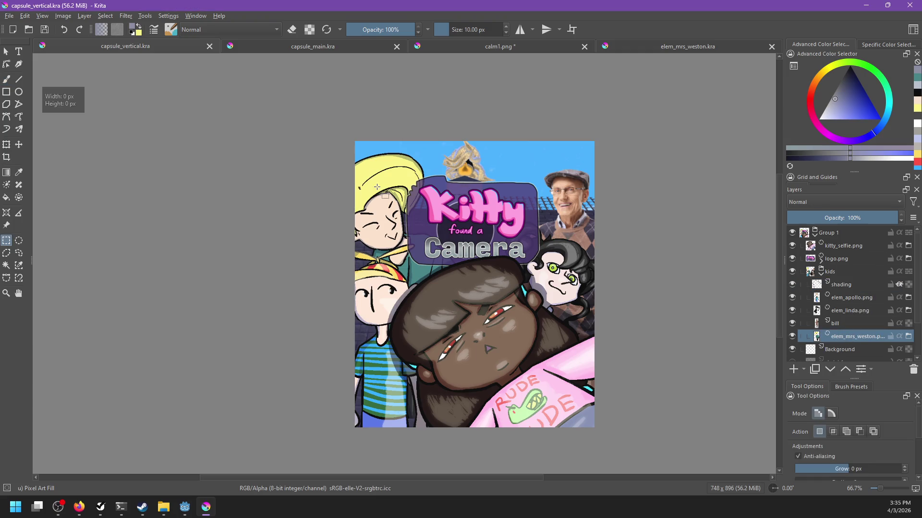
right_click(838, 336)
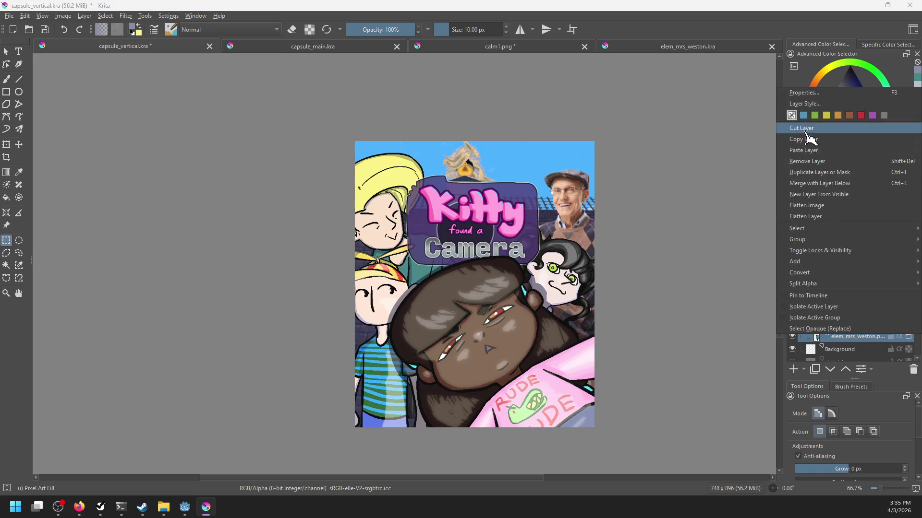
mouse_move(807, 272)
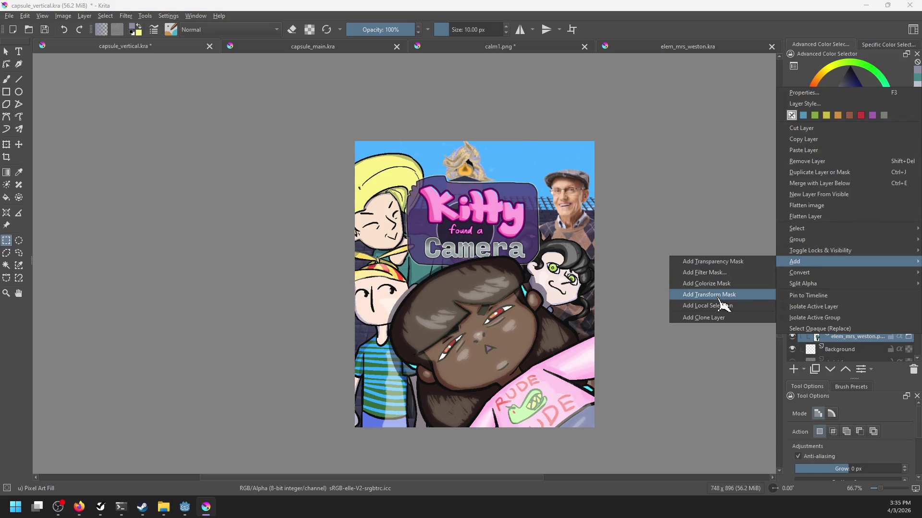
left_click(722, 293)
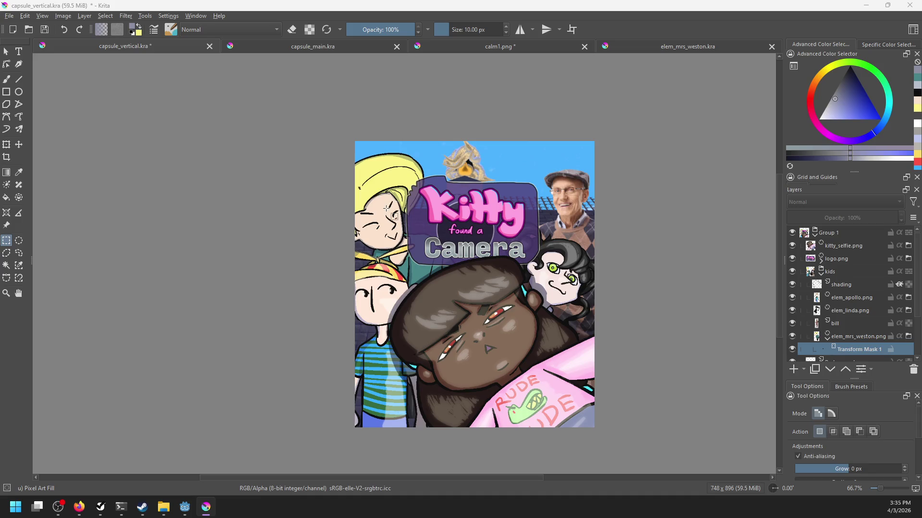
Shrink the blonde character slightly and shift it a little to the right.
key("ctrl+t")
mouse_move(322, 153)
left_mouse_down()
mouse_move(336, 160)
mouse_move(334, 174)
left_mouse_up()
key("Return")
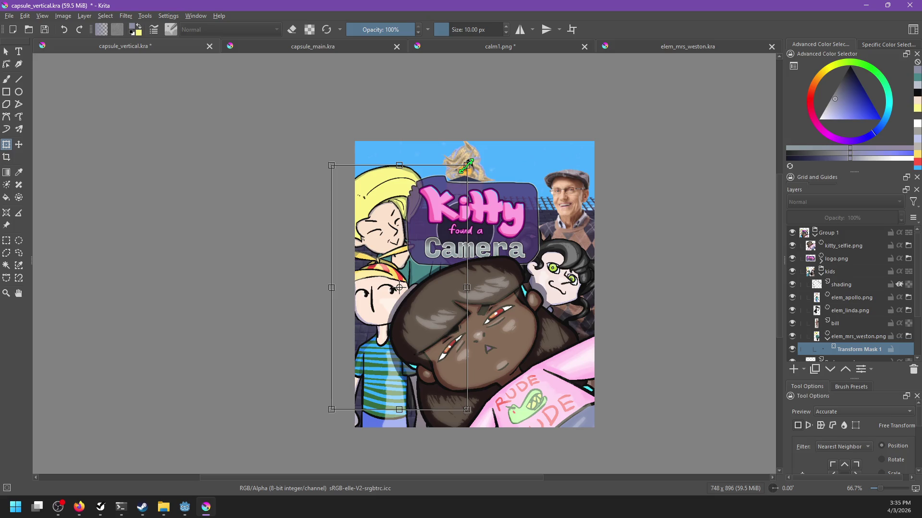
left_click_drag(467, 165, 459, 161)
left_click_drag(411, 194, 416, 197)
key("Return")
Save capsule_vertical.kra and switch to the capsule_main.kra document.
key("ctrl+s")
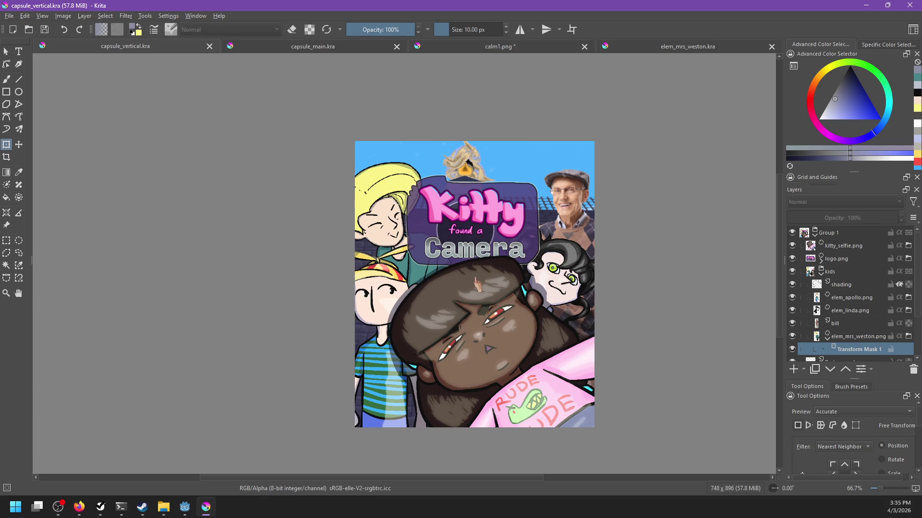
scroll(477, 283, "down", 2)
scroll(551, 263, "up", 1)
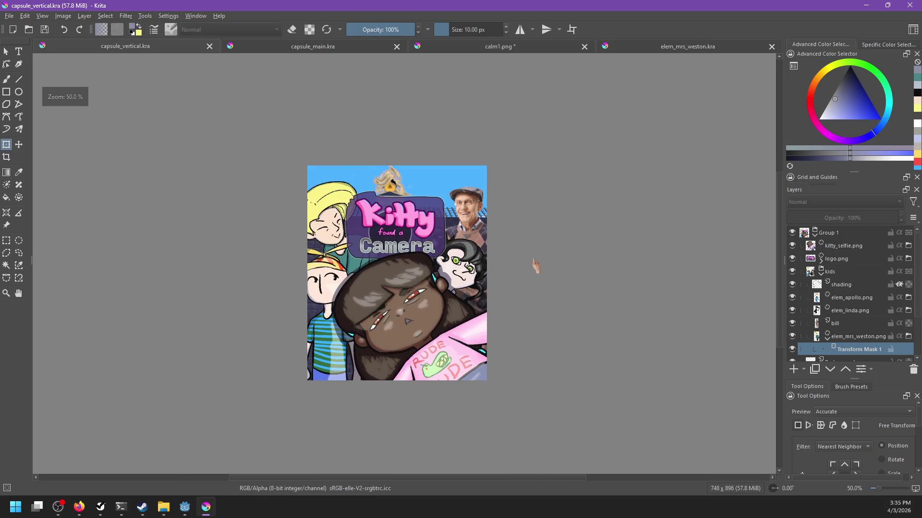
left_click(238, 48)
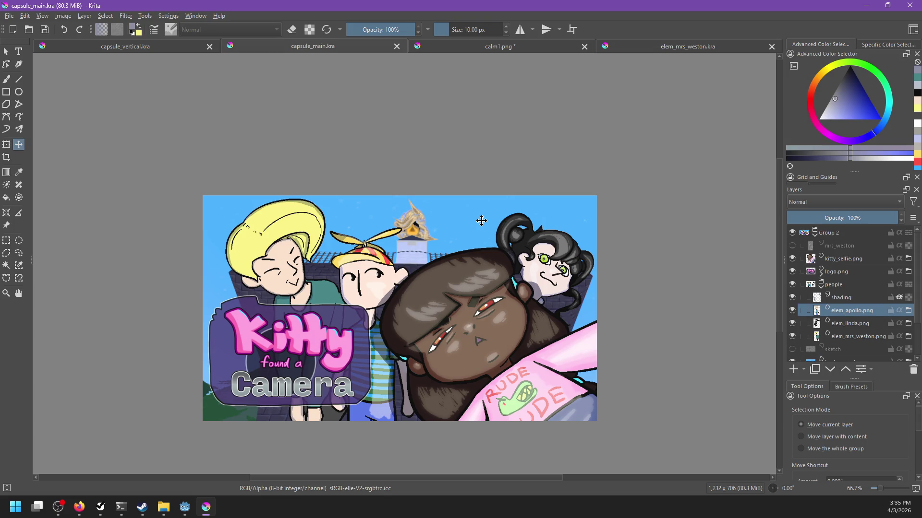
Mark the Mrs. Weston - 400x600 and main background - 1450x900 tasks completed.
left_click(476, 48)
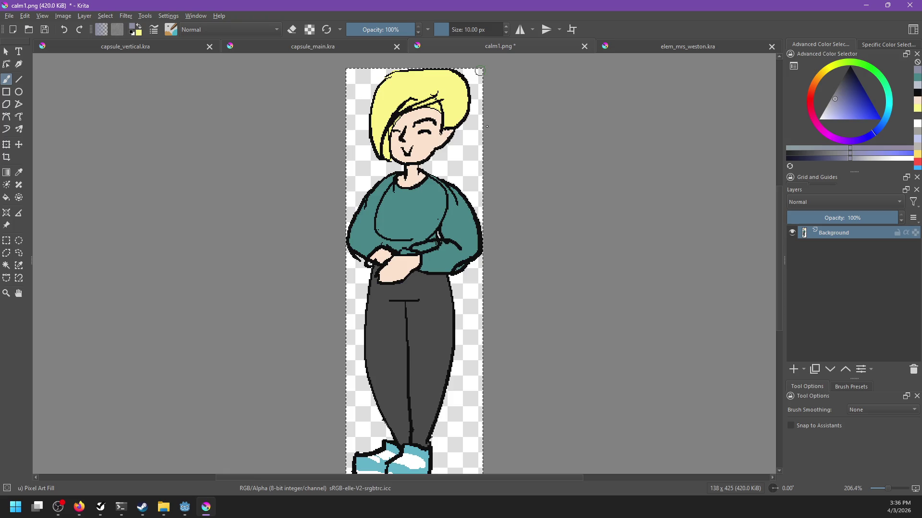
left_click(101, 508)
right_click(305, 220)
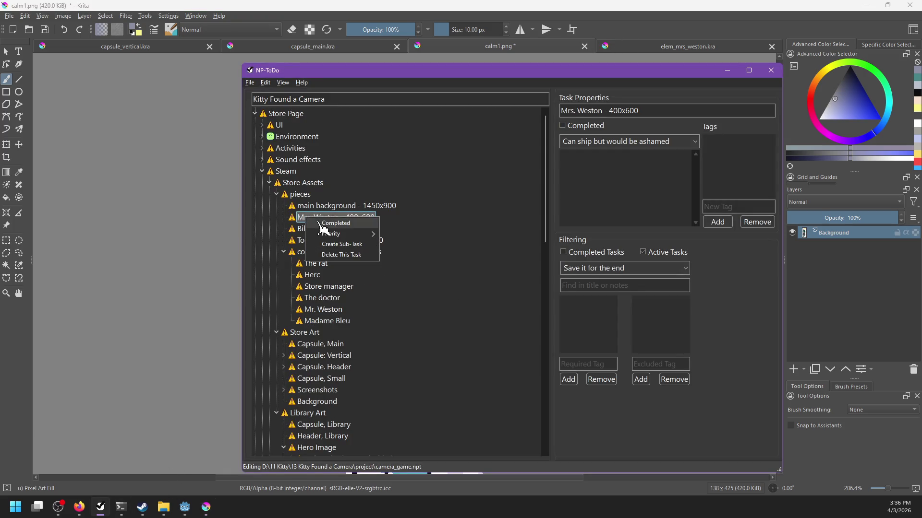
left_click(317, 240)
left_click(326, 209)
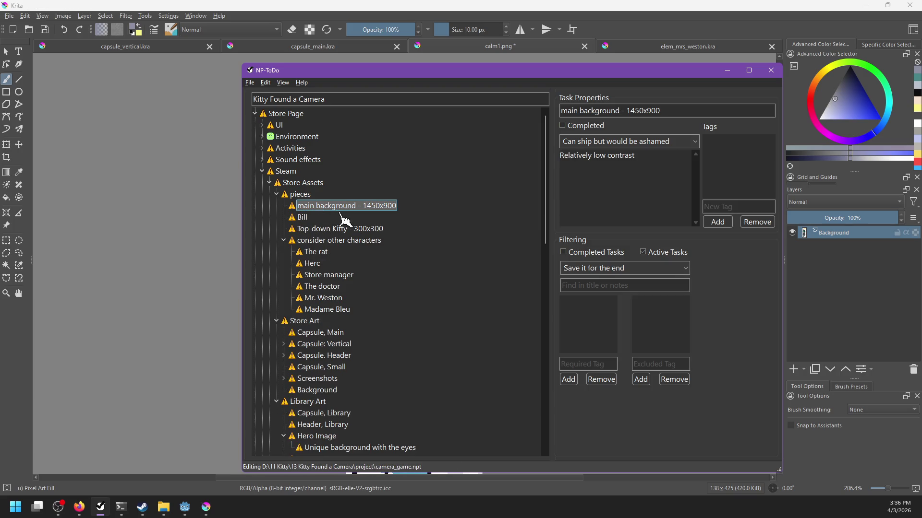
right_click(332, 210)
left_click(361, 215)
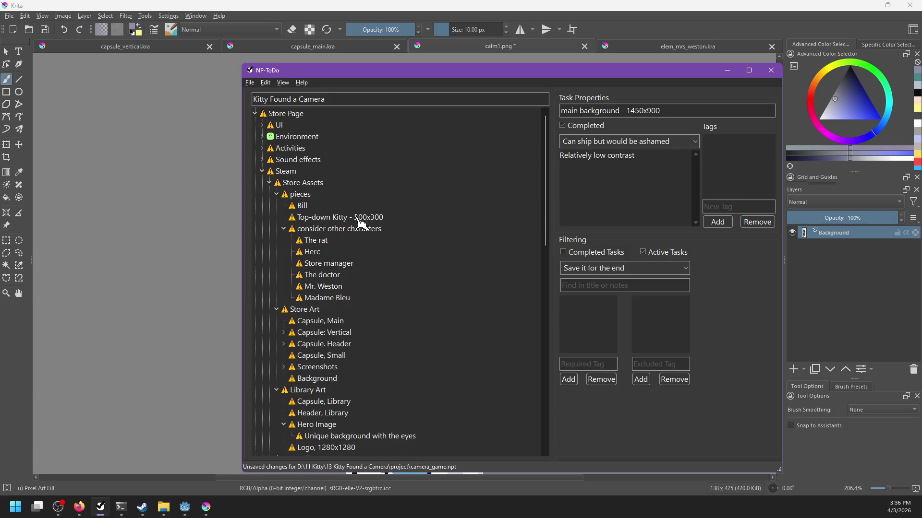
Return to Krita, visiting capsule_main before settling on calm1.png.
left_click(367, 7)
left_click(313, 46)
key("t")
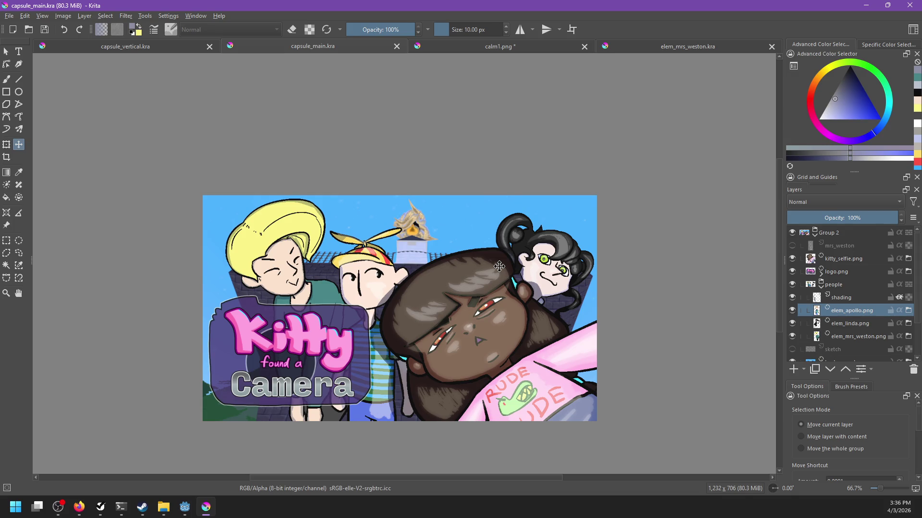
left_click(493, 48)
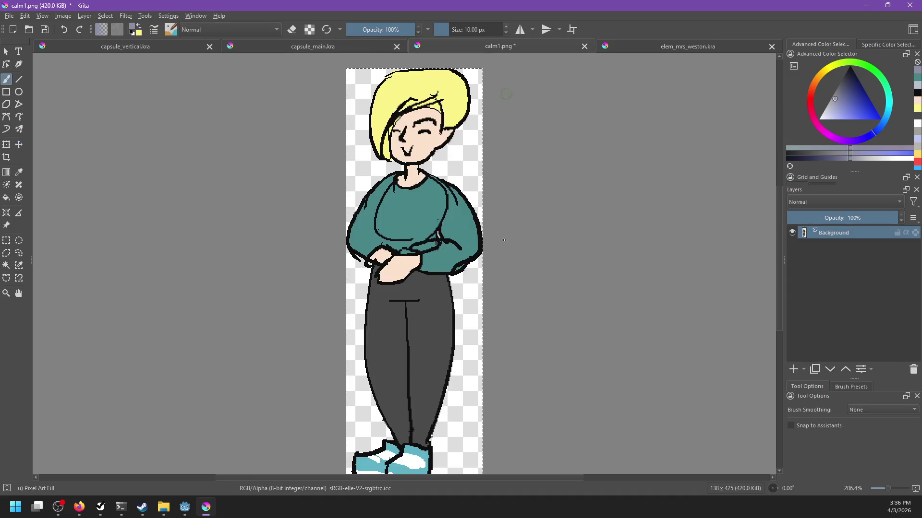
Close calm1.png discarding its changes, then close elem_mrs_weston.kra, landing on capsule_main.kra.
left_click(584, 46)
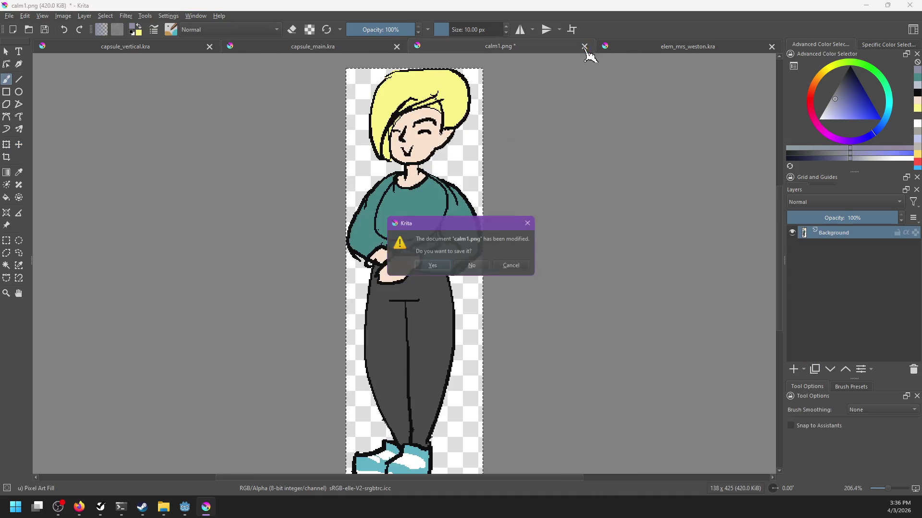
left_click(478, 266)
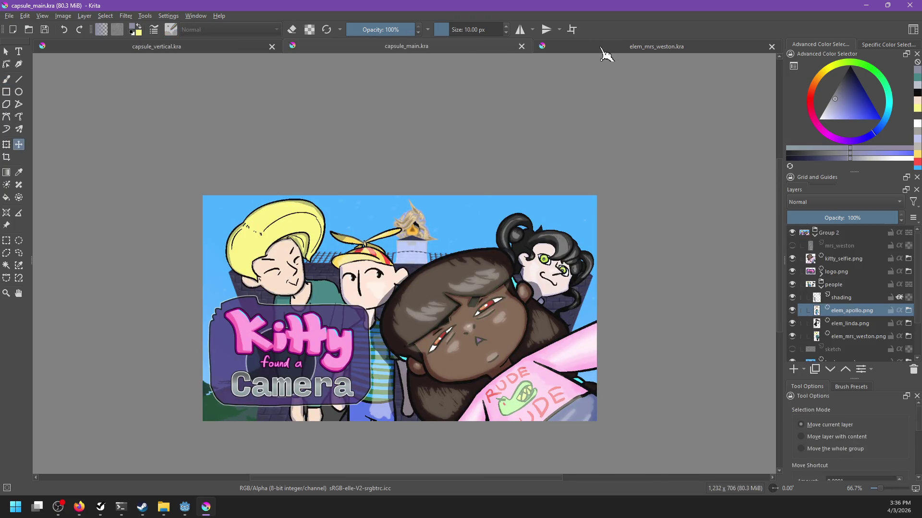
left_click(602, 48)
left_click(772, 46)
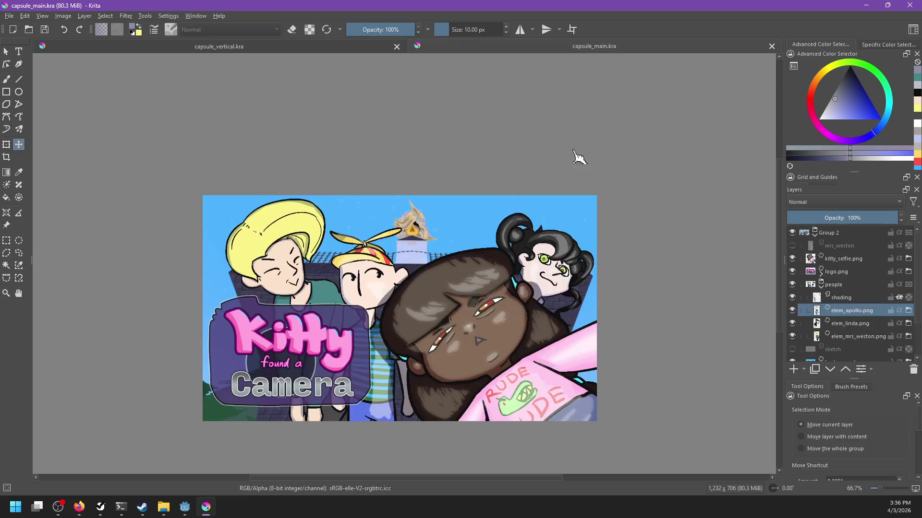
scroll(465, 254, "down", 1)
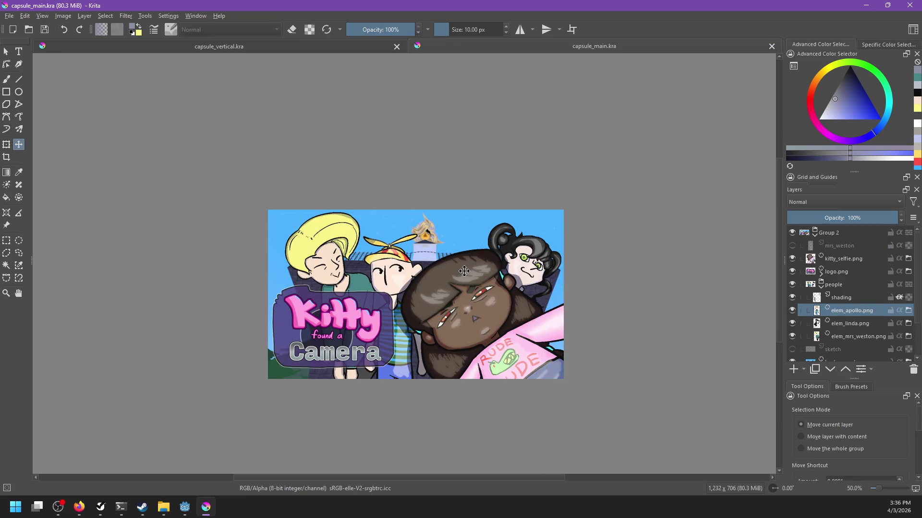
scroll(484, 269, "up", 1)
left_click_drag(434, 252, 436, 254)
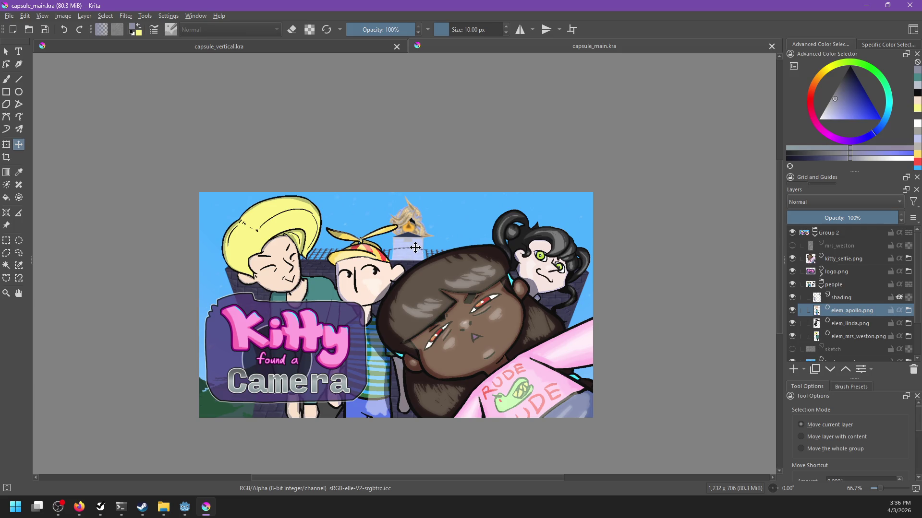
Select elem_linda.png in capsule_vertical, then review tasks in the to-do list.
left_click(229, 50)
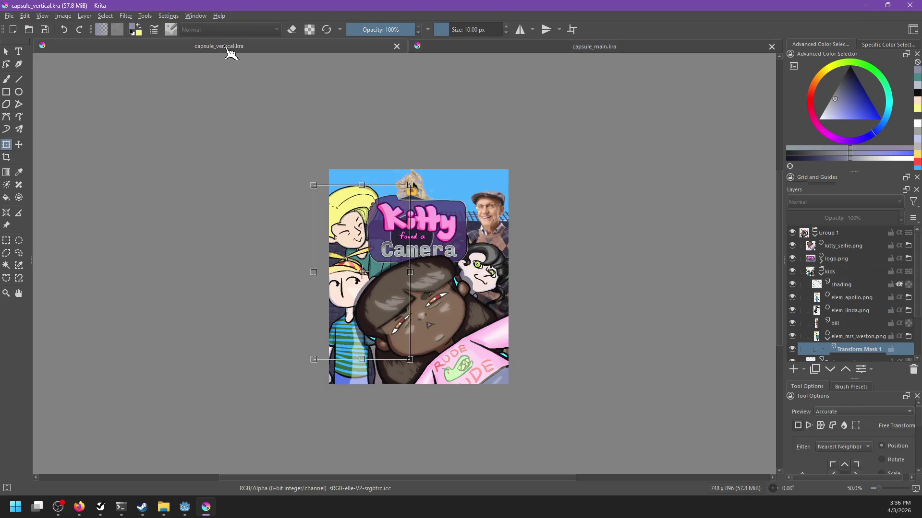
left_click(844, 311)
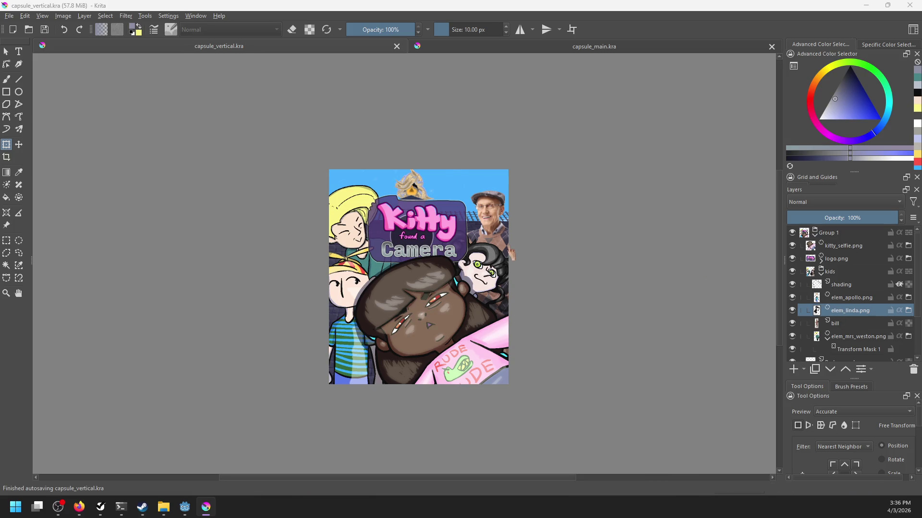
key("alt+Tab")
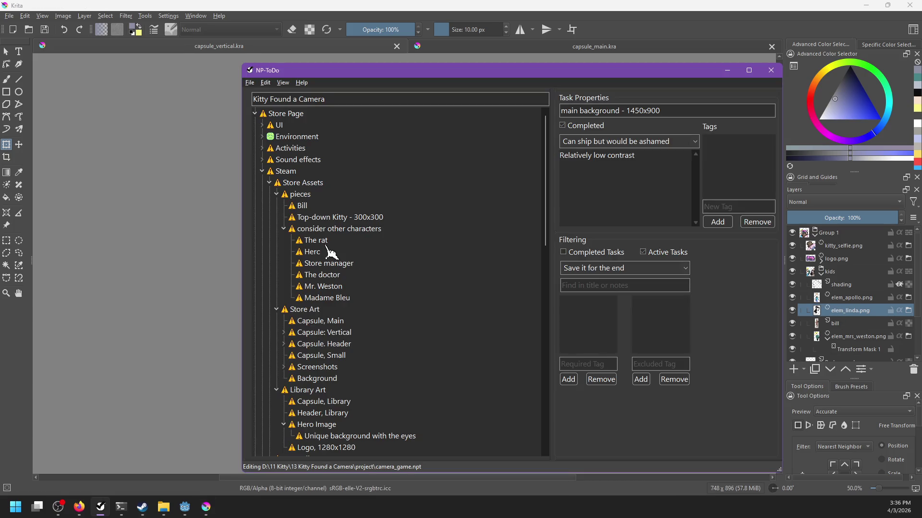
left_click(321, 242)
left_click(284, 230)
left_click(303, 218)
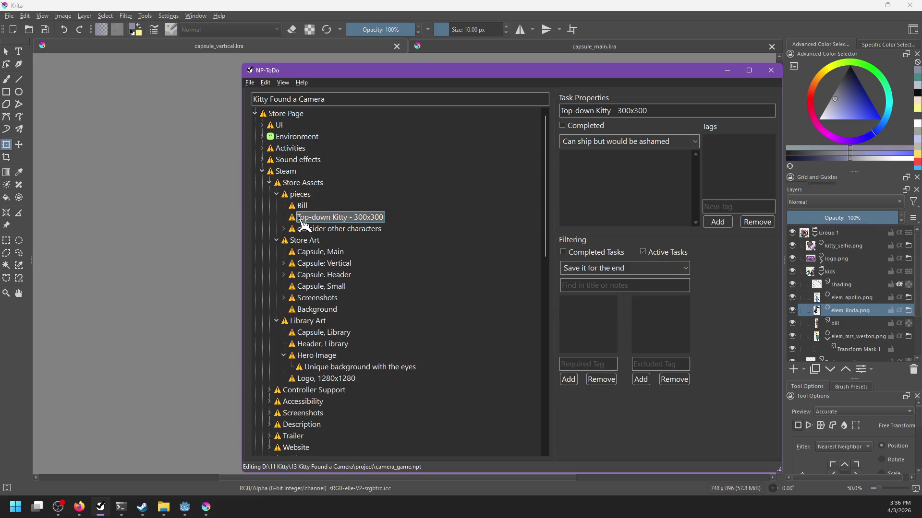
left_click(300, 205)
Look over the steam_page folder in File Explorer, then return to Krita.
left_click(332, 7)
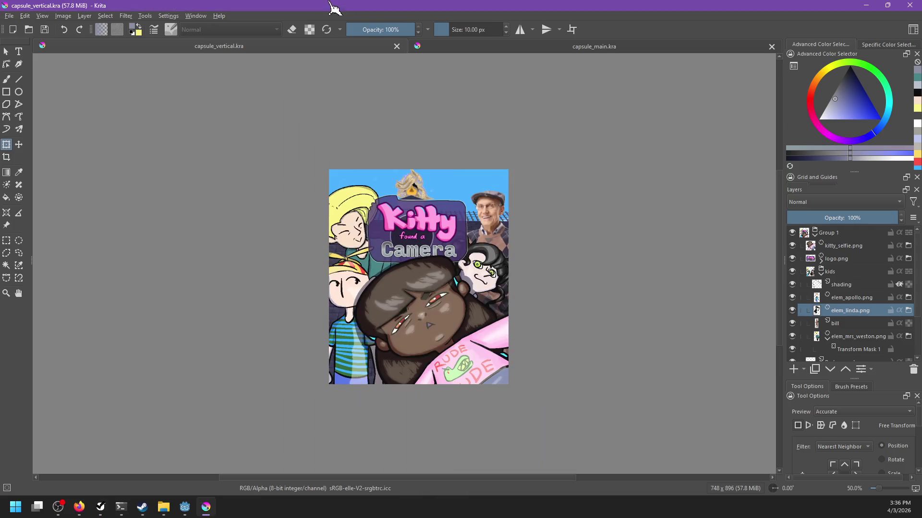
left_click(163, 506)
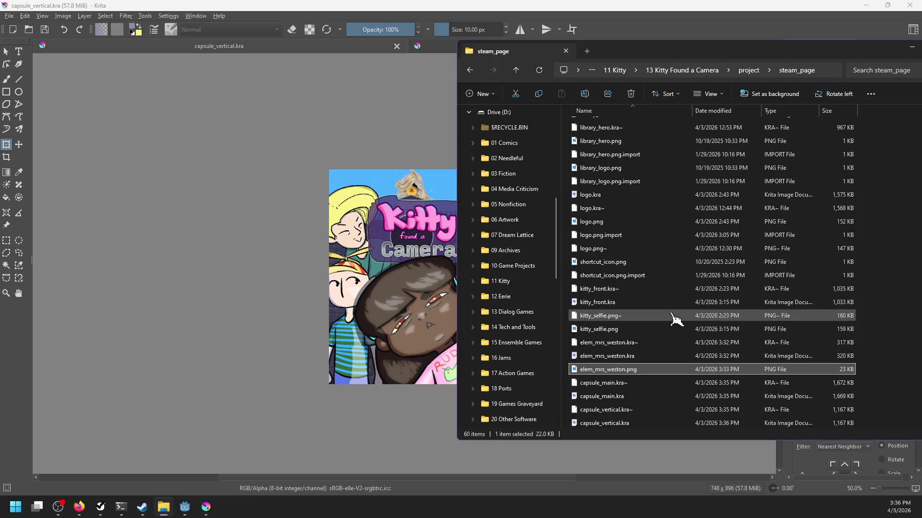
scroll(674, 317, "up", 5)
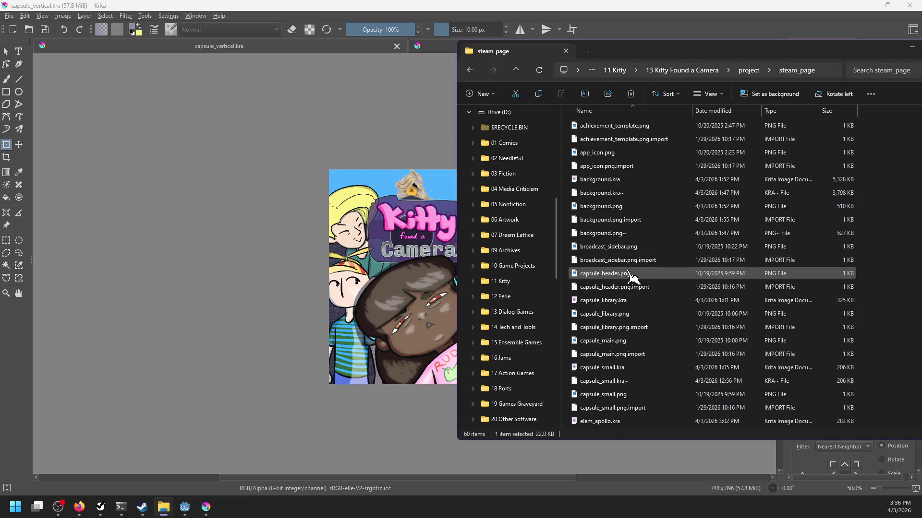
scroll(634, 278, "down", 12)
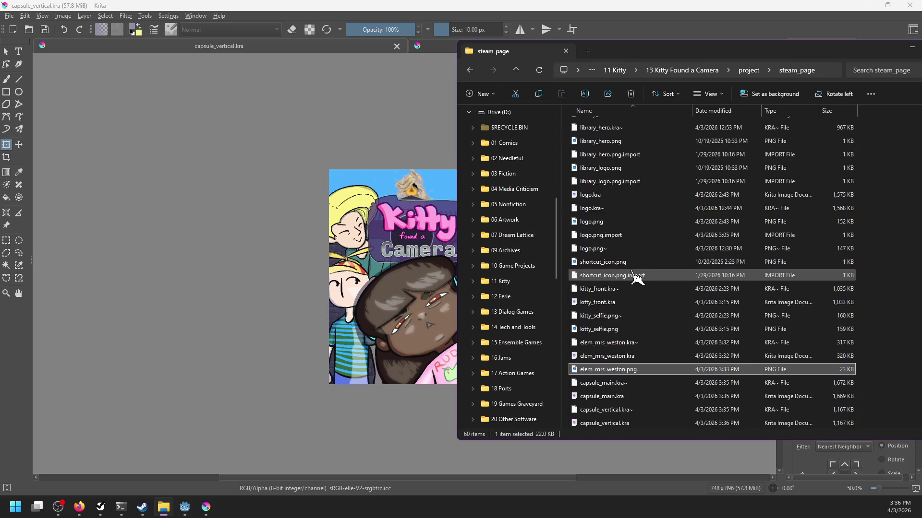
left_click(204, 507)
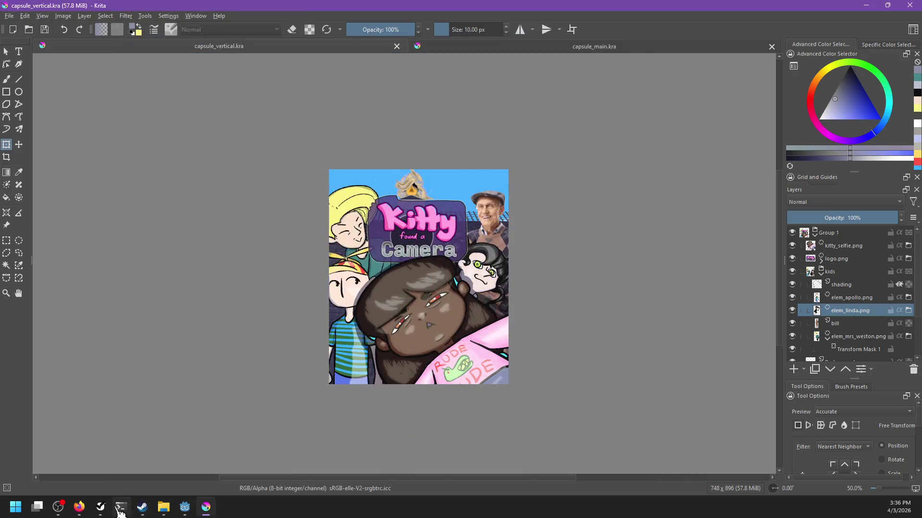
Complete Capsule, Main, Capsule: Vertical and Reorganize from Main, then expand Capsule. Header.
left_click(101, 507)
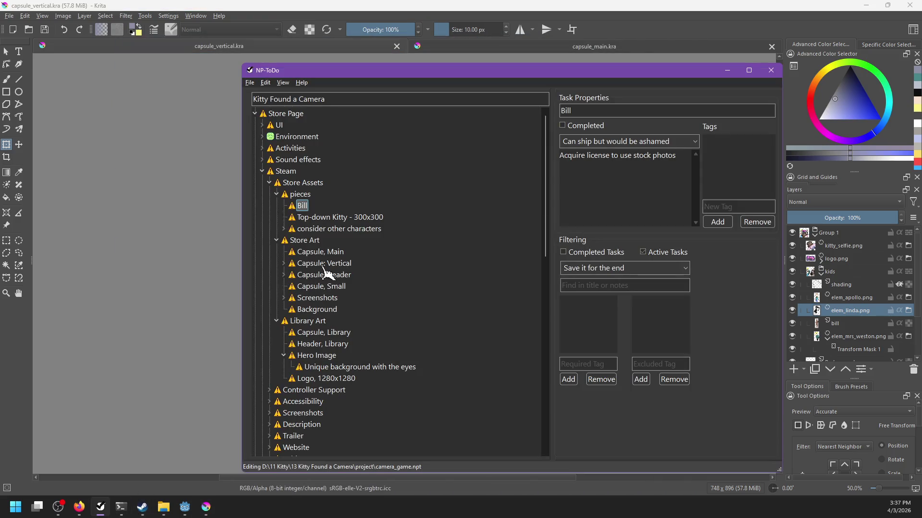
right_click(315, 252)
left_click(344, 257)
right_click(316, 252)
left_click(322, 257)
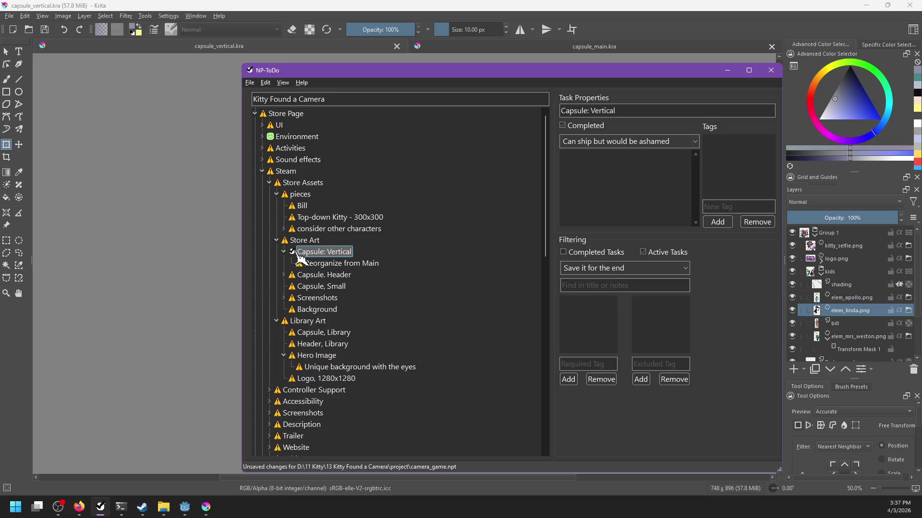
right_click(315, 265)
left_click(318, 268)
left_click(317, 252)
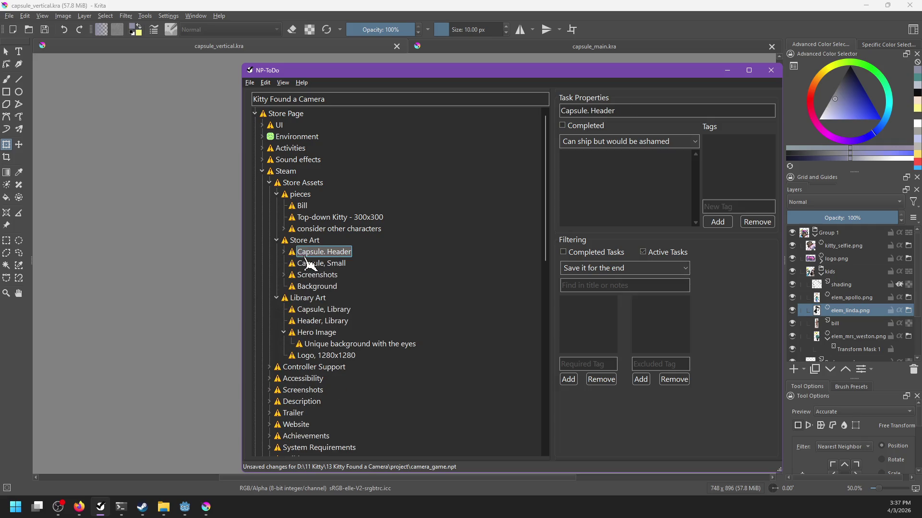
left_click(283, 252)
left_click(337, 7)
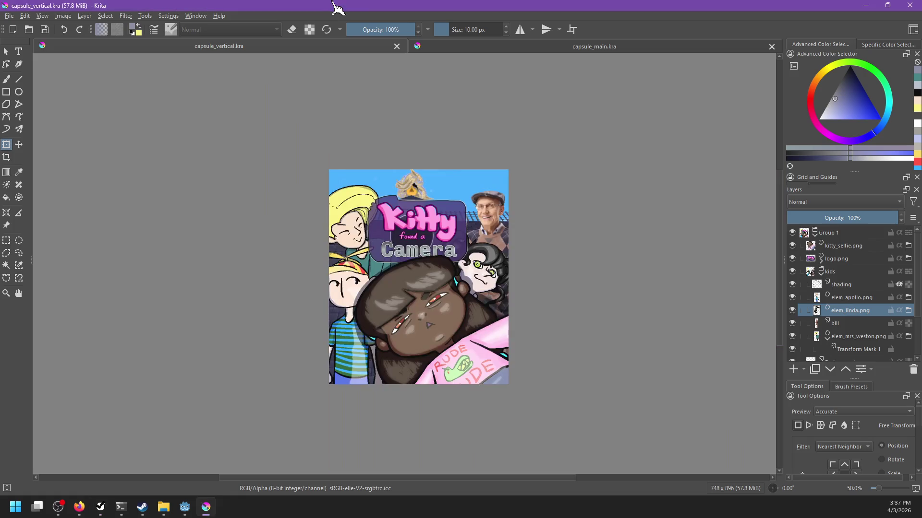
key("ctrl+o")
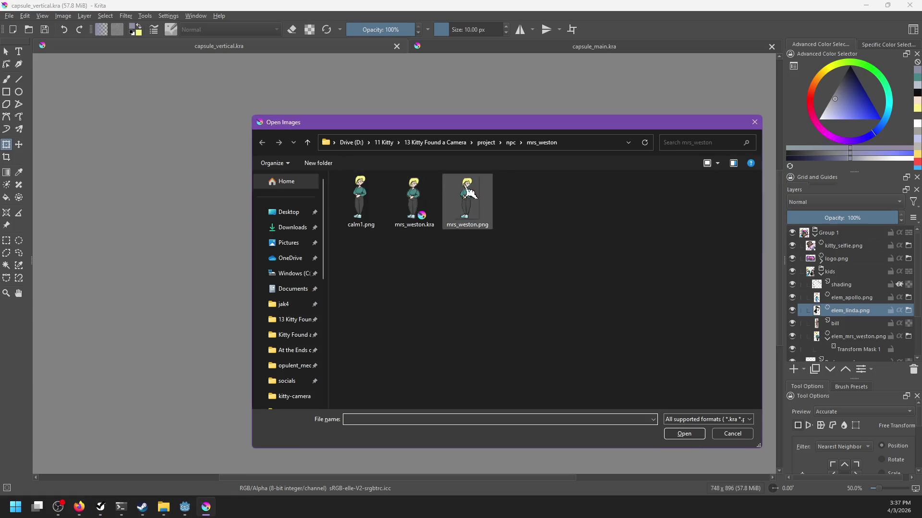
In Open Images, go up to the project folder and open steam_page.
left_click(488, 147)
scroll(389, 336, "down", 3)
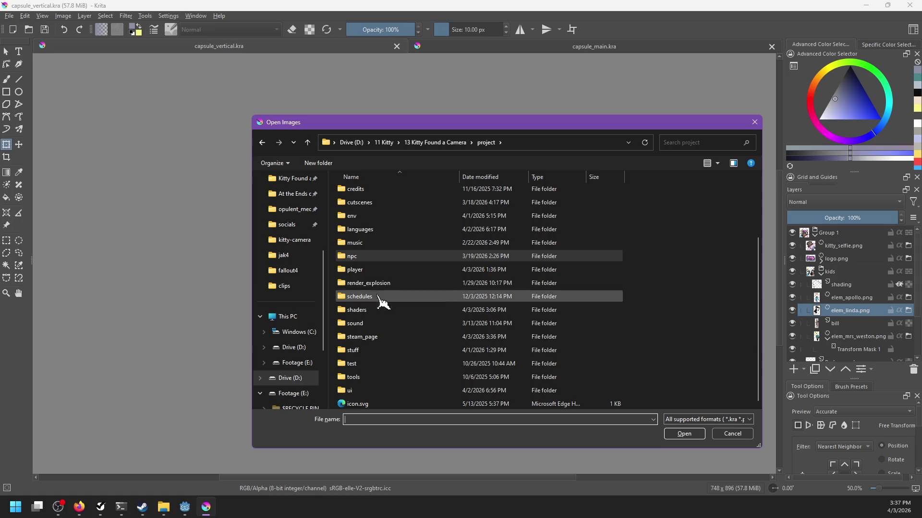
double_click(374, 337)
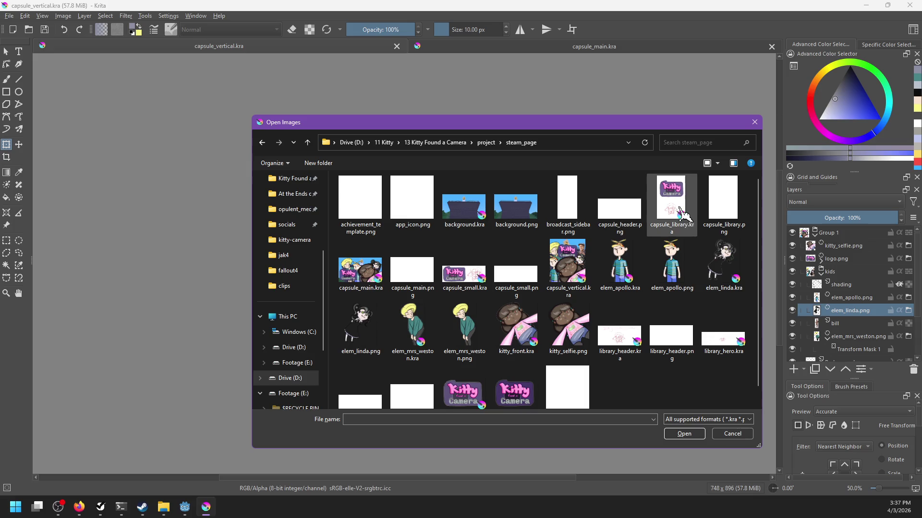
scroll(612, 311, "down", 1)
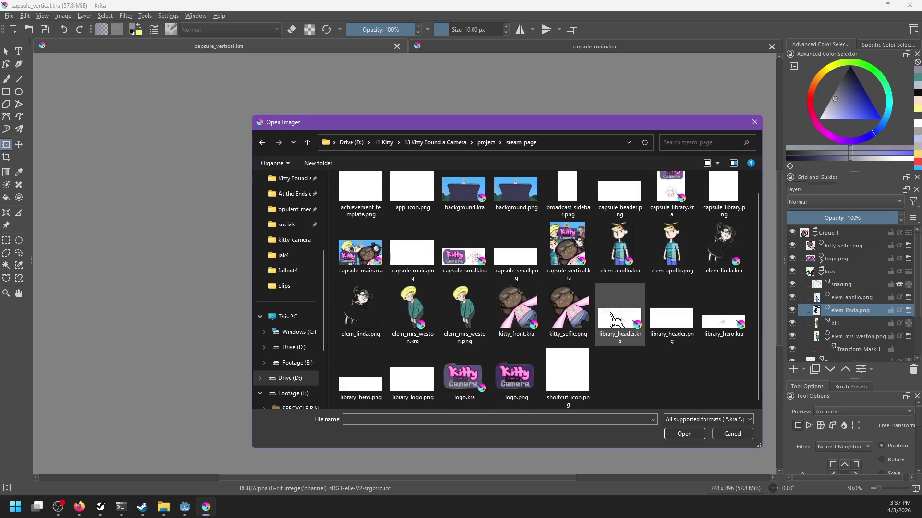
scroll(612, 317, "up", 1)
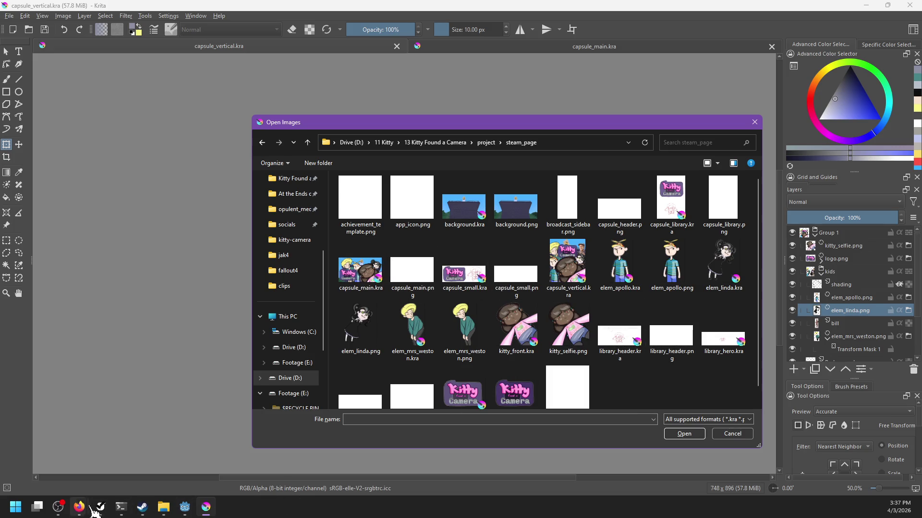
Look up the 920px × 430px Header Capsule size on Steamworks' Store Graphical Assets page.
mouse_move(81, 508)
left_click(201, 451)
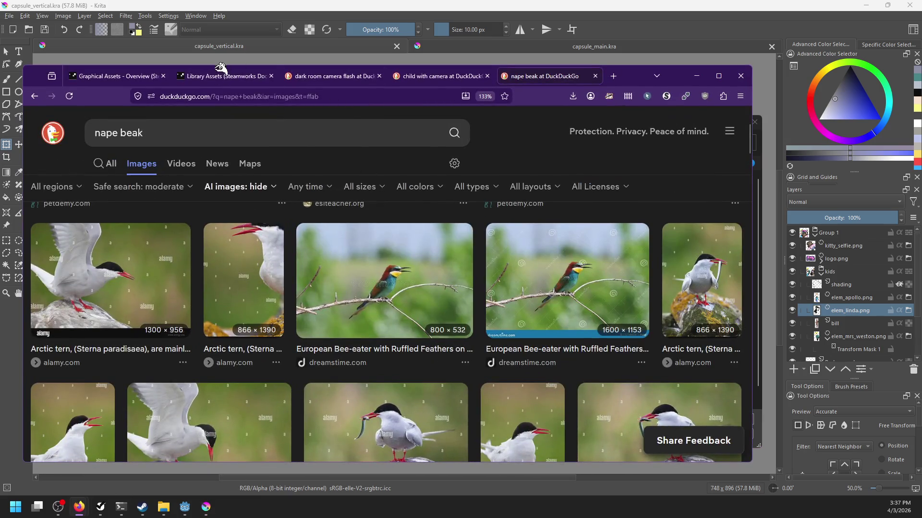
left_click(222, 76)
scroll(446, 285, "up", 1)
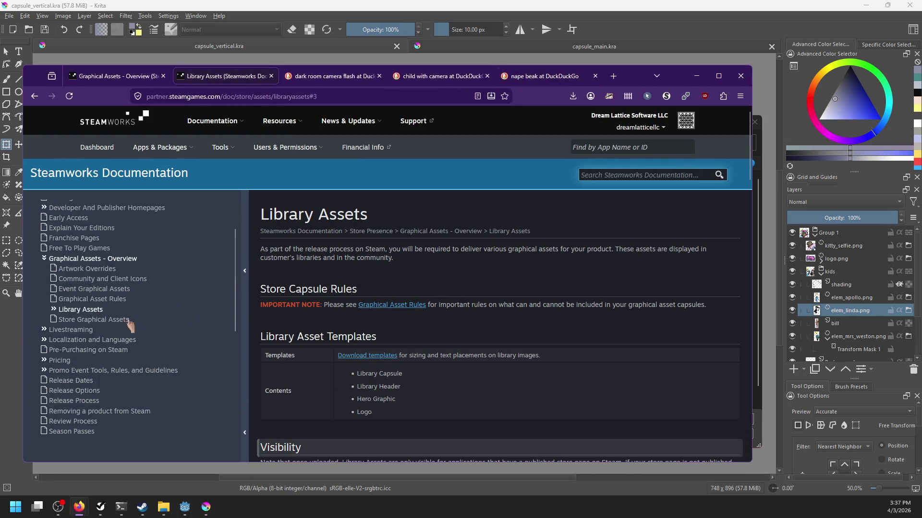
left_click(93, 320)
scroll(405, 330, "down", 5)
scroll(406, 329, "down", 4)
scroll(406, 329, "up", 3)
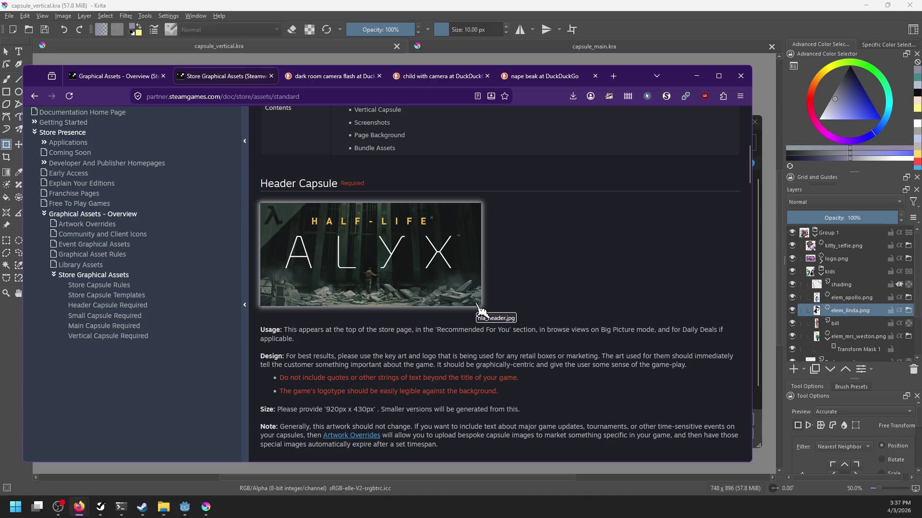
left_click(382, 6)
key("ctrl+o")
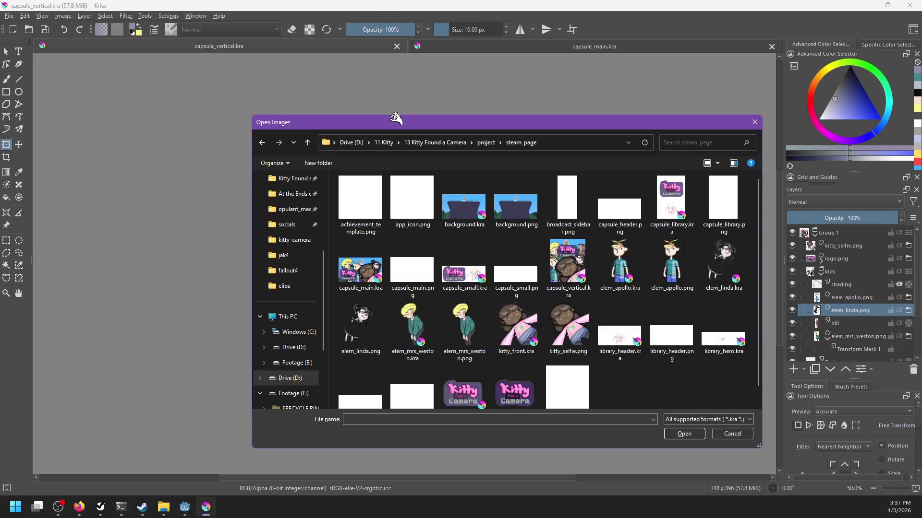
Create a new blank document 920 px wide and 430 px high.
key("Escape")
key("ctrl+n")
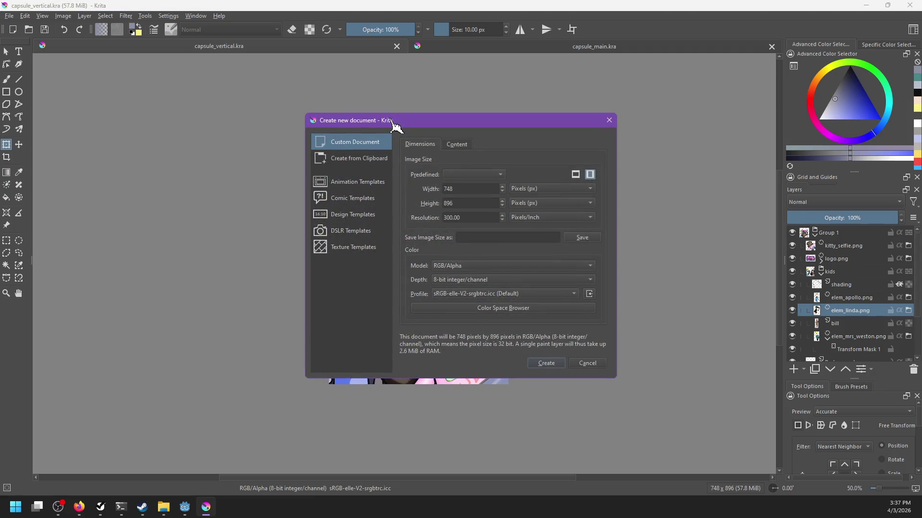
double_click(453, 188)
type("920")
key("Tab")
type("430")
left_click(544, 364)
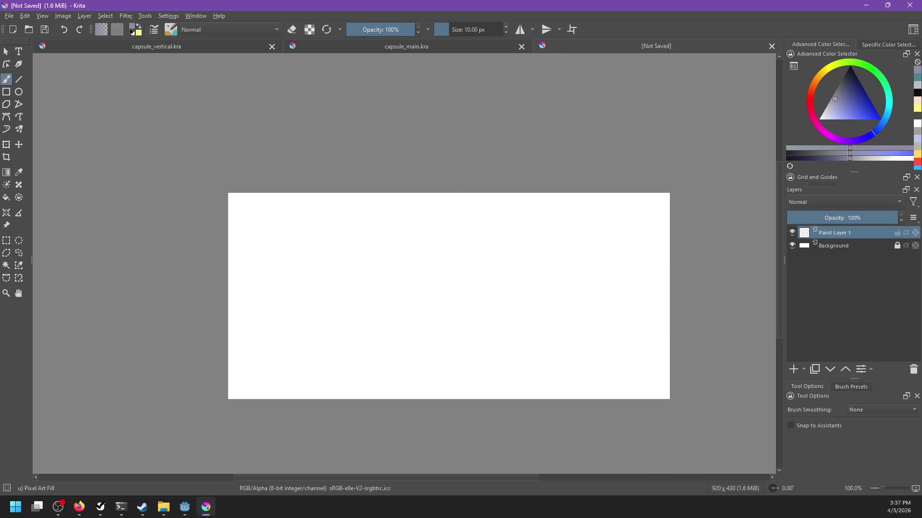
Bring up the steam_page folder and drag logo.kra onto the new canvas.
left_click(163, 507)
scroll(634, 371, "up", 6)
scroll(634, 371, "down", 5)
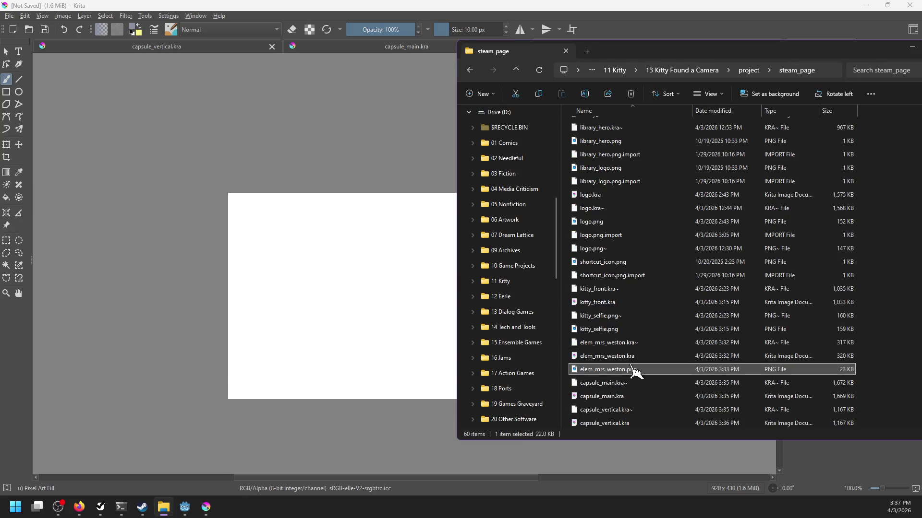
left_click_drag(593, 274, 401, 296)
Drop logo.png onto the canvas as a linked file layer instead of logo.kra.
left_click(658, 302)
left_click(613, 302)
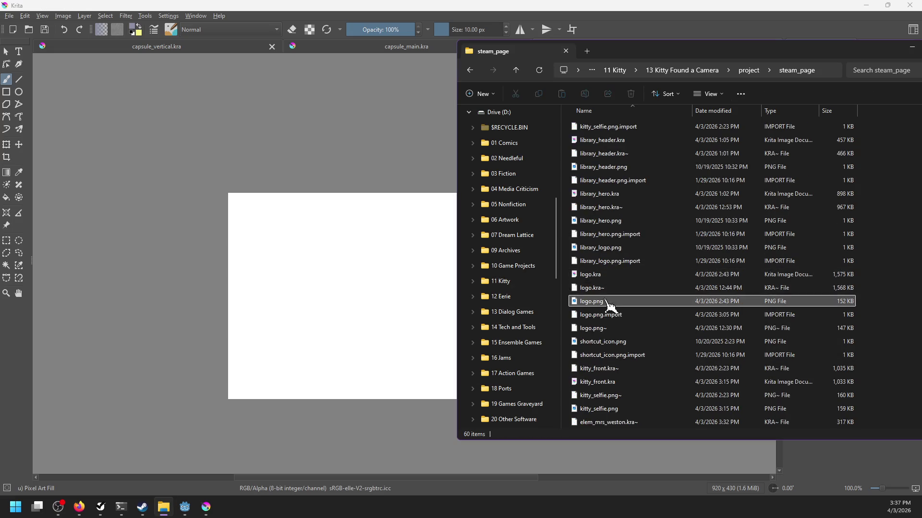
left_click_drag(606, 307, 373, 299)
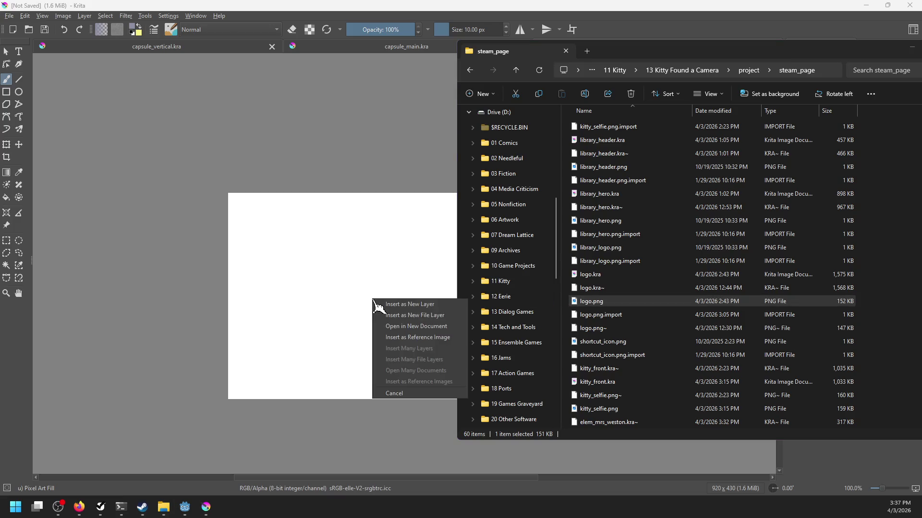
left_click(400, 315)
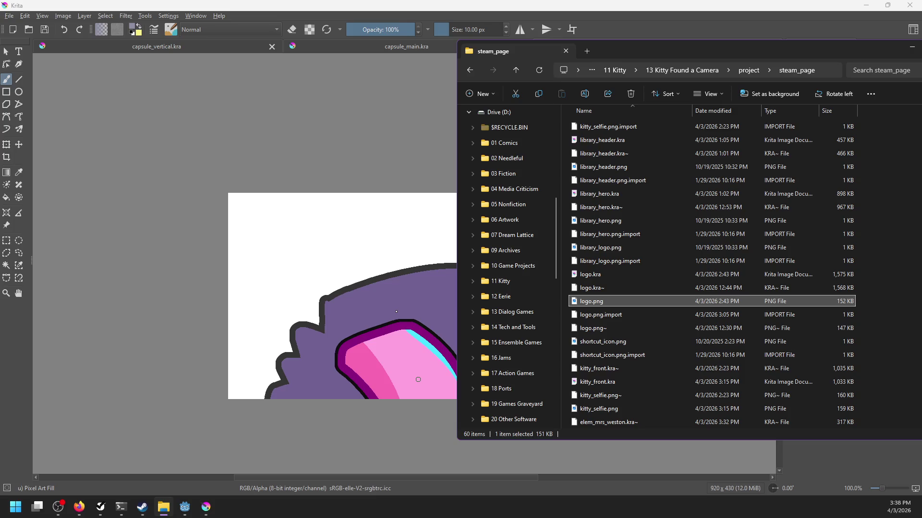
left_click(381, 6)
right_click(842, 236)
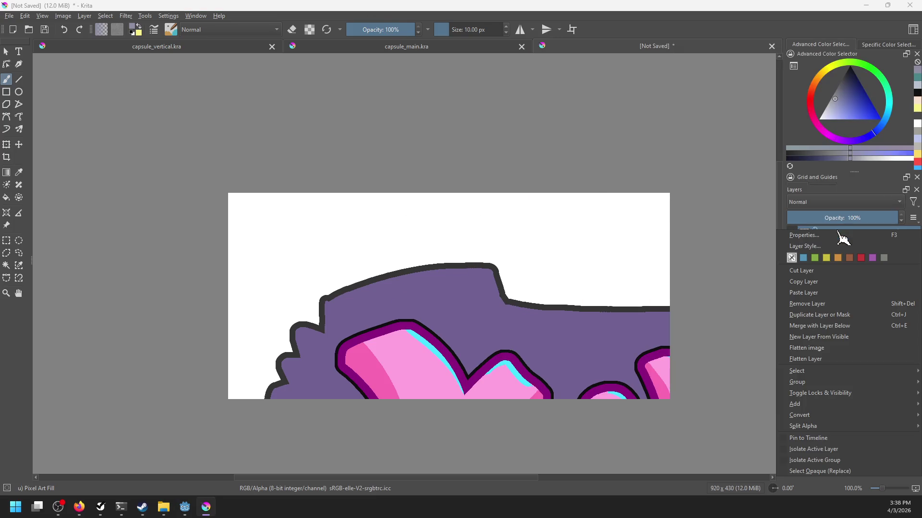
mouse_move(807, 404)
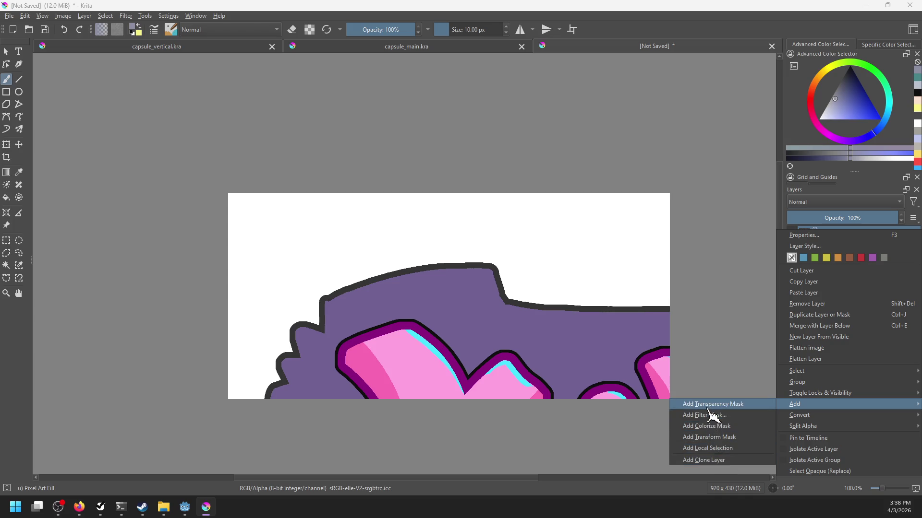
Add a transform mask to the logo layer and shrink the logo to the canvas height.
left_click(714, 436)
scroll(618, 379, "down", 2)
key("t")
scroll(591, 378, "down", 4)
key("ctrl+t")
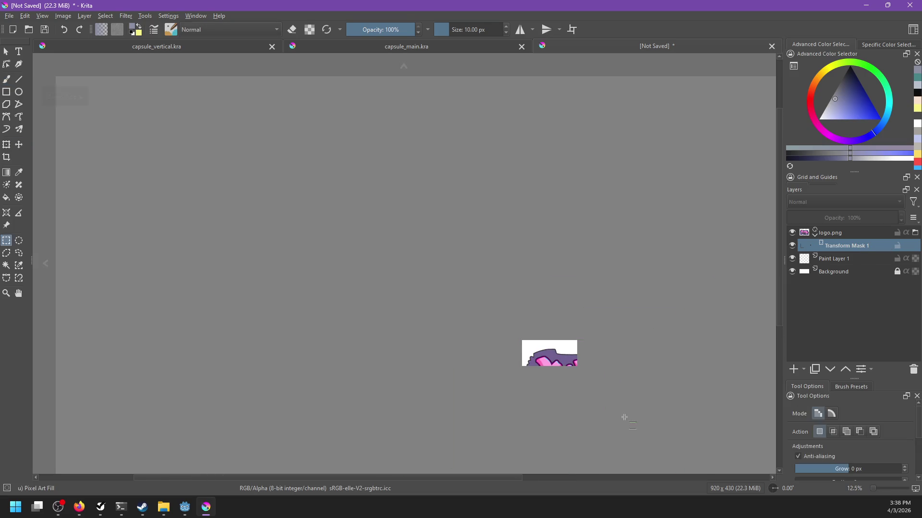
mouse_move(624, 420)
left_mouse_down()
mouse_move(547, 372)
mouse_move(572, 361)
mouse_move(548, 313)
mouse_move(576, 350)
mouse_move(558, 328)
left_mouse_up()
scroll(548, 369, "up", 4)
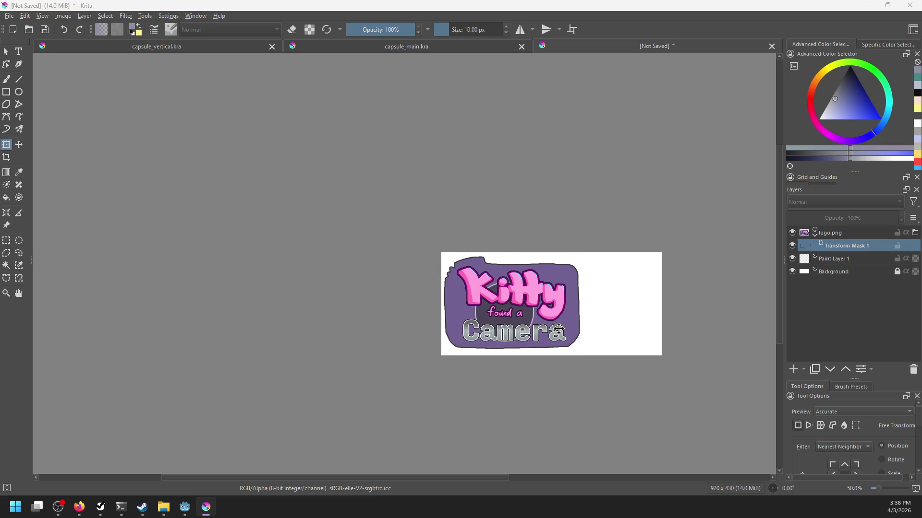
Check the Steamworks header guidelines in Firefox, then return to Krita.
key("alt+Tab")
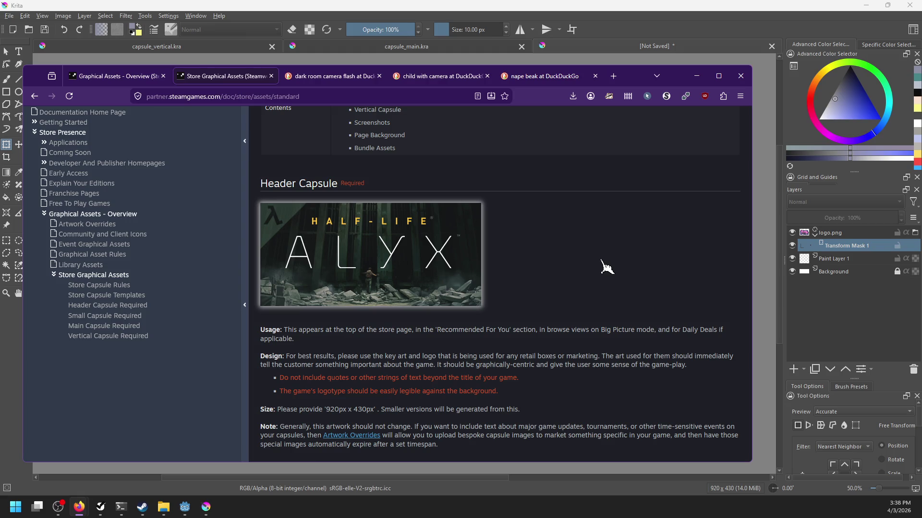
key("alt+Tab")
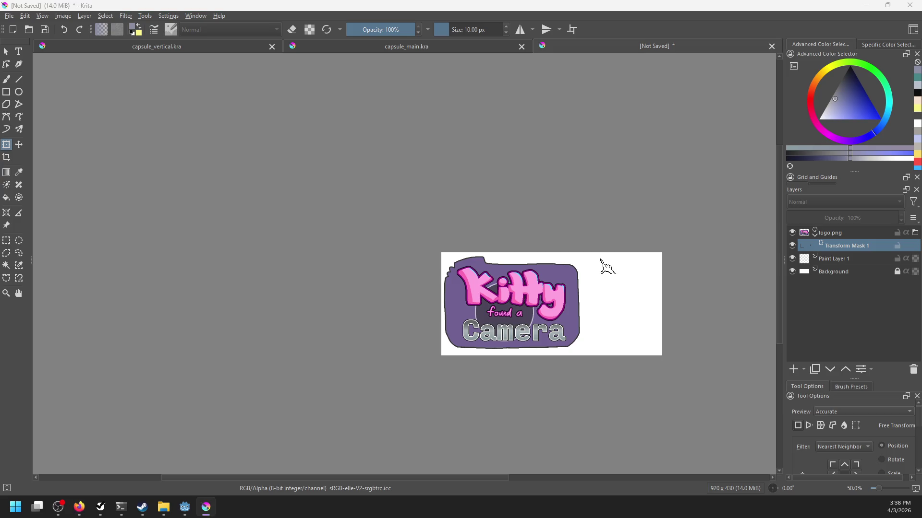
key("ctrl+o")
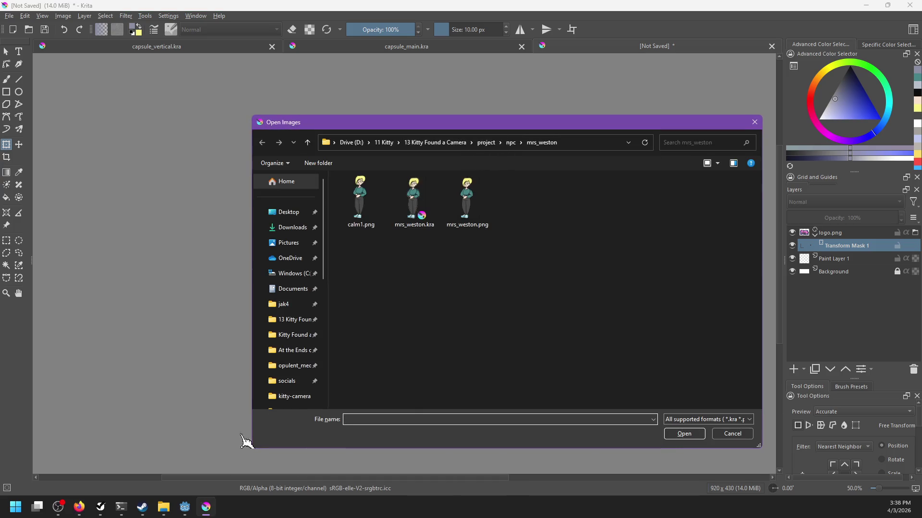
Insert background.png as a file layer and shift it so the building sits centred.
key("Escape")
key("alt+Tab")
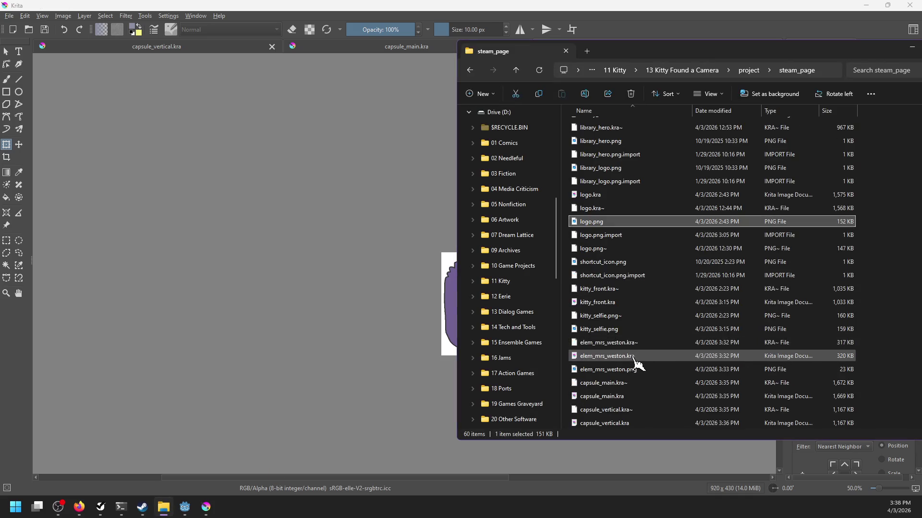
scroll(643, 352, "up", 10)
mouse_move(601, 206)
left_mouse_down()
mouse_move(609, 213)
mouse_move(444, 302)
left_mouse_up()
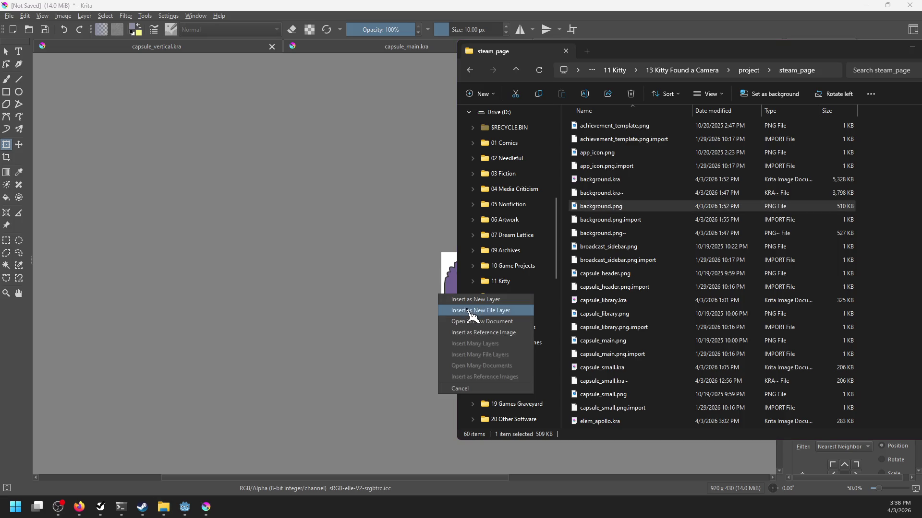
left_click(477, 321)
left_click(422, 7)
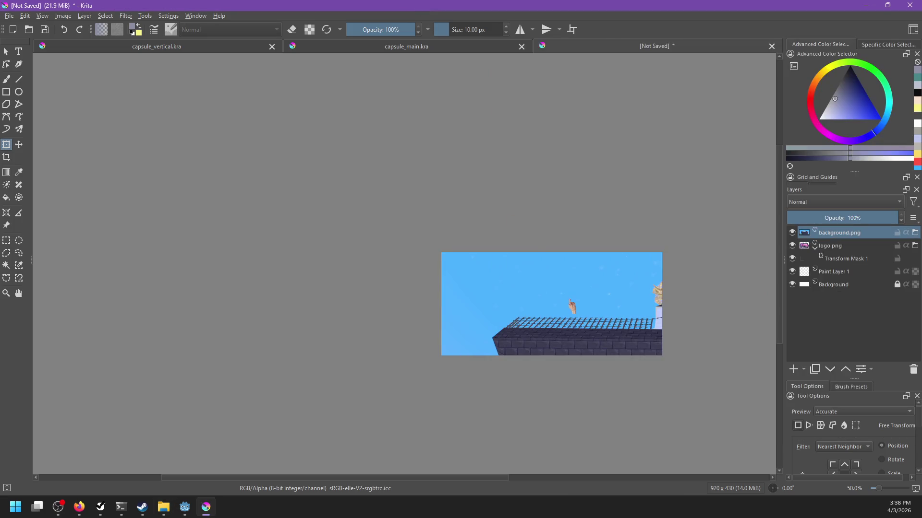
left_click(547, 303)
key("t")
mouse_move(541, 302)
left_mouse_down()
mouse_move(490, 271)
mouse_move(425, 259)
mouse_move(433, 291)
mouse_move(425, 306)
left_mouse_up()
Stack the logo above the background, add kitty_selfie.png above it, and nudge the logo left.
left_click_drag(838, 251, 828, 229)
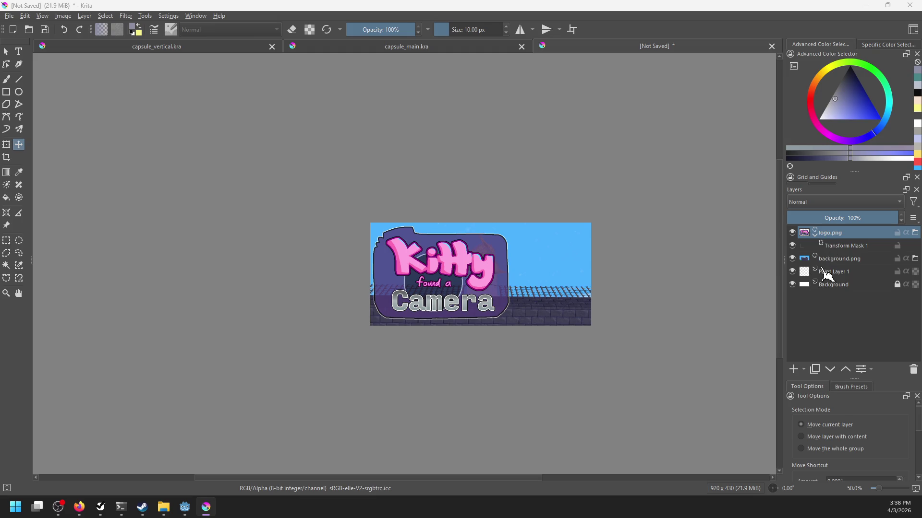
left_click_drag(819, 242, 826, 263)
key("ctrl+t")
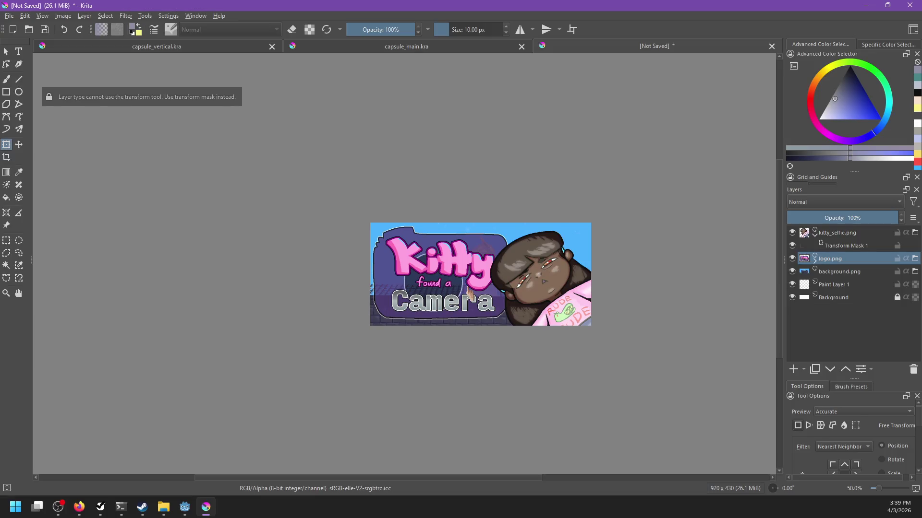
key("t")
left_click_drag(460, 285, 462, 284)
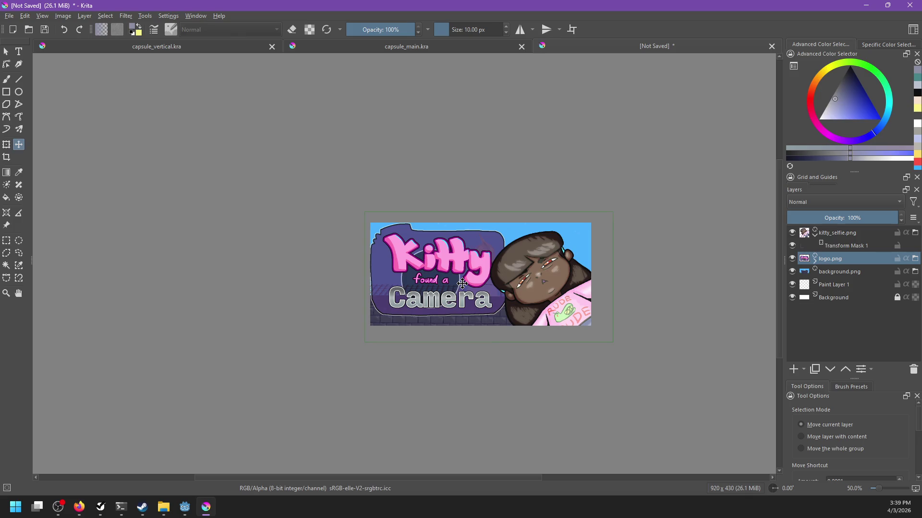
Export the header as capsule_header.png, replacing the older file and accepting the PNG options.
key("ctrl+s")
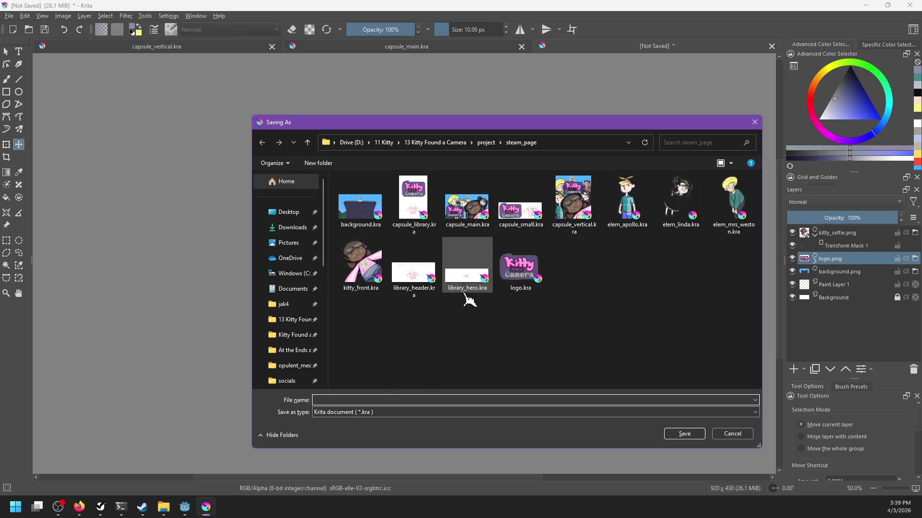
type("ca")
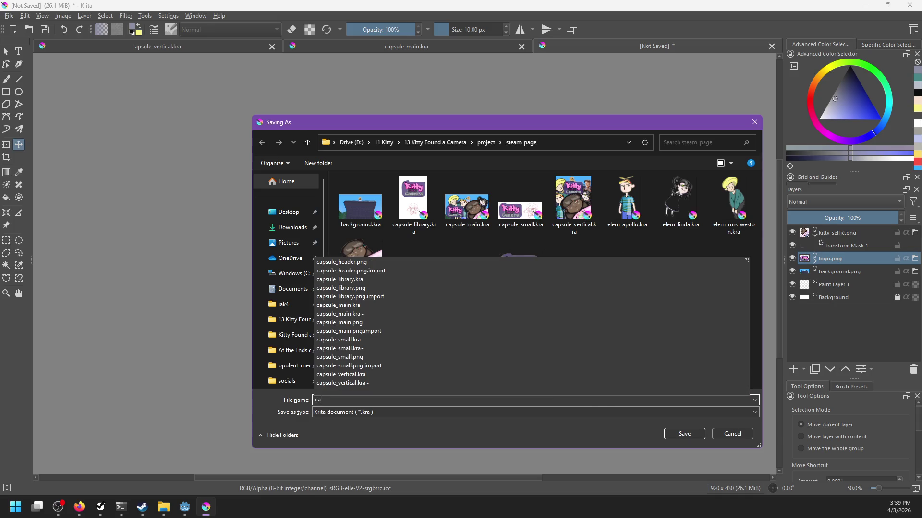
type("psule_header")
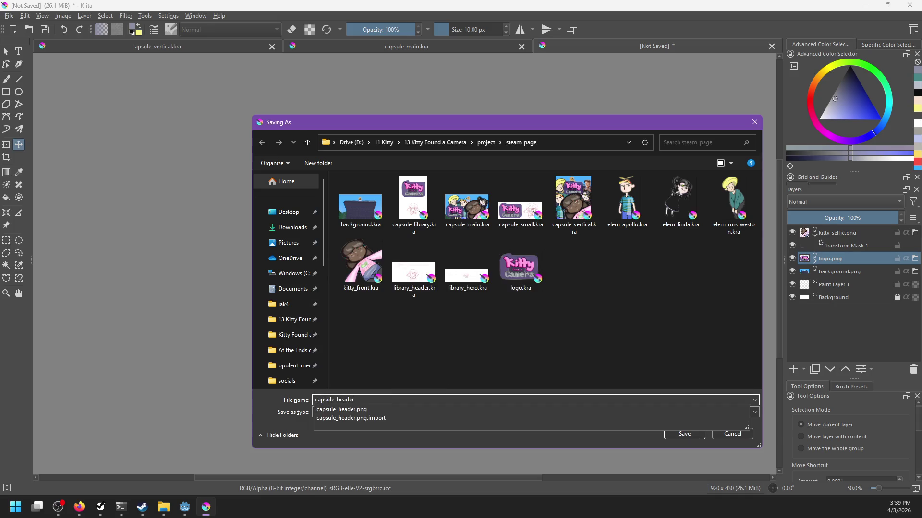
left_click(390, 409)
key("Return")
key("Left")
key("Return")
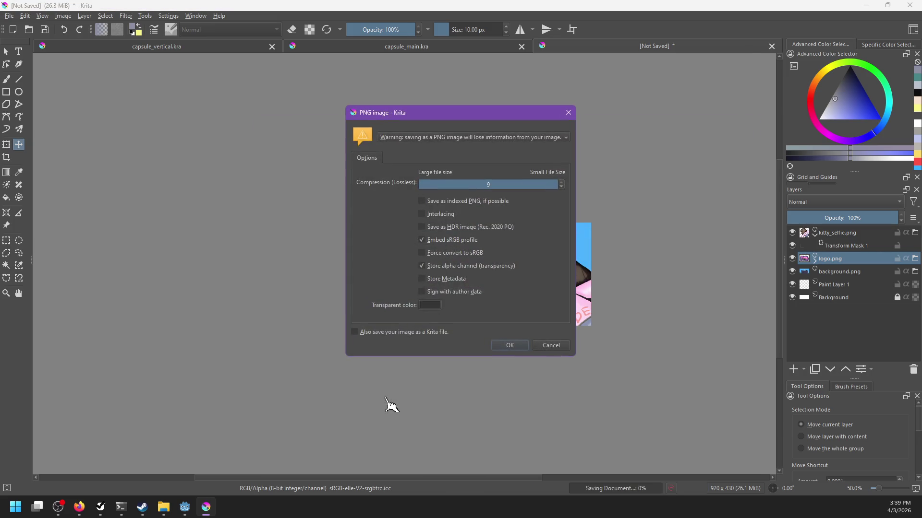
key("Return")
Save the working document as capsule_header.kra.
key("ctrl+shift+s")
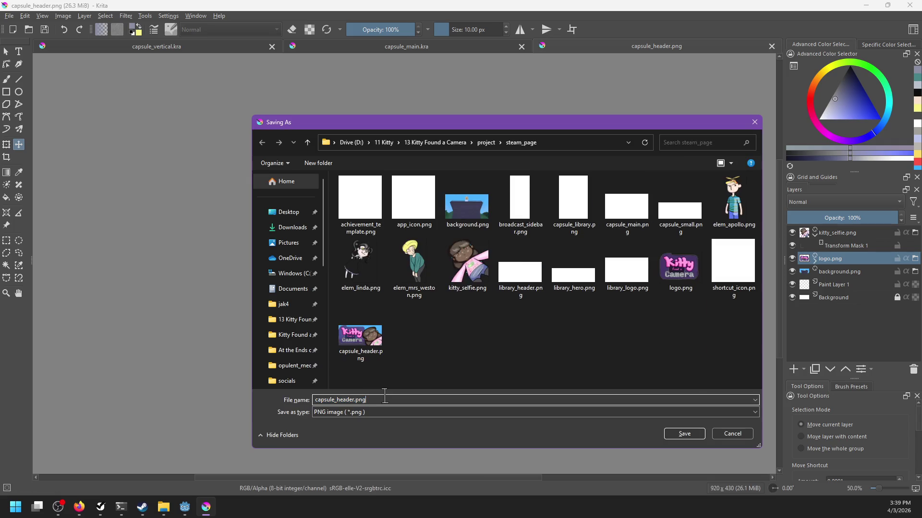
type("ra")
key("Return")
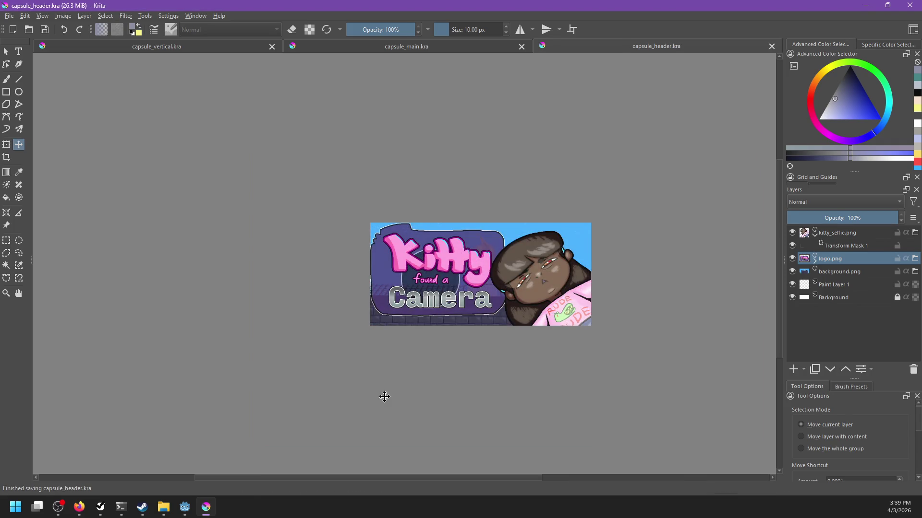
scroll(467, 360, "up", 1)
Pan the header view and collapse the Kitty selfie layer's children in the Layers panel.
left_click_drag(508, 360, 475, 369)
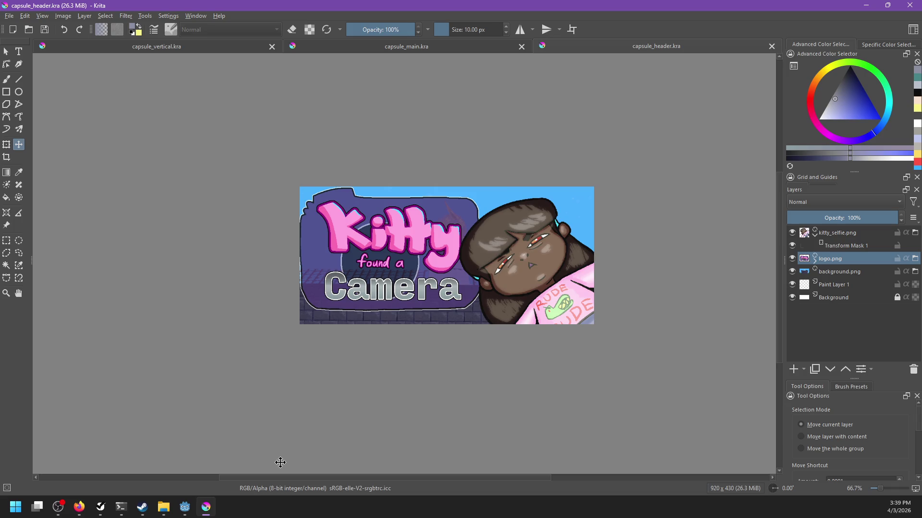
scroll(356, 384, "down", 4)
scroll(350, 395, "up", 1)
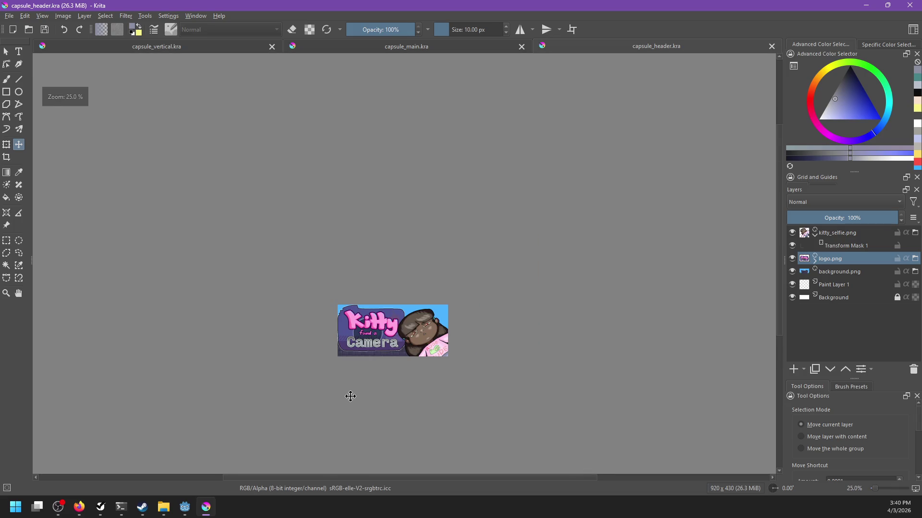
scroll(350, 397, "up", 1)
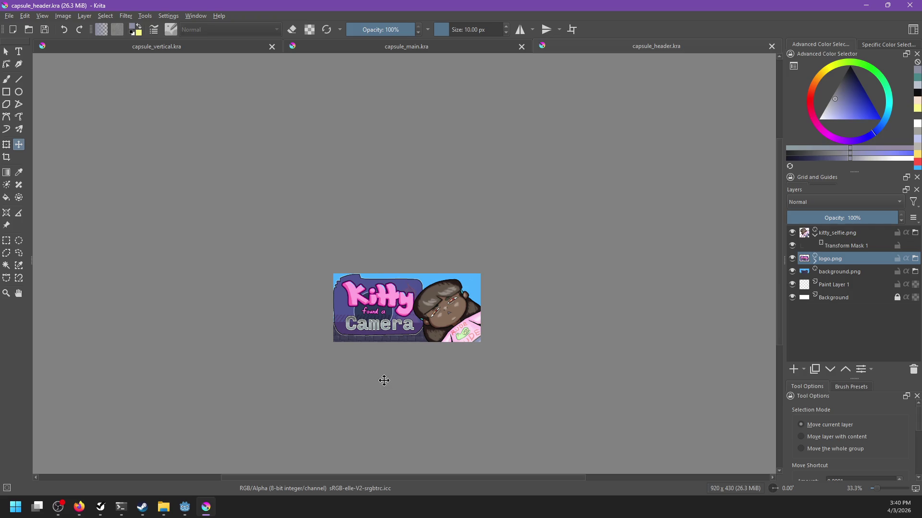
scroll(384, 381, "up", 2)
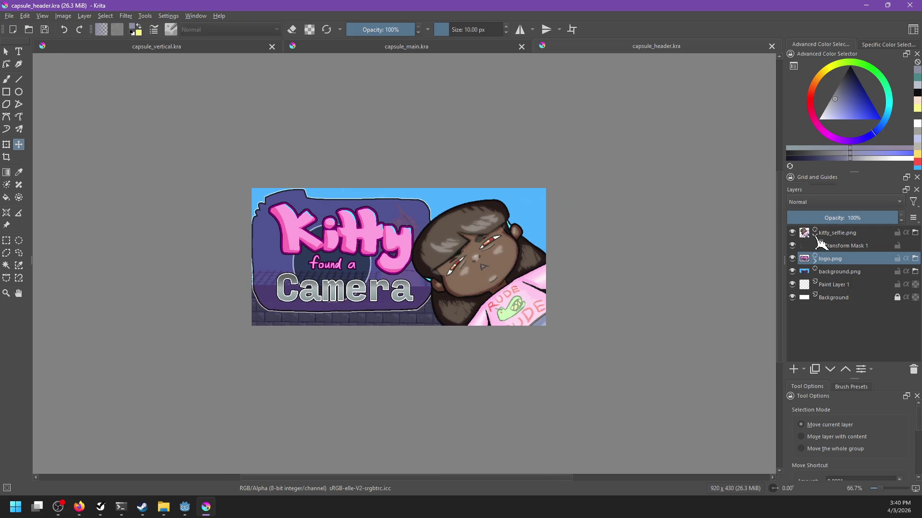
left_click(815, 234)
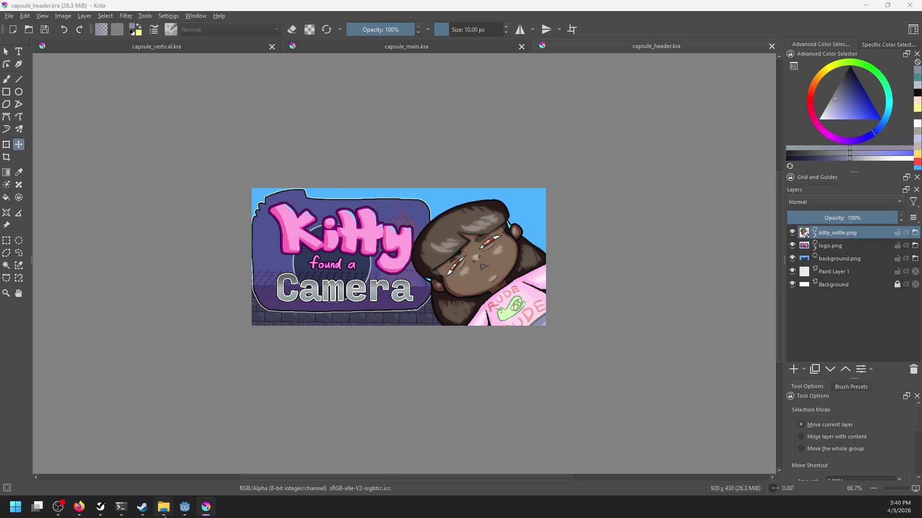
Bring the steam_page File Explorer window in front of Krita and scroll its file list.
left_click(164, 507)
scroll(624, 346, "up", 2)
scroll(629, 336, "down", 4)
Insert elem_mrs_weston.png as a file layer below logo.png and move her right of the logo.
left_click_drag(607, 329, 367, 281)
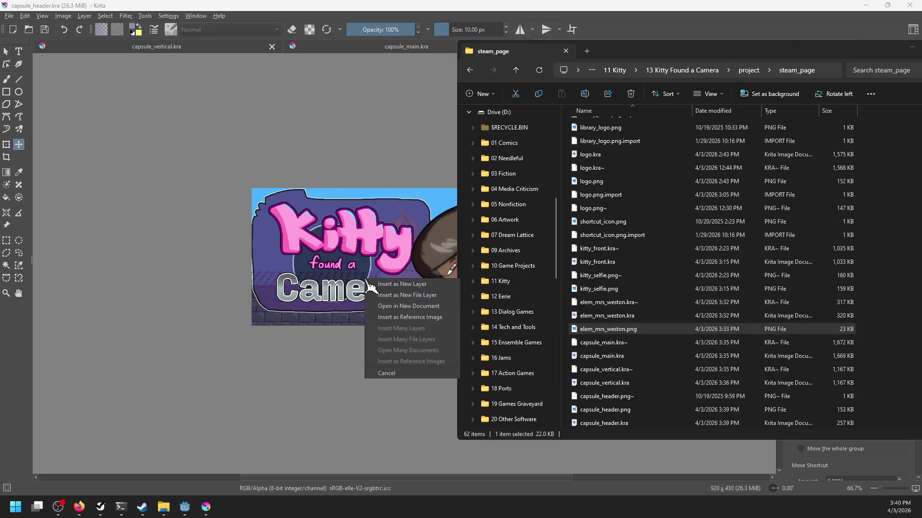
left_click(394, 295)
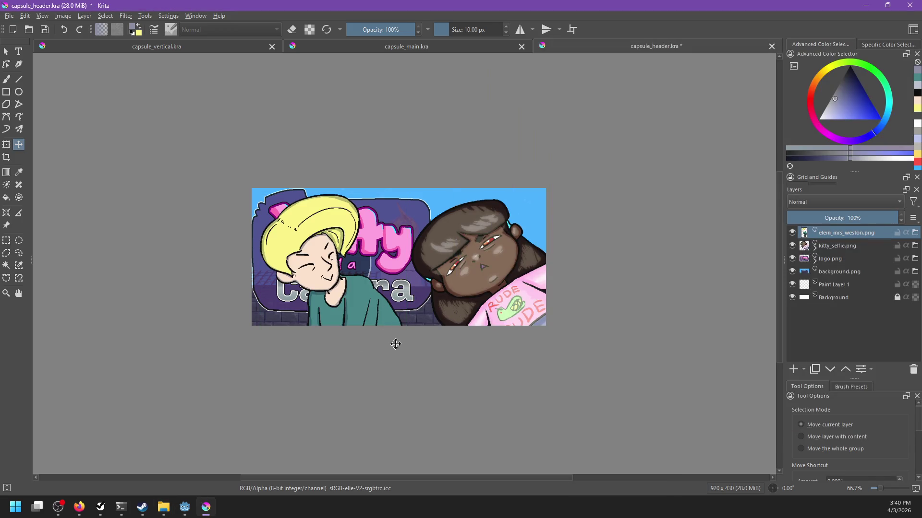
left_click_drag(395, 344, 470, 342)
left_click_drag(836, 235, 826, 264)
mouse_move(410, 325)
left_mouse_down()
mouse_move(416, 307)
mouse_move(450, 279)
left_mouse_up()
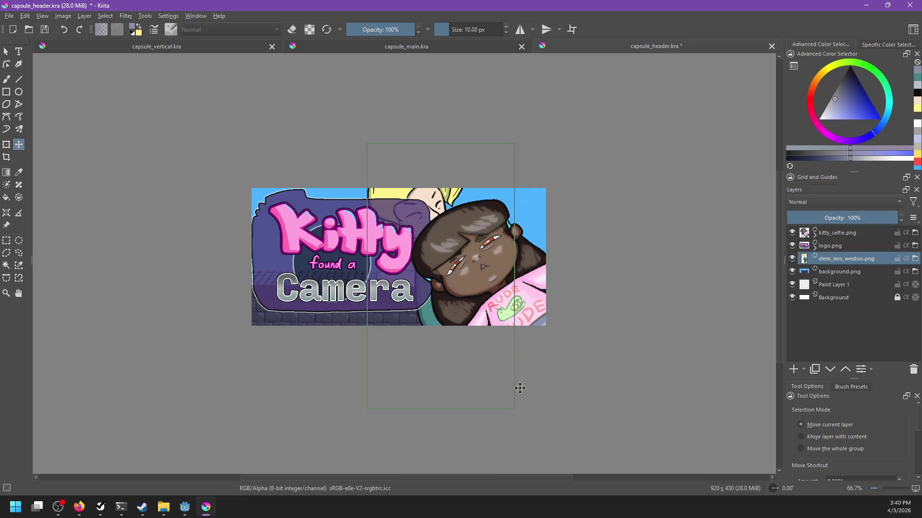
Add a transform mask to the elem_mrs_weston.png layer, then shrink her and shift her down-right.
right_click(824, 264)
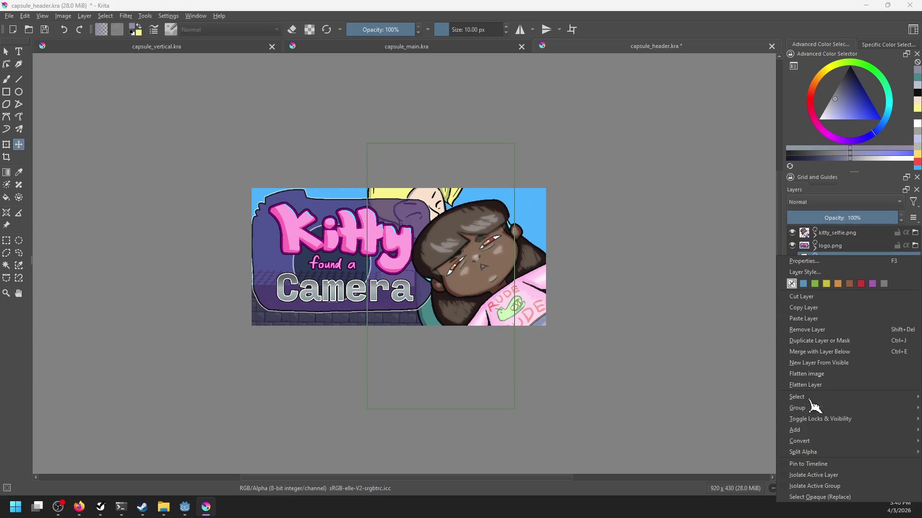
mouse_move(811, 432)
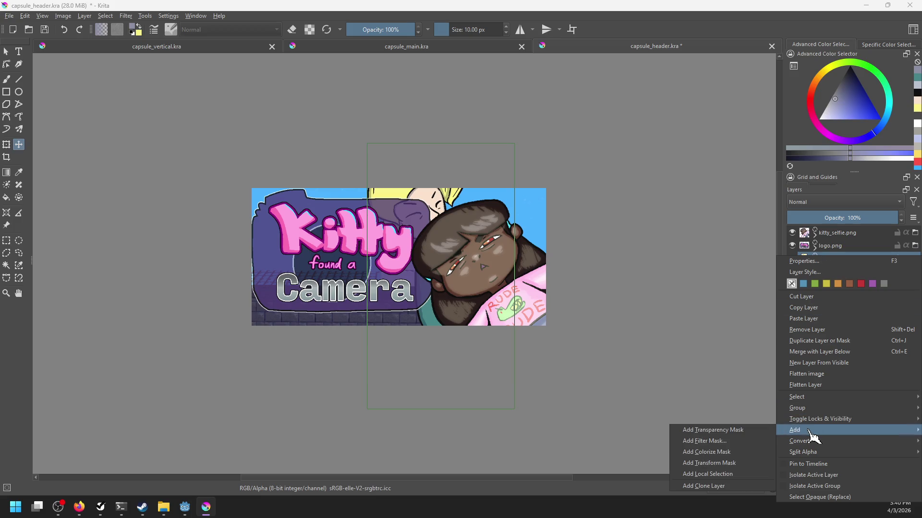
left_click(737, 463)
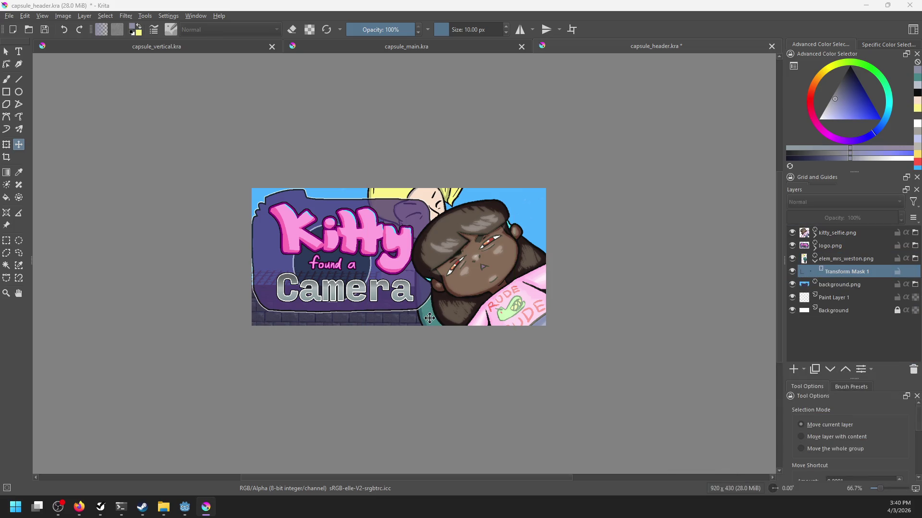
key("ctrl+t")
left_click_drag(514, 408, 451, 360)
mouse_move(434, 314)
left_mouse_down()
mouse_move(438, 340)
mouse_move(425, 301)
mouse_move(424, 313)
mouse_move(284, 346)
mouse_move(319, 331)
mouse_move(421, 331)
left_mouse_up()
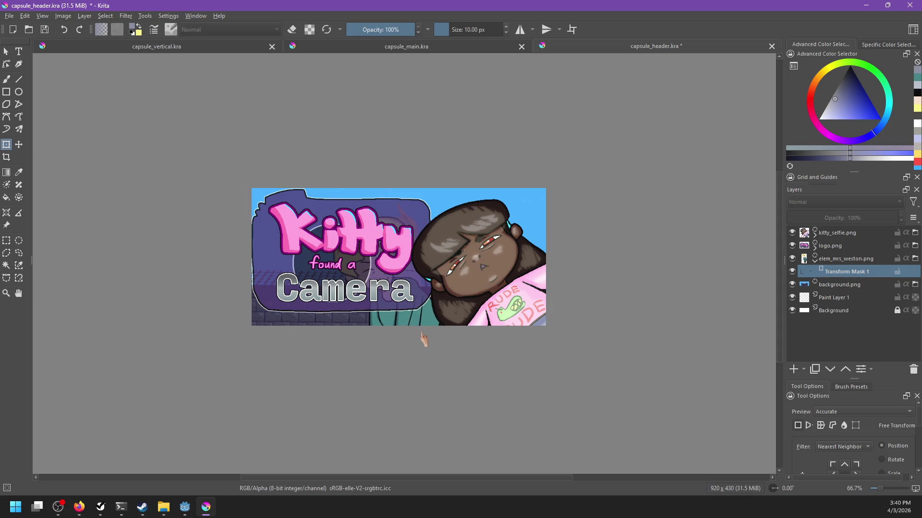
scroll(473, 314, "down", 3)
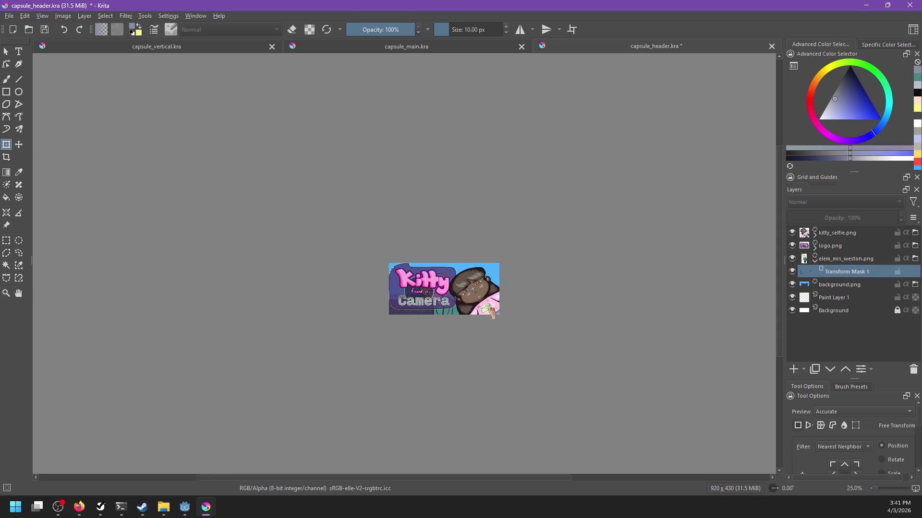
scroll(492, 312, "up", 4)
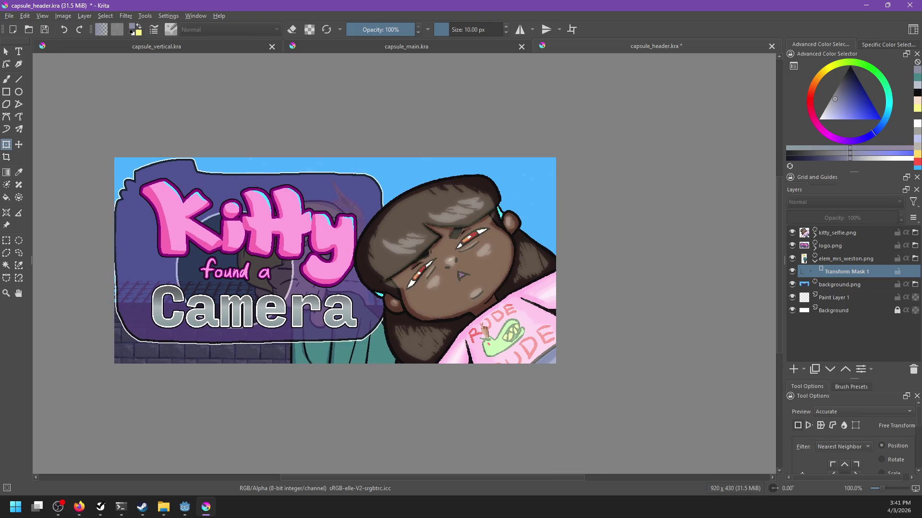
key("alt+Tab")
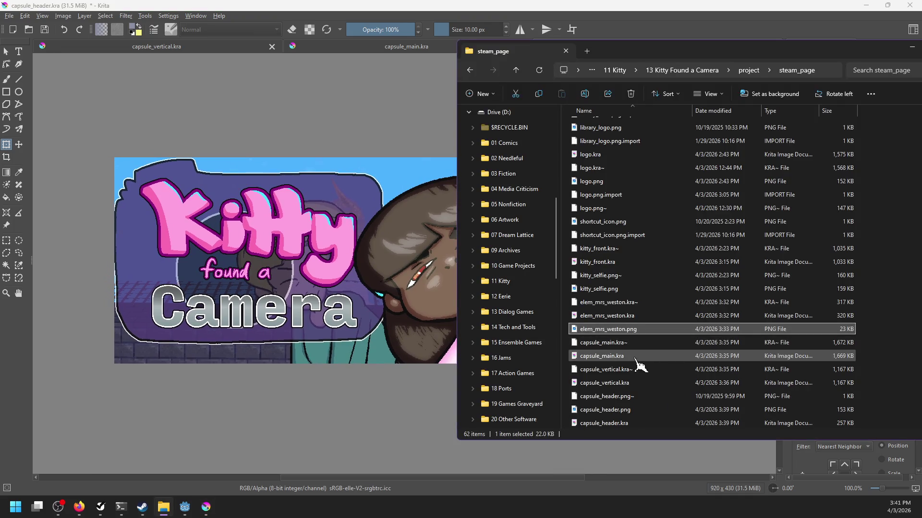
Drag elem_linda.kra onto the canvas, then dismiss the insert options without adding it.
scroll(641, 366, "up", 12)
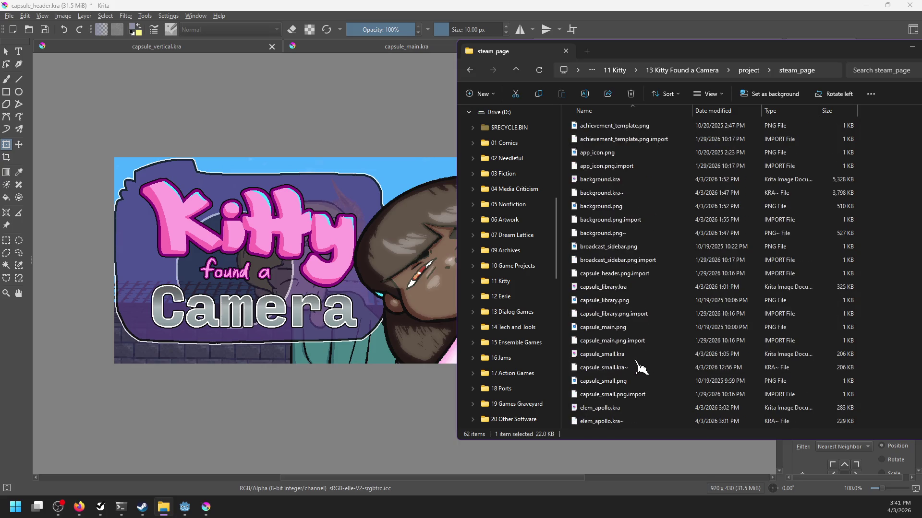
scroll(641, 368, "down", 13)
scroll(629, 345, "up", 10)
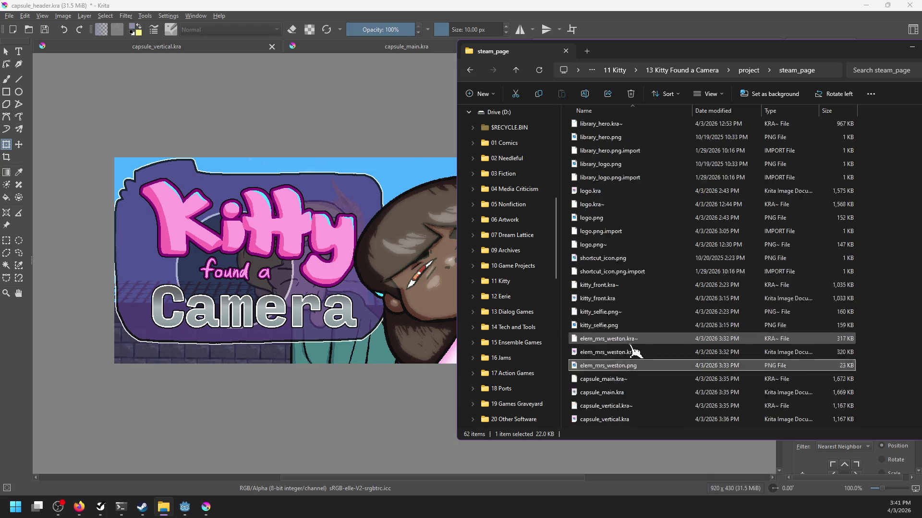
left_click(612, 330)
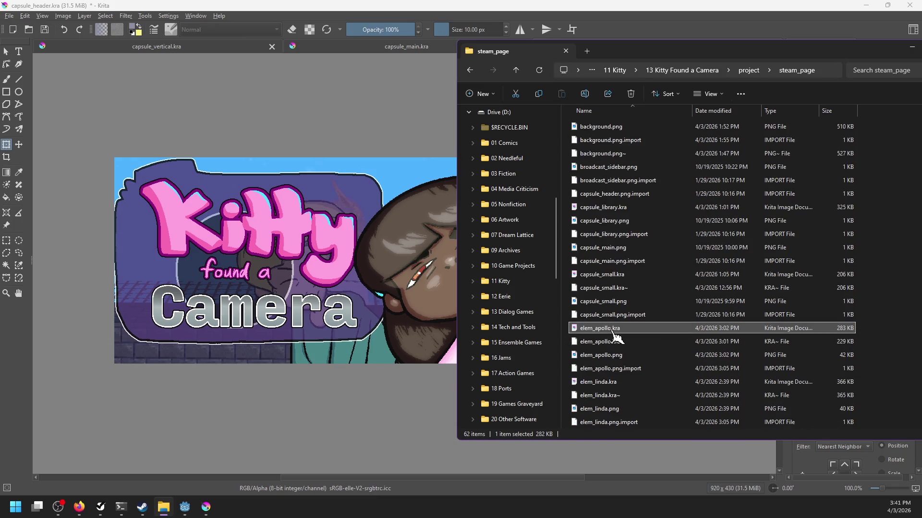
left_click_drag(597, 382, 434, 340)
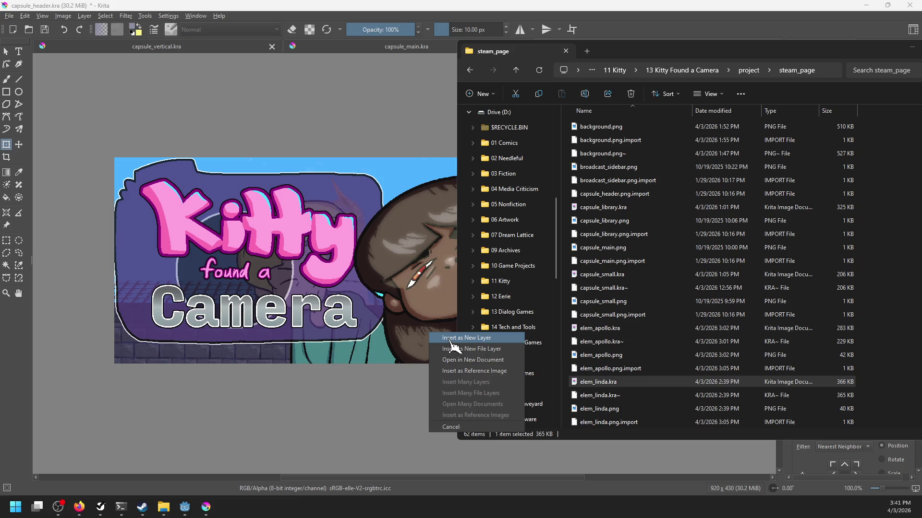
left_click(633, 343)
scroll(634, 344, "down", 6)
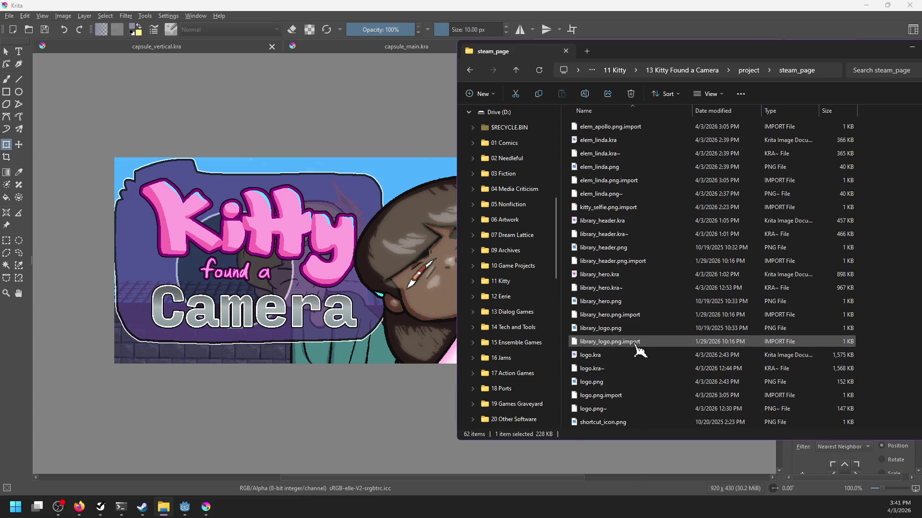
In File Explorer, go up to the project folder and open npc > old_man.
left_click(746, 71)
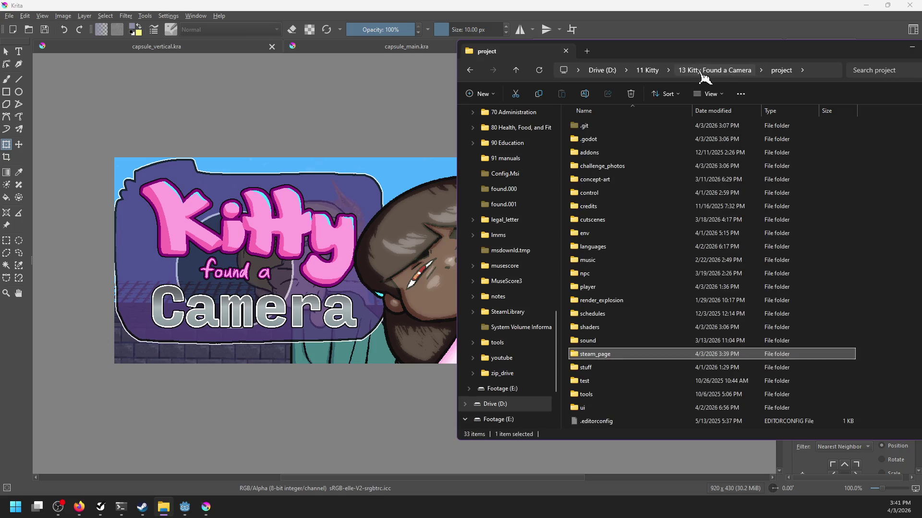
double_click(586, 273)
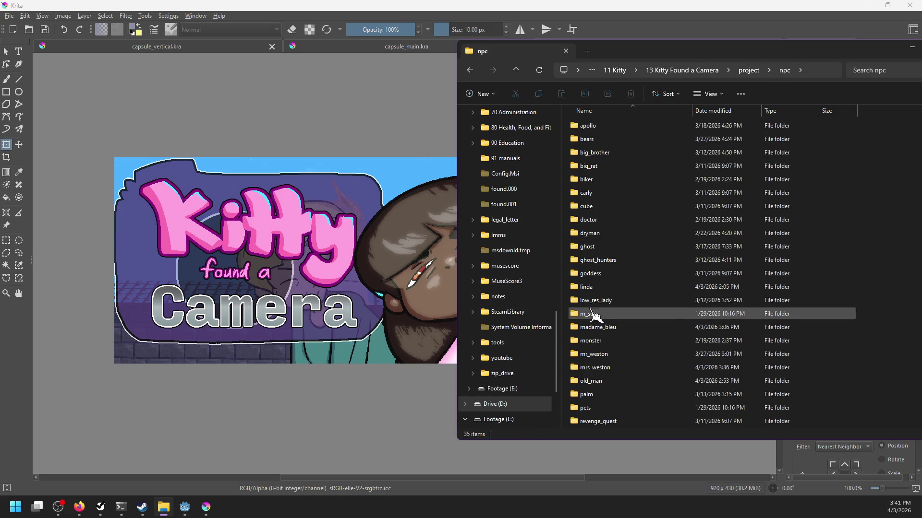
scroll(593, 382, "down", 3)
scroll(616, 343, "up", 2)
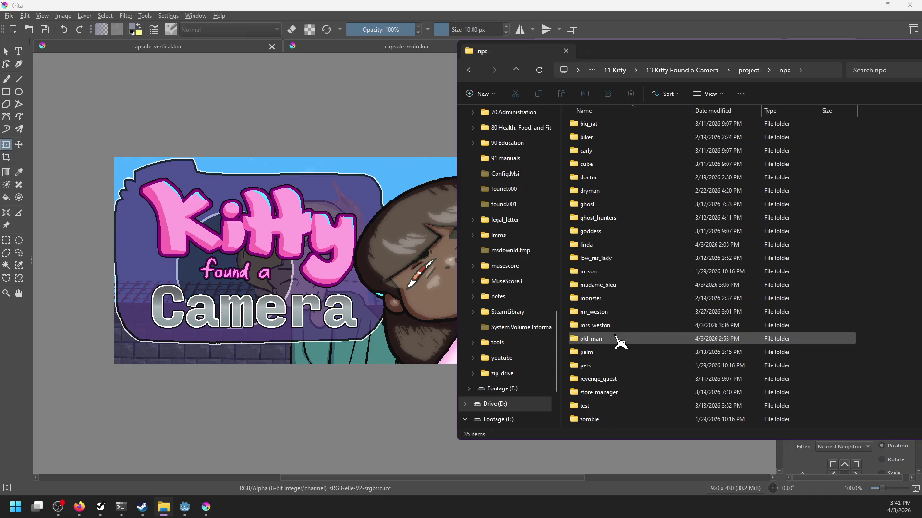
scroll(611, 236, "down", 3)
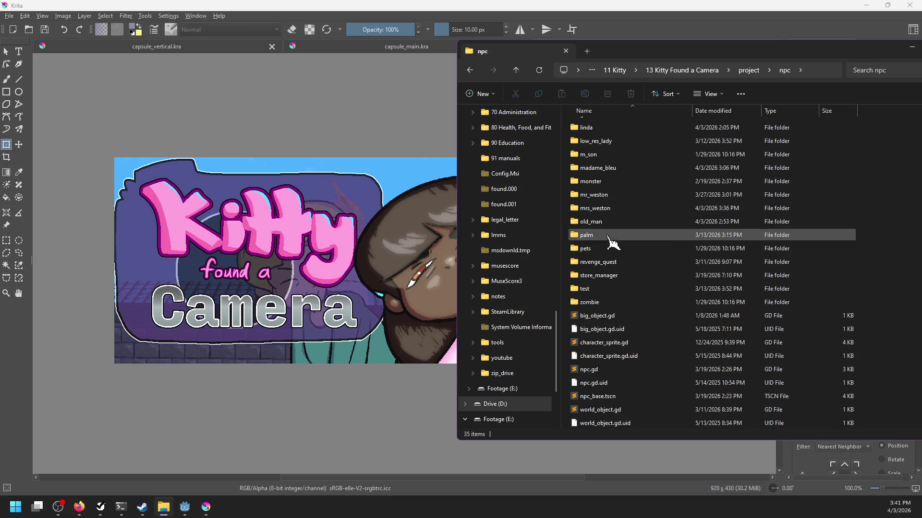
double_click(593, 235)
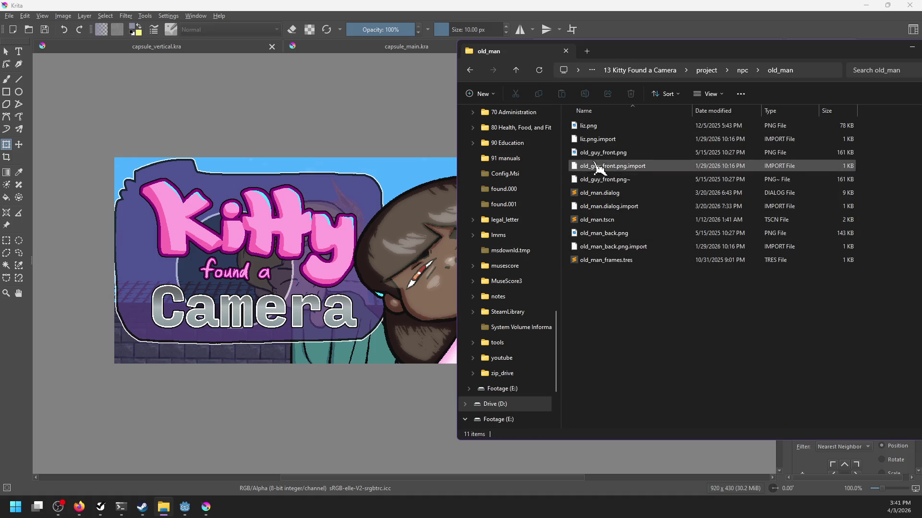
Insert old_guy_front.png as a file layer and move it to the canvas's right edge.
left_click_drag(593, 152, 417, 236)
left_click(416, 269)
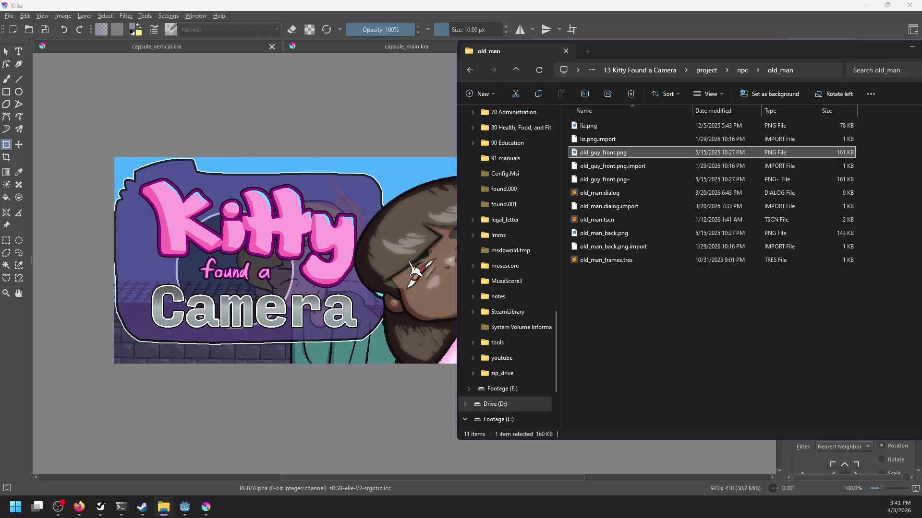
key("t")
left_click_drag(155, 322, 513, 325)
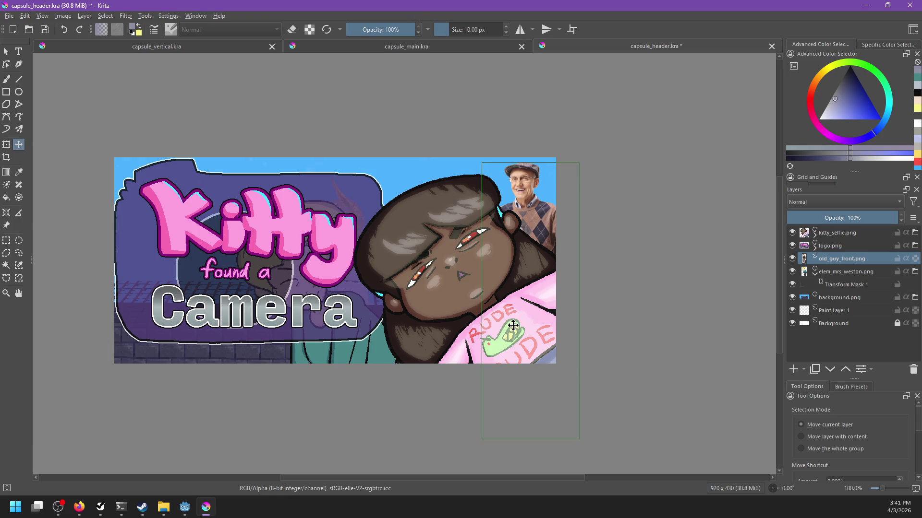
Group the old man and elem_mrs_weston.png layers into a group named 'people'.
scroll(513, 326, "up", 2)
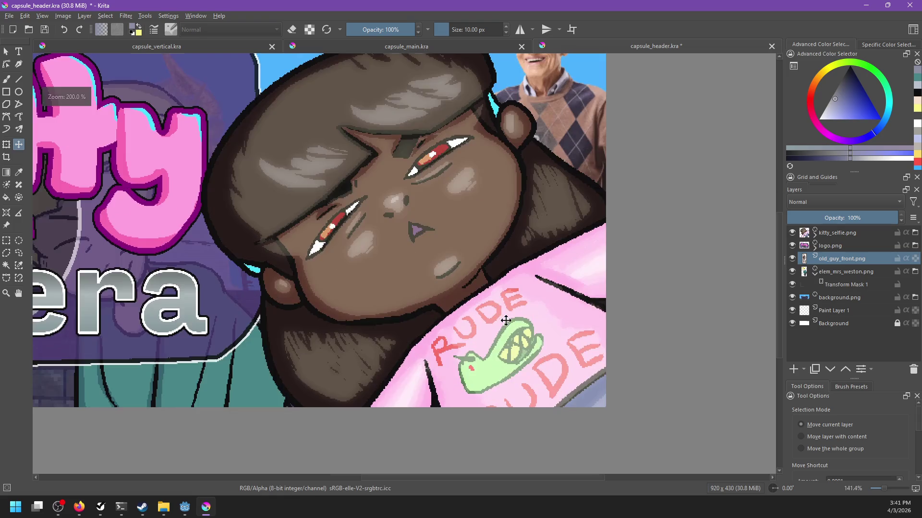
left_click(836, 271, "ctrl")
key("ctrl+g")
double_click(841, 262)
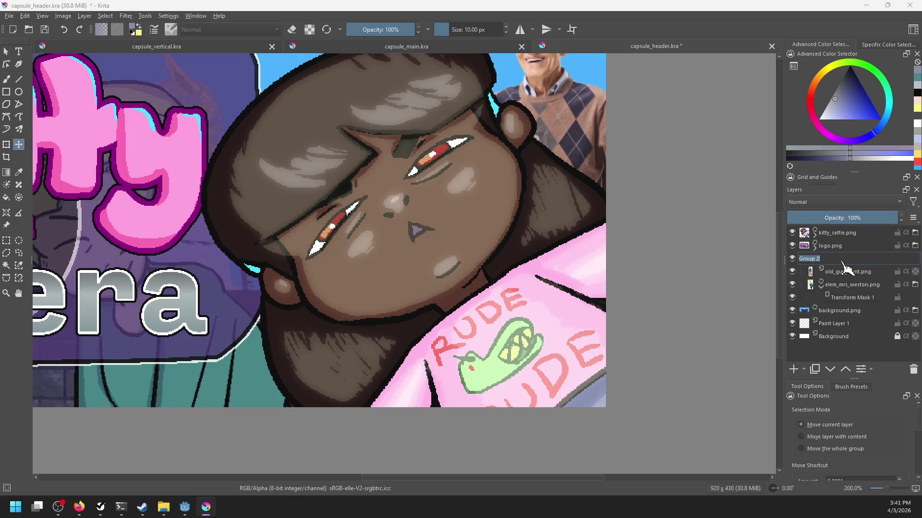
type("people")
key("Return")
Add a new paint layer above old_guy_front.png and set its blending mode to Multiply.
left_click(843, 272)
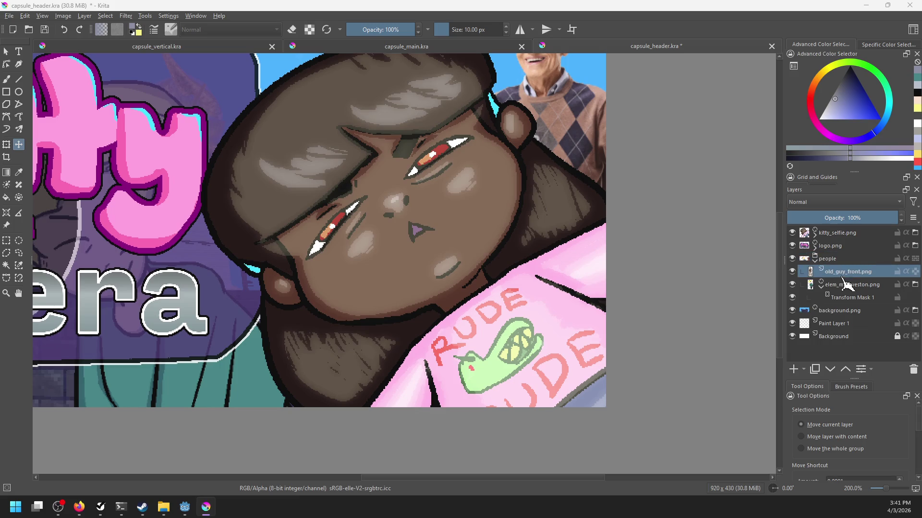
left_click(795, 369)
left_click(838, 202)
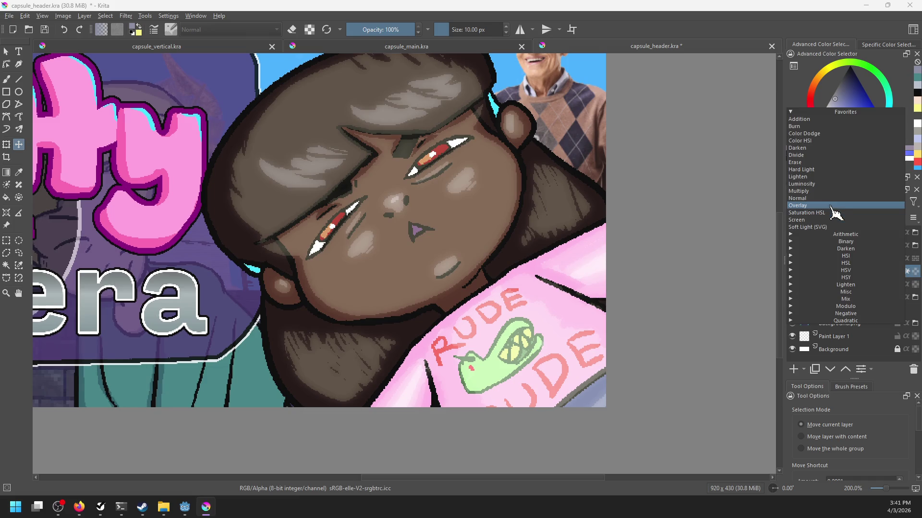
left_click(825, 192)
scroll(570, 281, "down", 1)
key("b")
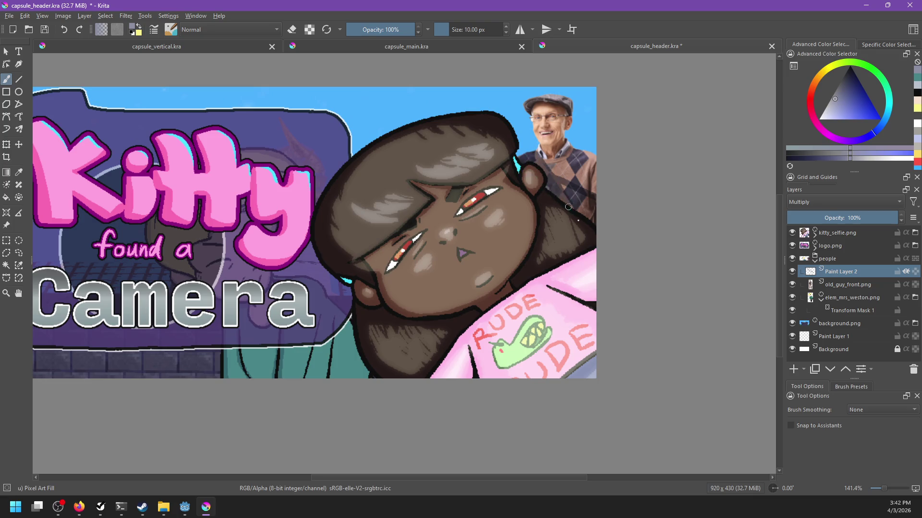
Paint Multiply shading on the pink sweater and down the teal figure beside the logo.
mouse_move(575, 215)
left_mouse_down()
mouse_move(583, 207)
mouse_move(569, 184)
left_mouse_up()
left_click_drag(363, 313, 464, 301)
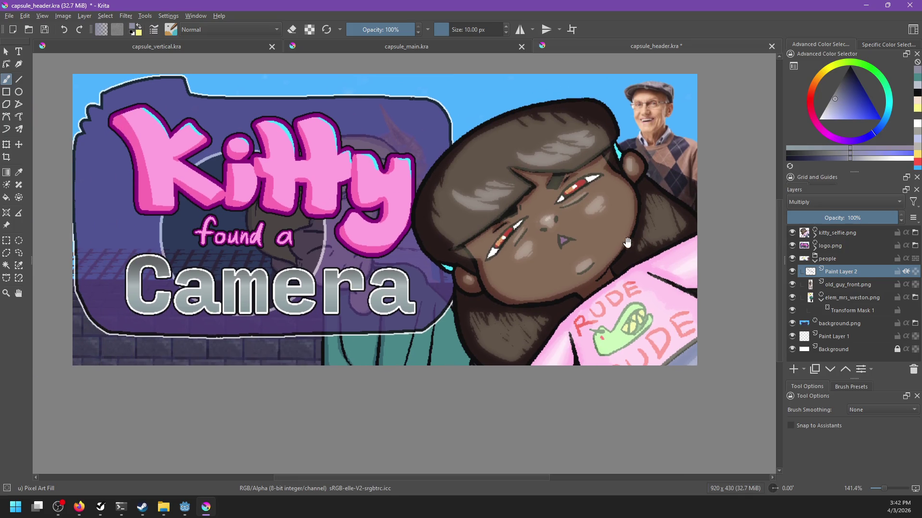
key("ctrl+shift+z")
key("ctrl+z")
key("ctrl+shift+z")
mouse_move(448, 301)
left_mouse_down()
mouse_move(456, 358)
mouse_move(446, 347)
left_mouse_up()
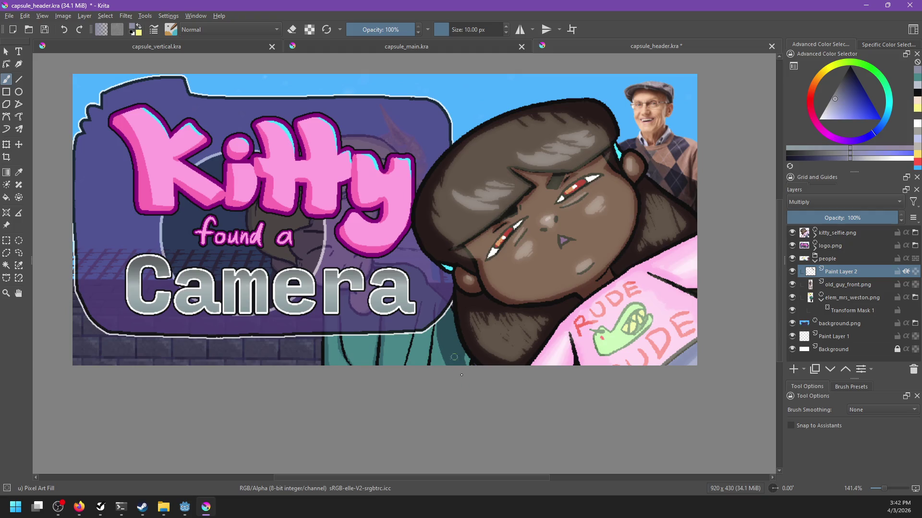
left_click_drag(537, 388, 514, 417)
Save capsule_header.kra and bring up the PNG export dialog.
key("ctrl+s")
scroll(520, 343, "down", 5)
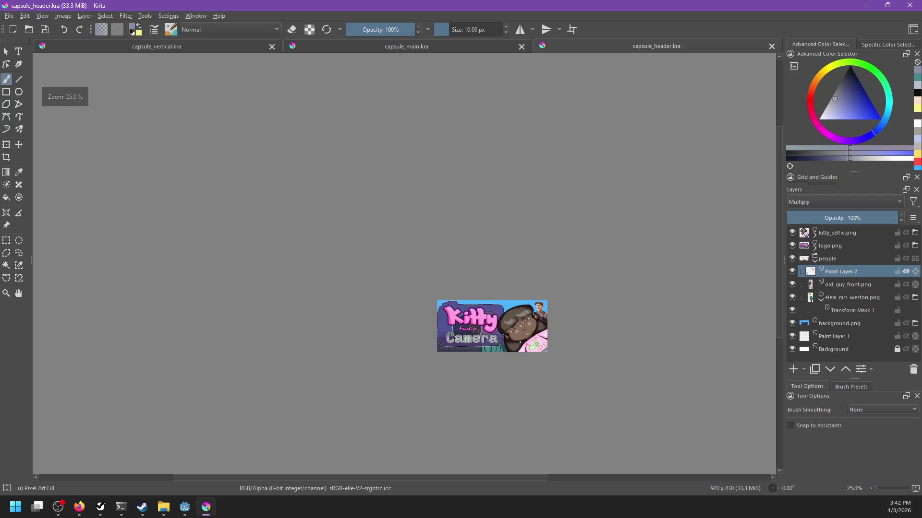
scroll(508, 364, "up", 3)
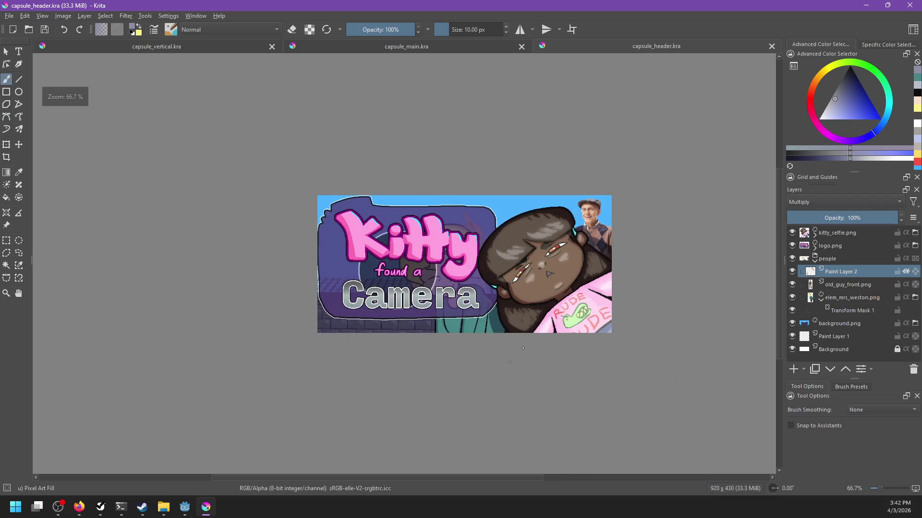
key("ctrl+shift+e")
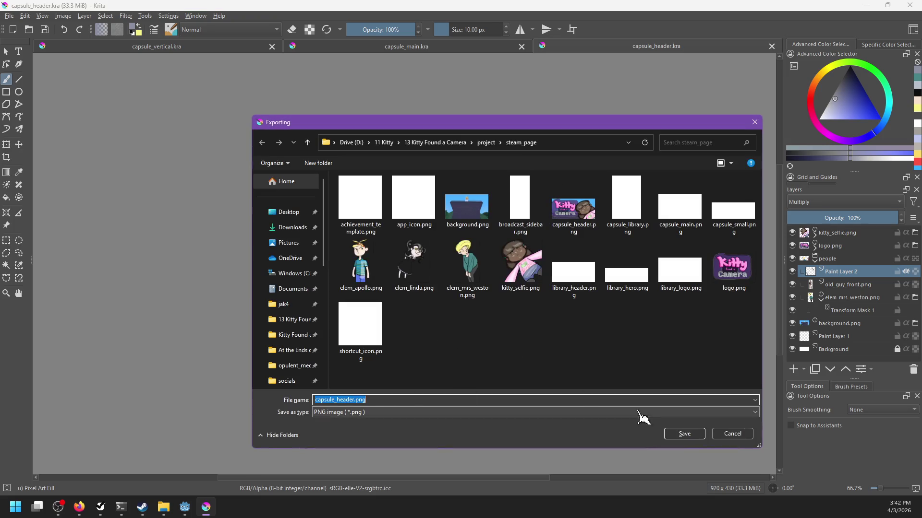
Export capsule_header.png, replacing the existing file and accepting the PNG options.
left_click(685, 435)
left_click(484, 253)
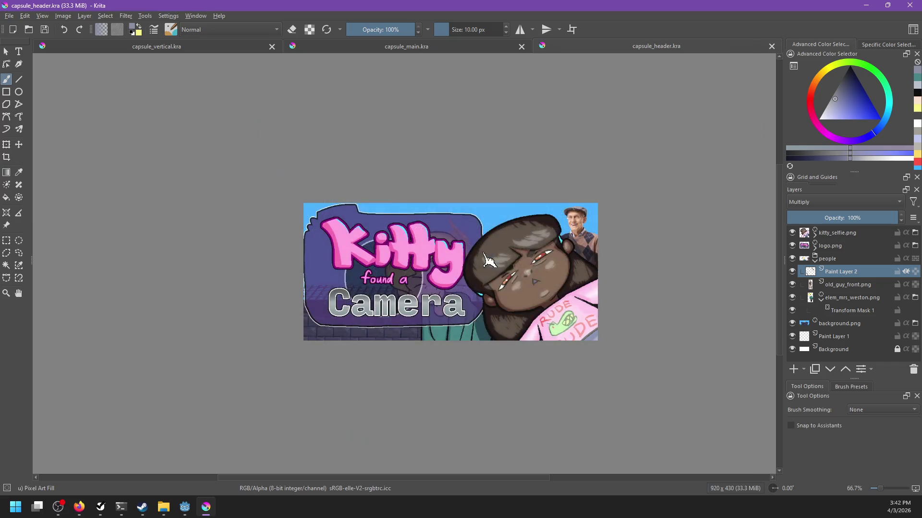
left_click(504, 326)
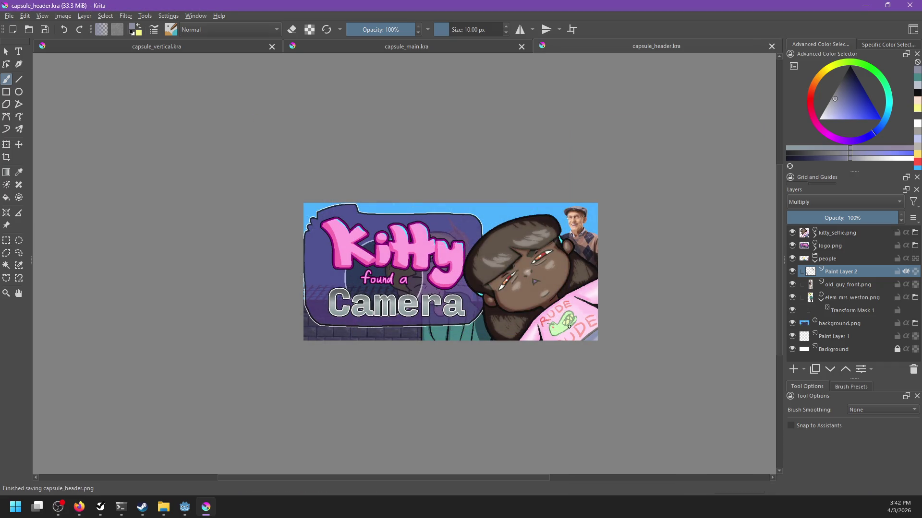
Flip between capsule_vertical.kra, capsule_main.kra and capsule_header.kra, then recentre the header view.
left_click(237, 46)
left_click(342, 48)
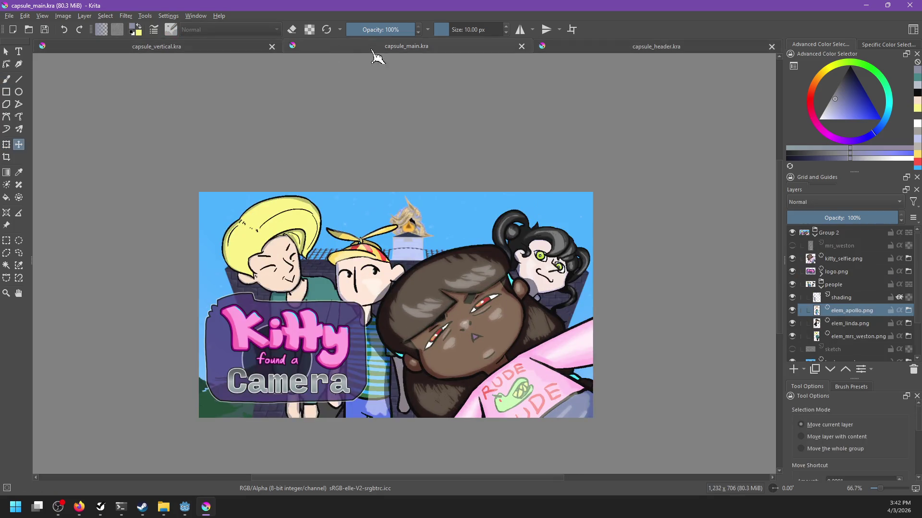
left_click(572, 47)
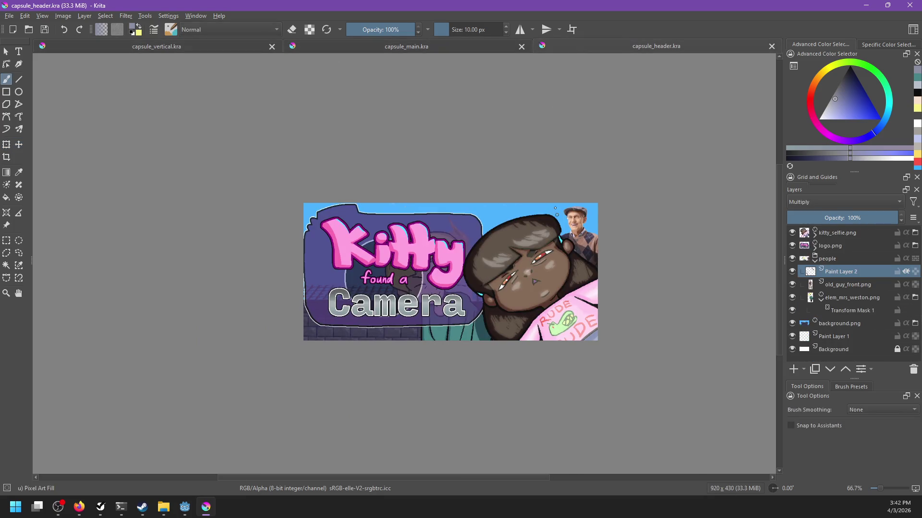
left_click(241, 44)
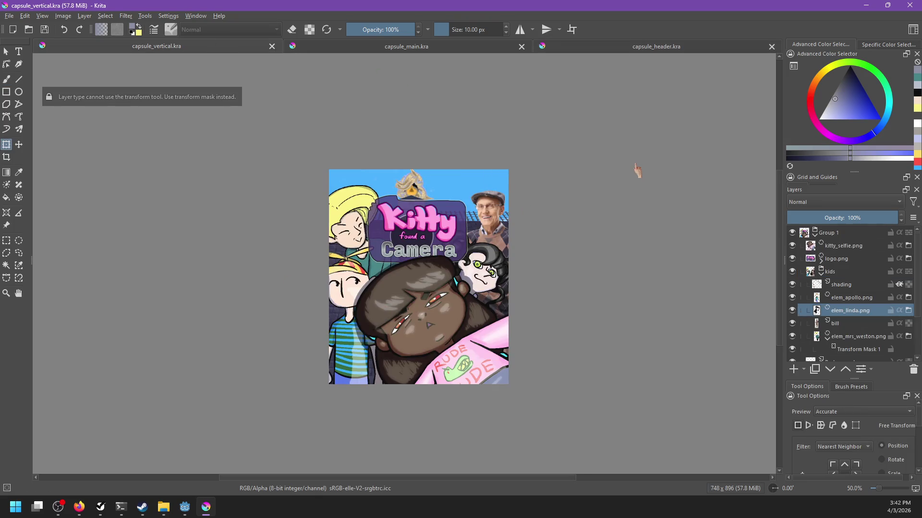
left_click(392, 48)
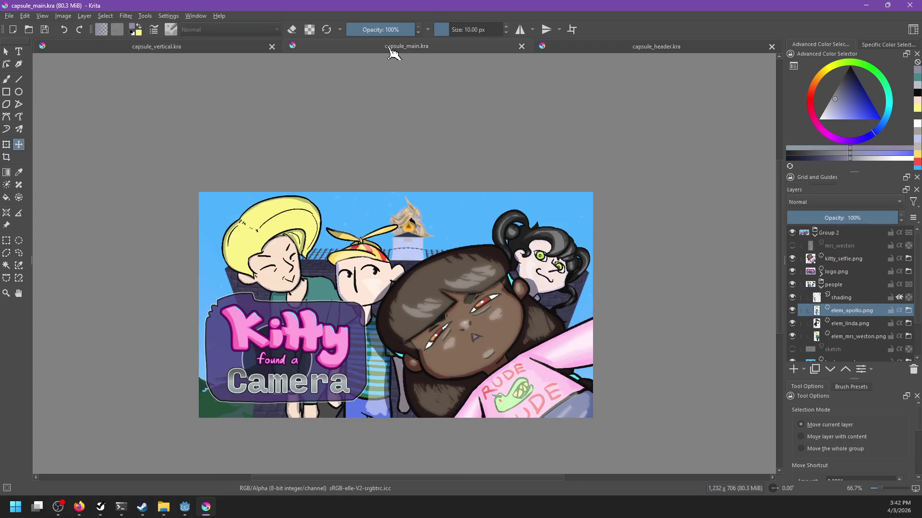
left_click(582, 48)
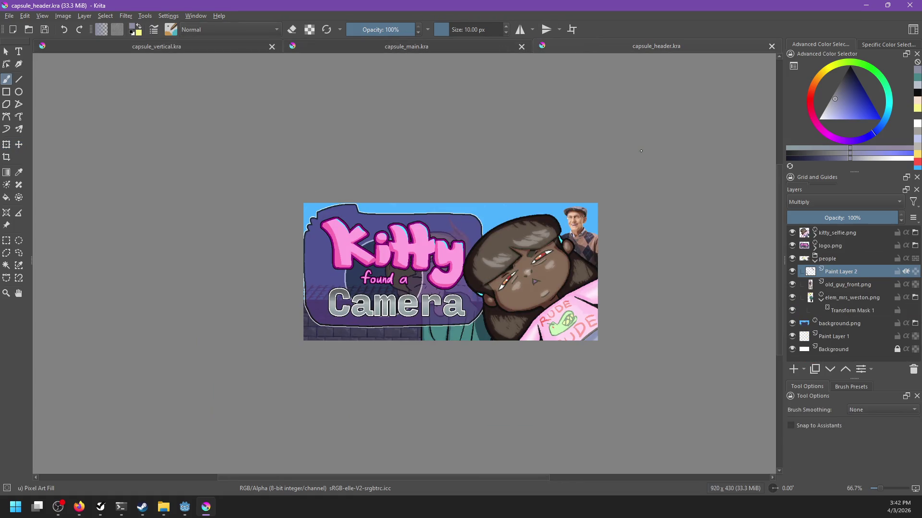
left_click_drag(631, 195, 596, 179)
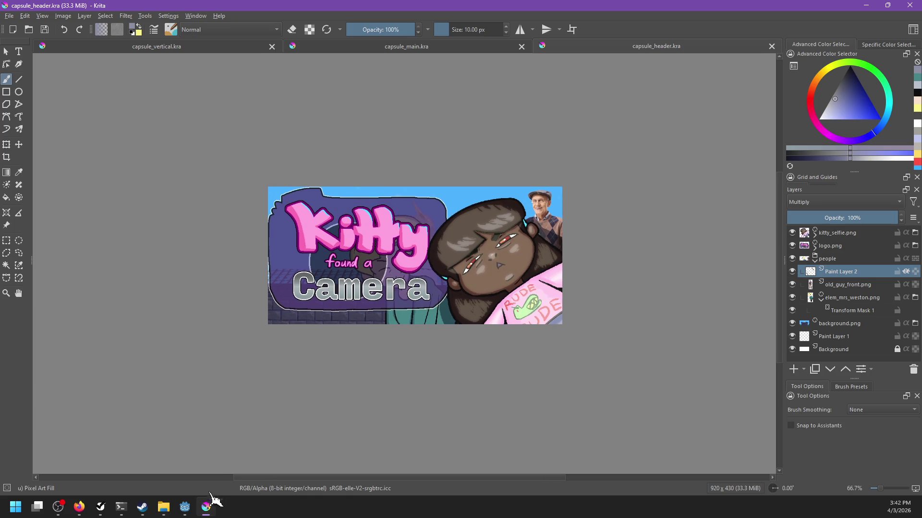
In NP-ToDo, mark the Reorganize from Main task as Completed.
left_click(163, 507)
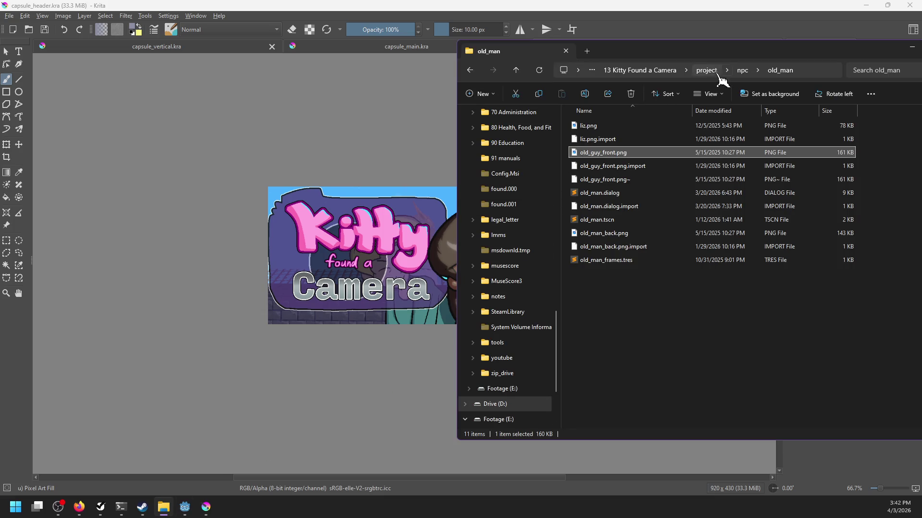
left_click(334, 6)
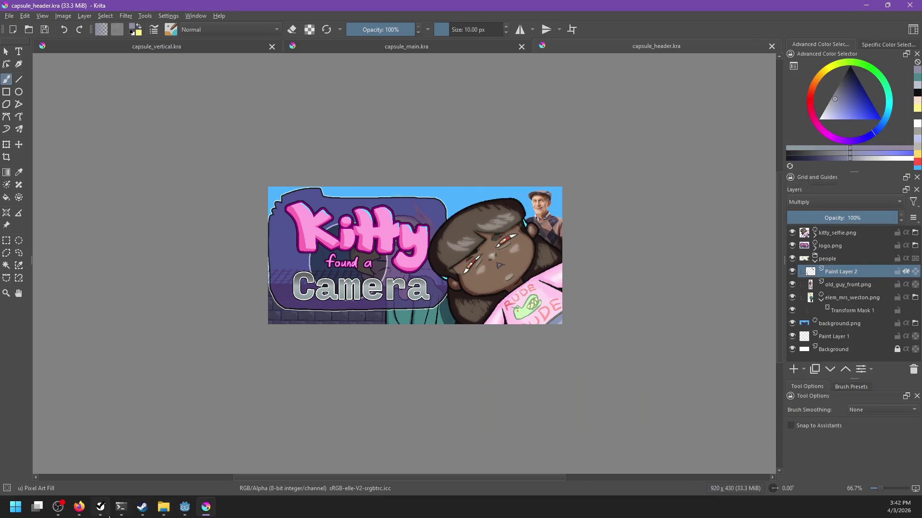
left_click(100, 507)
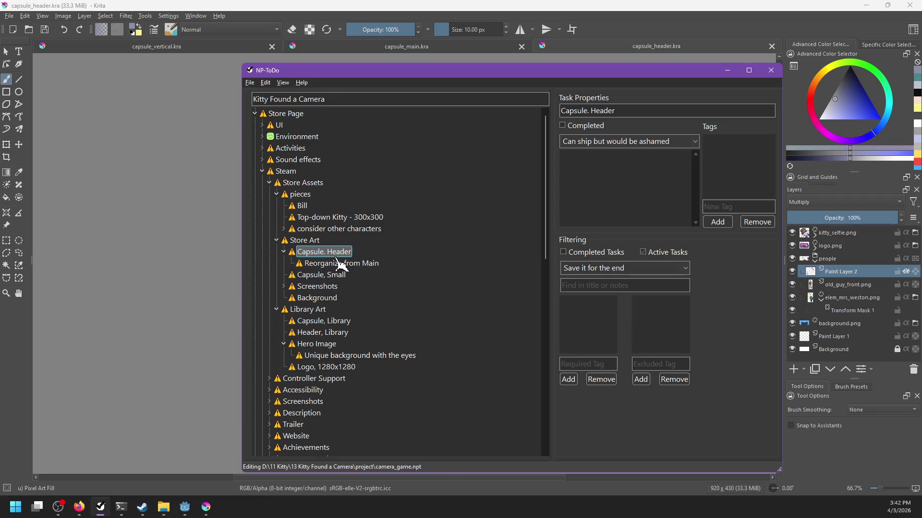
left_click(336, 263)
right_click(334, 265)
left_click(339, 270)
Select the Capsule, Small task and bring up Krita's Open Images dialog.
left_click(331, 252)
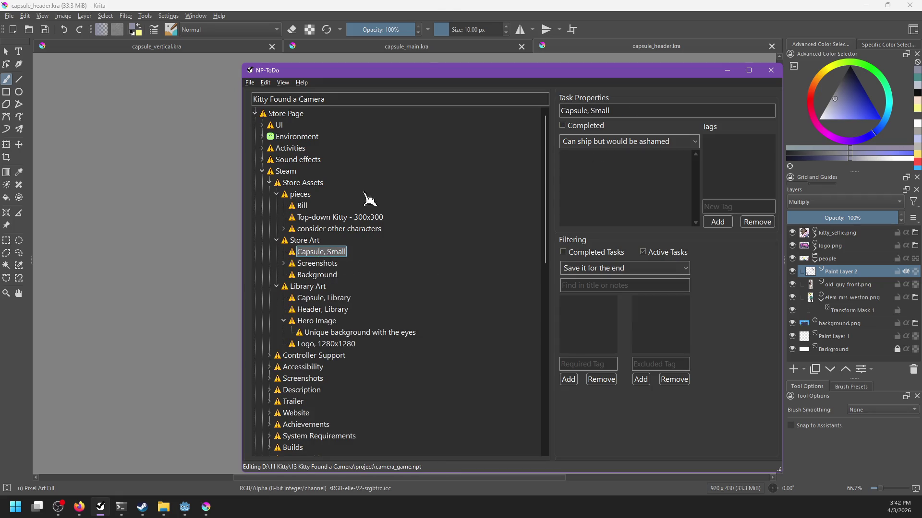
left_click(442, 6)
key("ctrl+o")
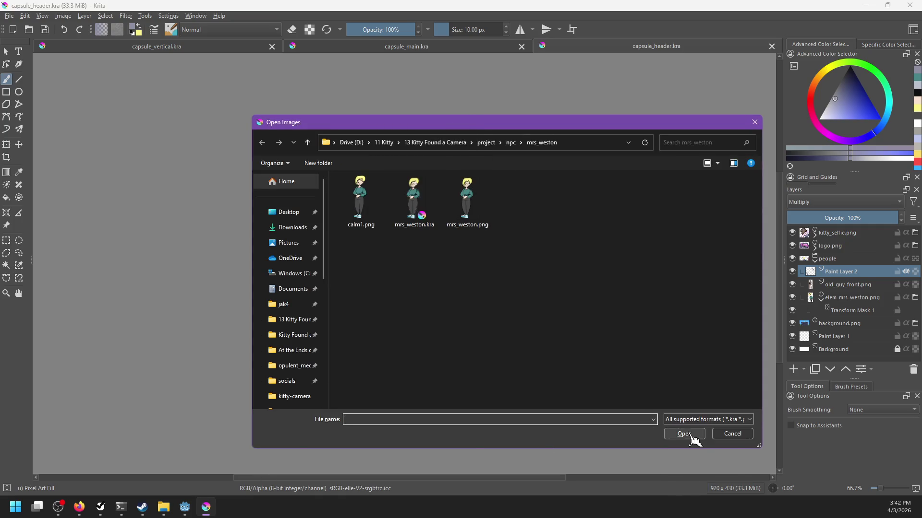
Cancel Open Images and open capsule_small.kra from project > steam_page in File Explorer.
left_click(717, 434)
left_click(163, 507)
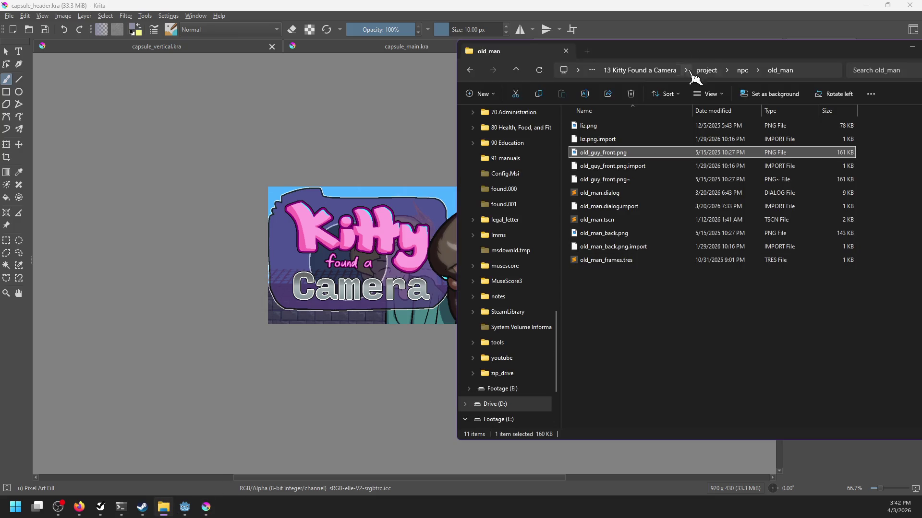
left_click(707, 70)
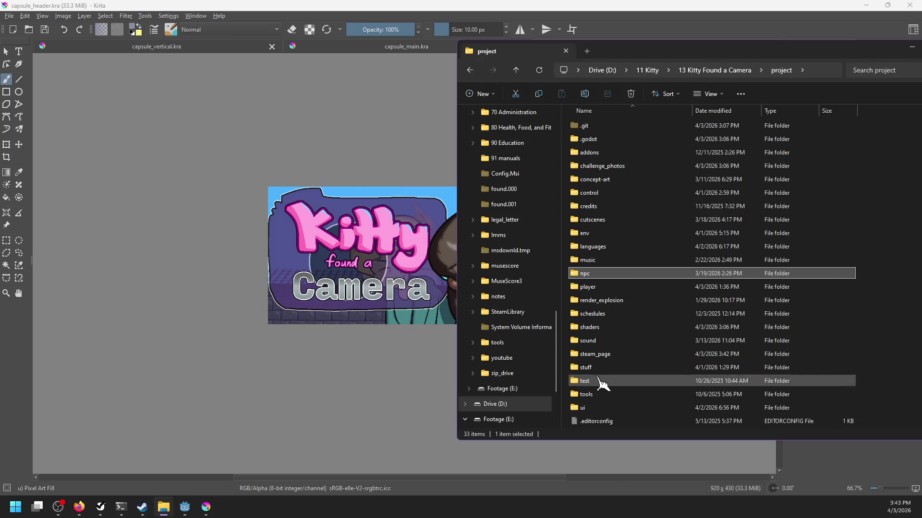
double_click(596, 354)
scroll(668, 280, "down", 7)
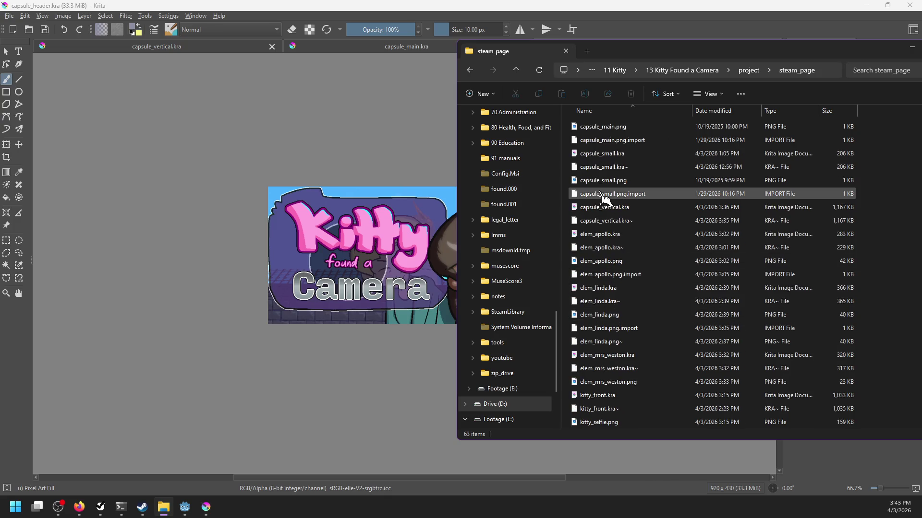
left_click(600, 155)
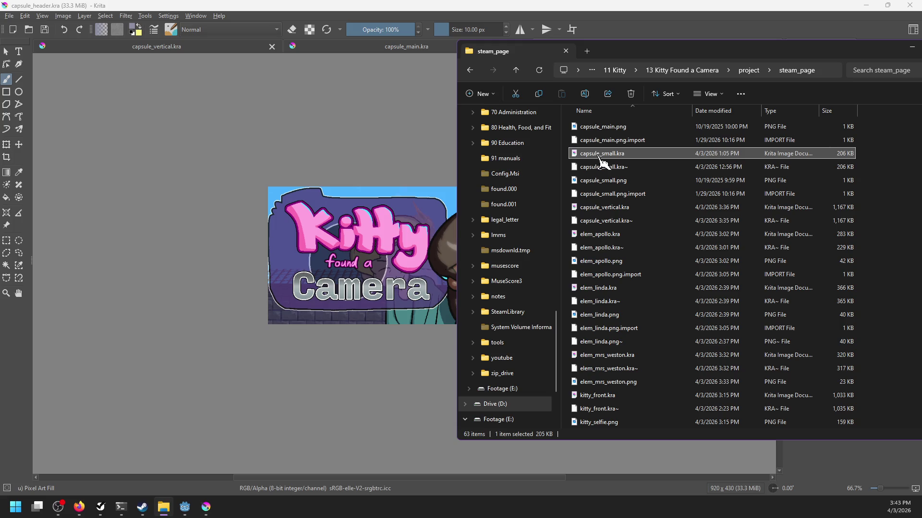
double_click(600, 154)
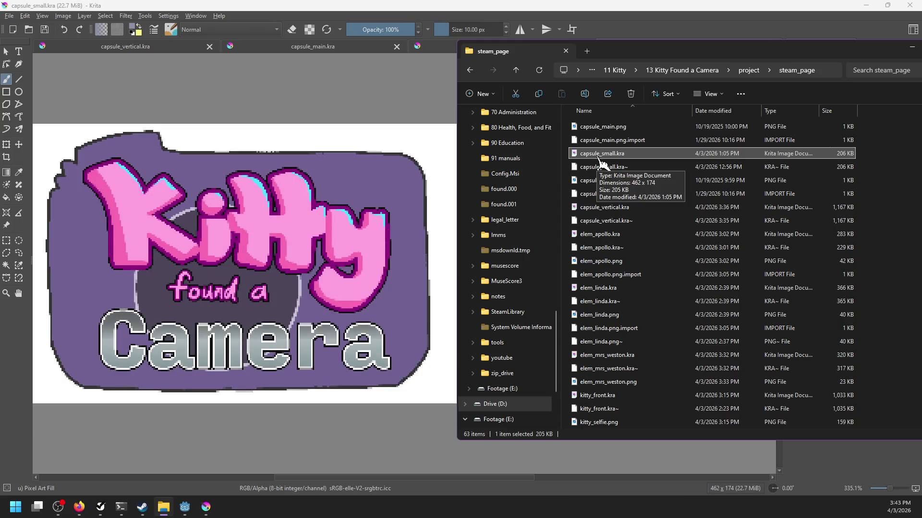
View capsule_small.kra at 100%, zooming and panning over the logo and Kitty sketch, then switch to NP-ToDo.
key("1")
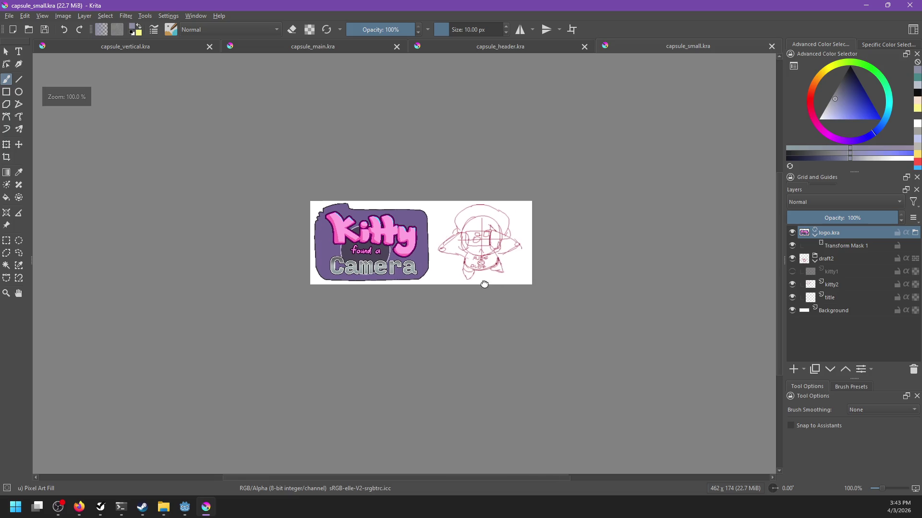
scroll(457, 237, "up", 1, "ctrl")
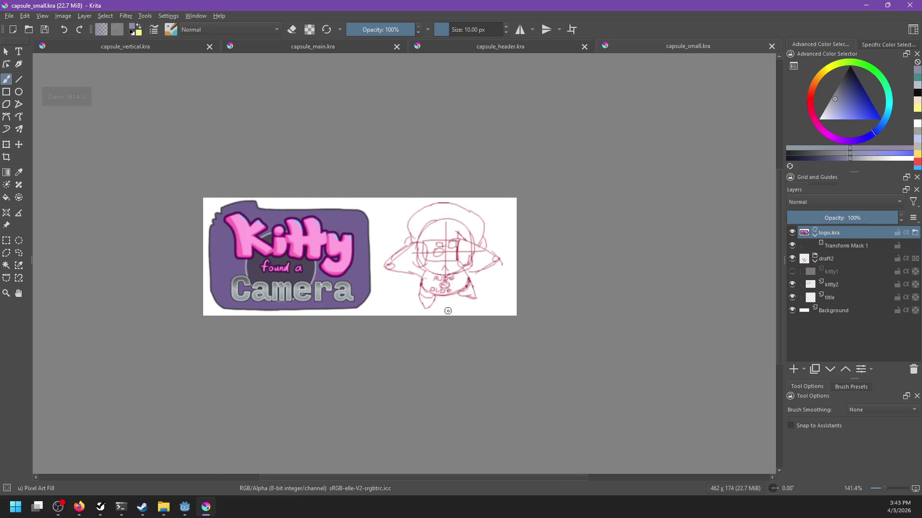
left_click_drag(452, 313, 459, 312)
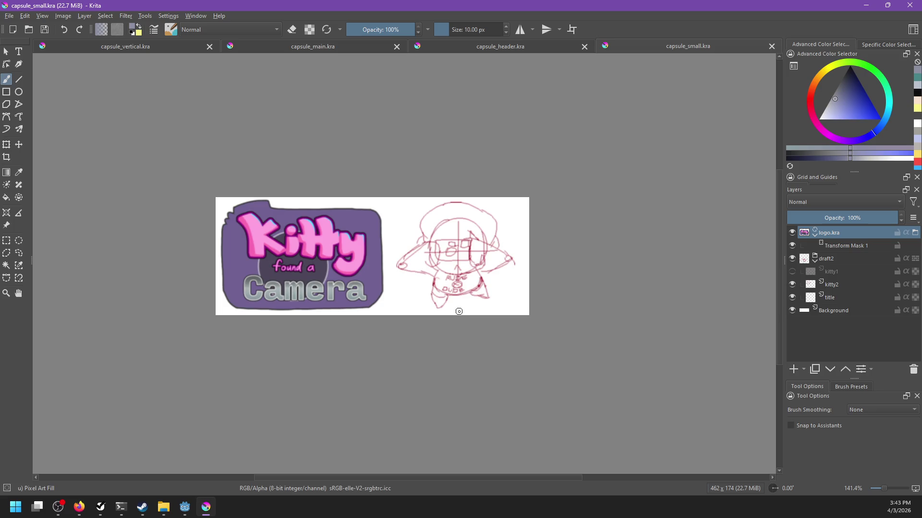
scroll(459, 311, "up", 1)
scroll(458, 312, "down", 3)
scroll(458, 311, "down", 1)
scroll(457, 311, "up", 1)
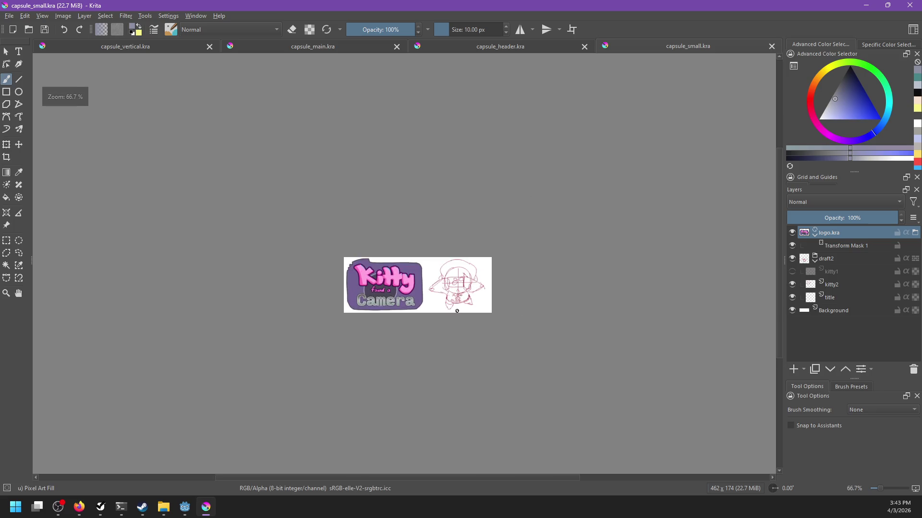
scroll(457, 311, "up", 1)
scroll(432, 319, "up", 1)
scroll(415, 343, "down", 1)
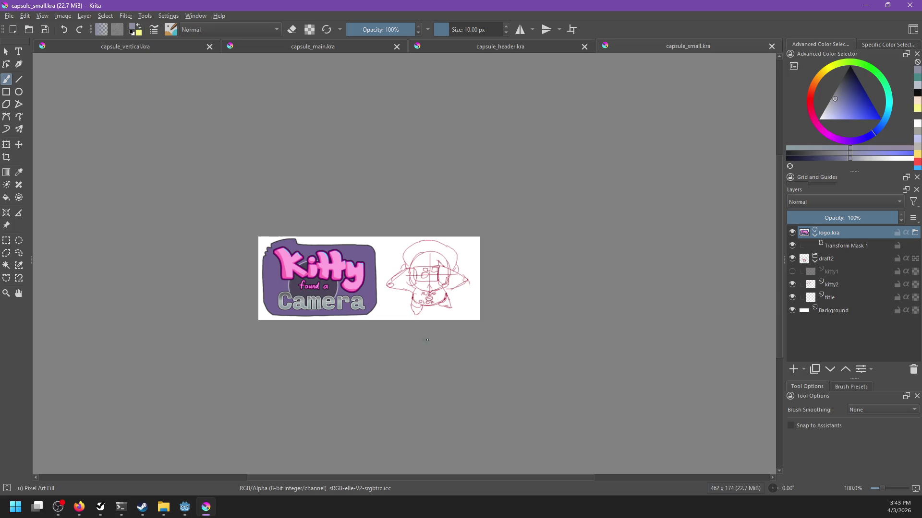
left_click(100, 507)
Bring the Steamworks Store Graphical Assets page forward at the 462×174 Small Capsule requirements.
mouse_move(88, 513)
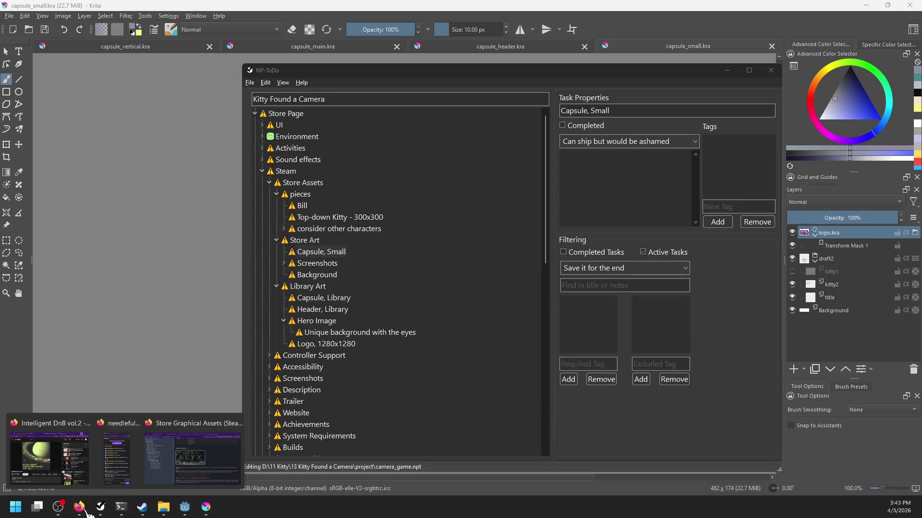
left_click(211, 463)
scroll(504, 315, "down", 5)
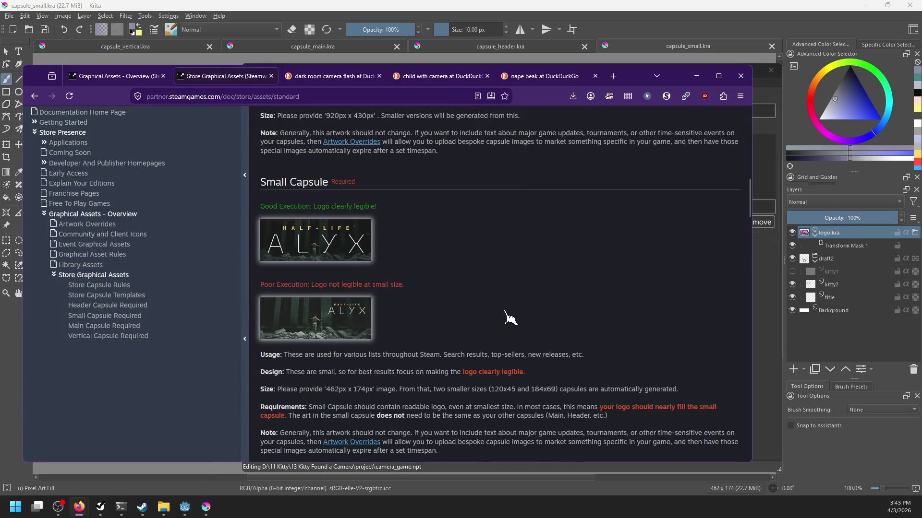
scroll(502, 294, "down", 1)
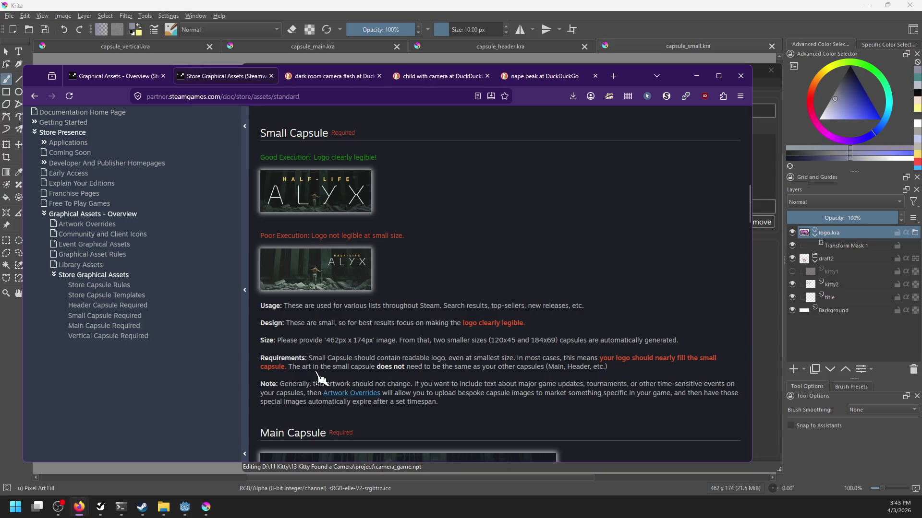
Bring Krita's capsule_small.kra back in front of Firefox and start opening an image with Ctrl+O.
left_click(462, 8)
scroll(471, 292, "down", 1)
scroll(460, 288, "up", 1)
scroll(461, 303, "up", 1)
mouse_move(480, 302)
left_mouse_down()
mouse_move(495, 303)
mouse_move(478, 306)
left_mouse_up()
scroll(494, 302, "down", 1)
key("ctrl+o")
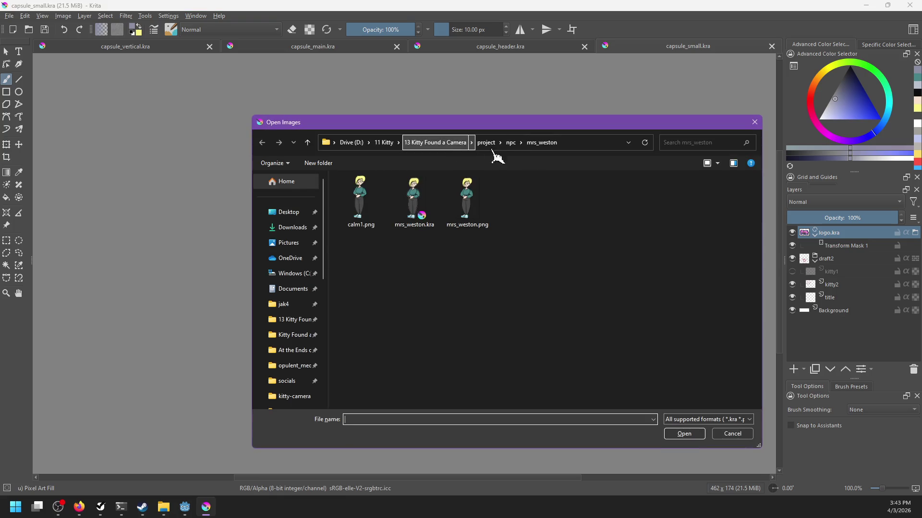
Browse to 13 Kitty Found a Camera > project > steam_page and open capsule_library.kra.
left_click(449, 144)
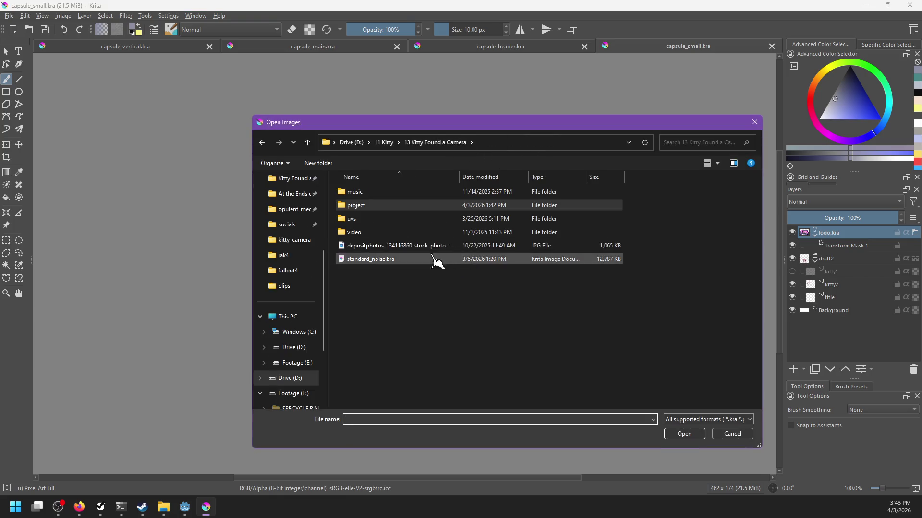
double_click(375, 206)
scroll(432, 355, "down", 3)
left_click(386, 338)
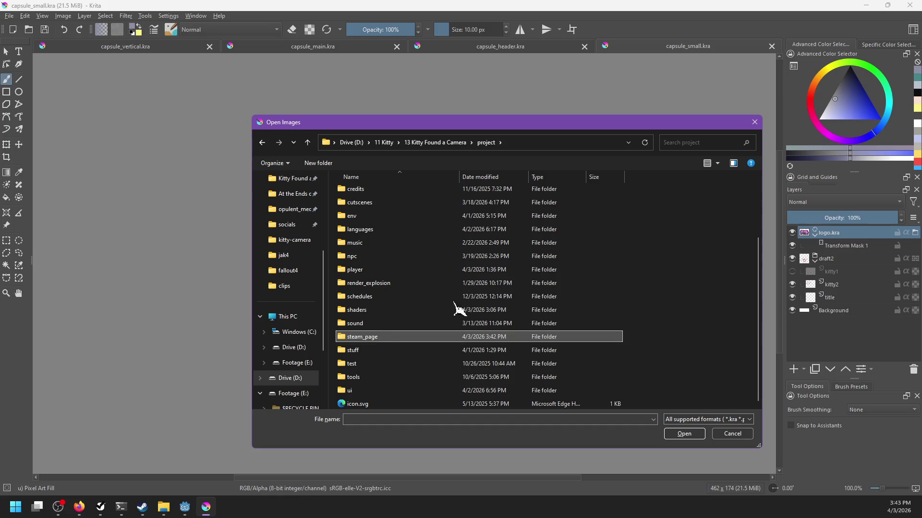
key("Return")
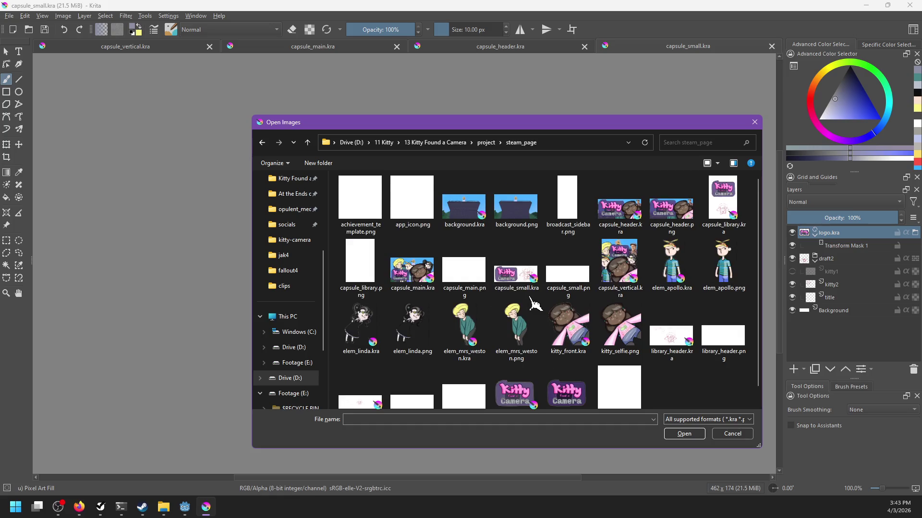
scroll(534, 303, "down", 1)
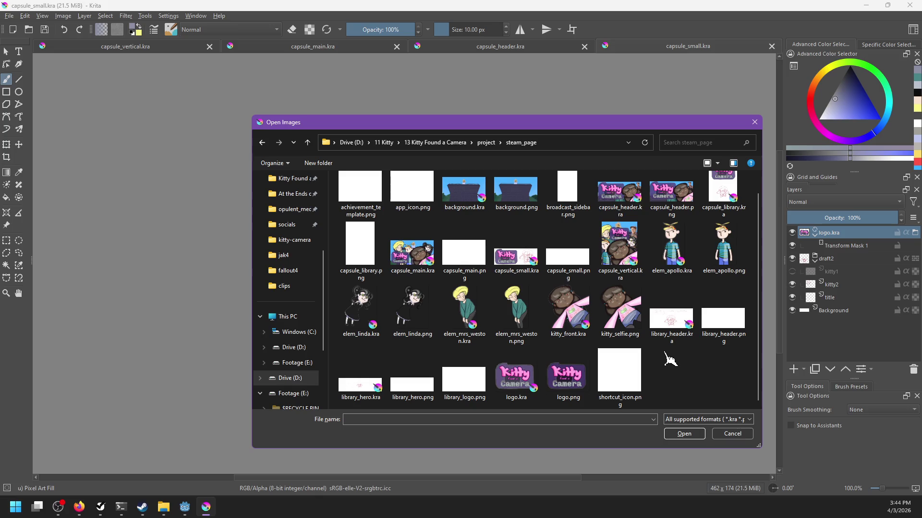
mouse_move(662, 350)
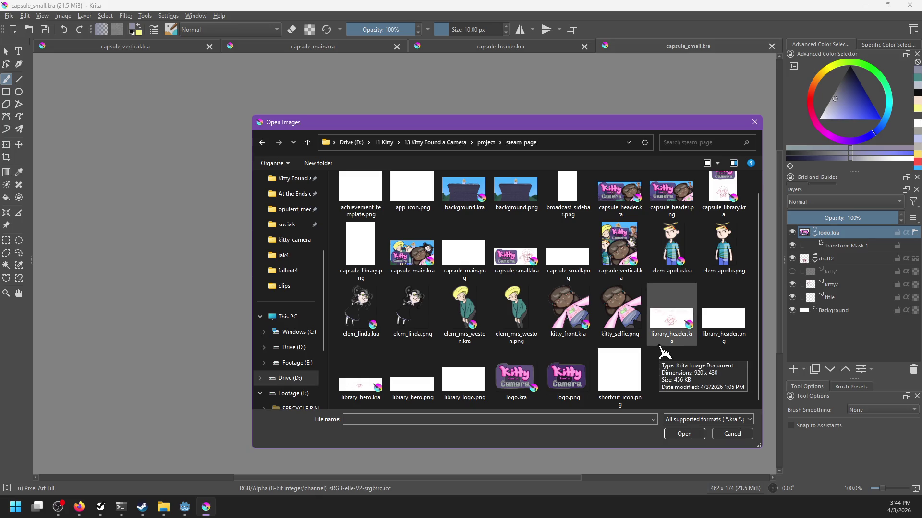
scroll(665, 354, "up", 1)
double_click(720, 222)
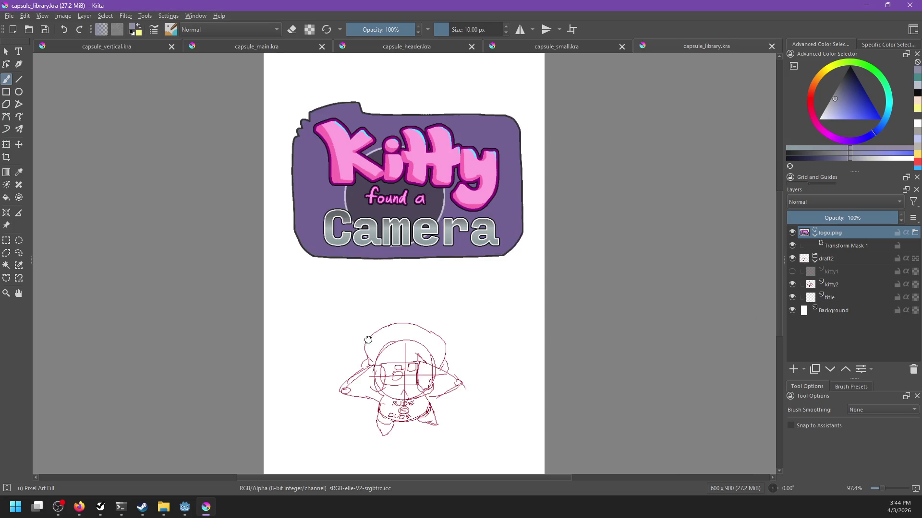
Paste the kitty2 sketch as a new image and resize its canvas to 300 x 250.
scroll(374, 276, "down", 3)
left_click(840, 285)
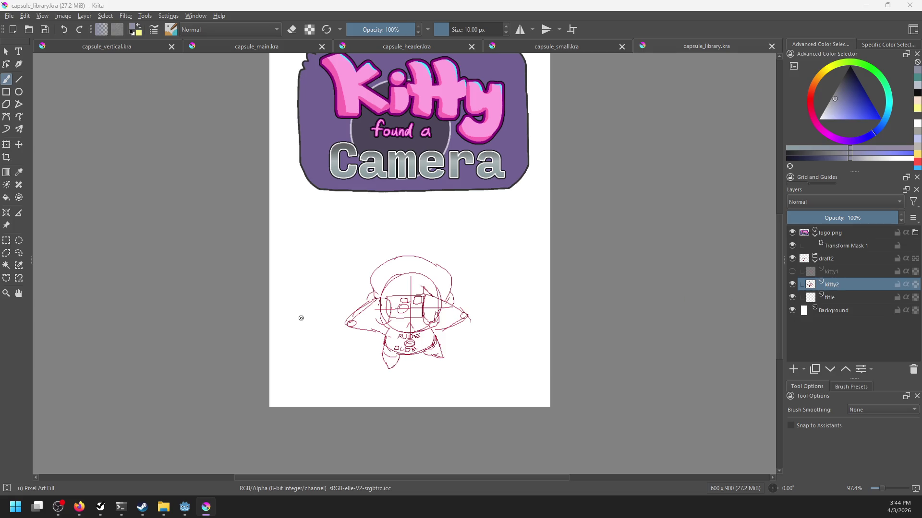
key("ctrl+shift+n")
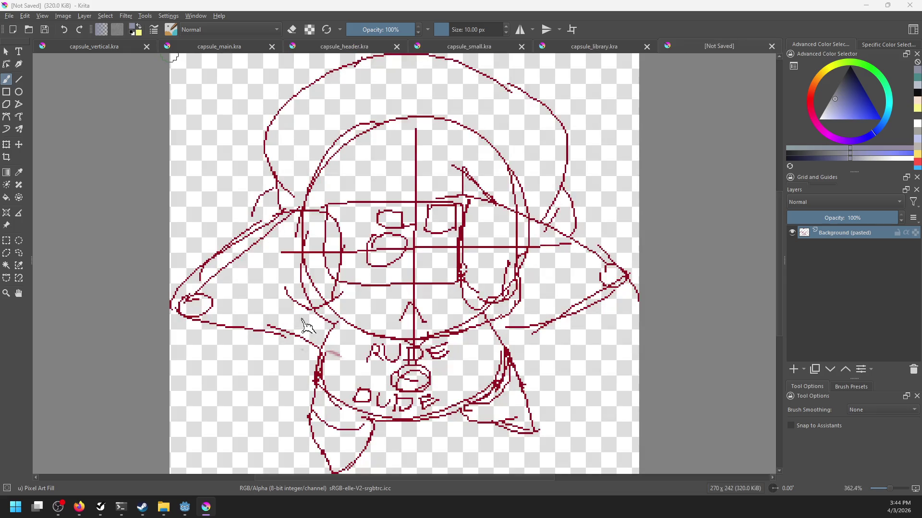
key("ctrl+alt+i")
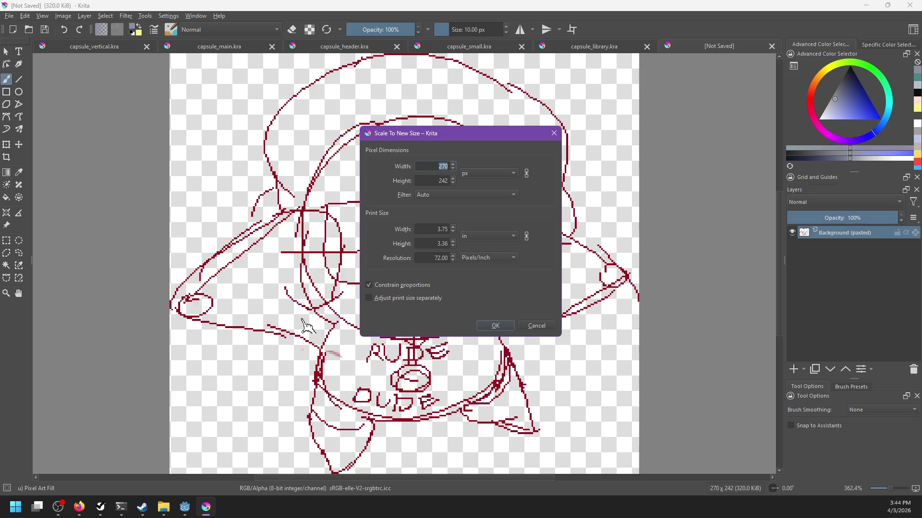
key("Escape")
key("ctrl+alt+c")
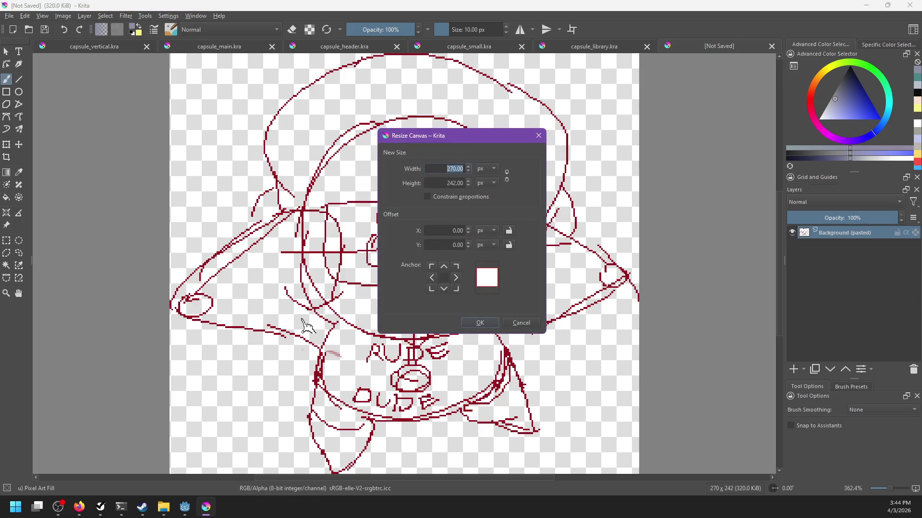
type("300")
key("Tab")
type("250")
key("Return")
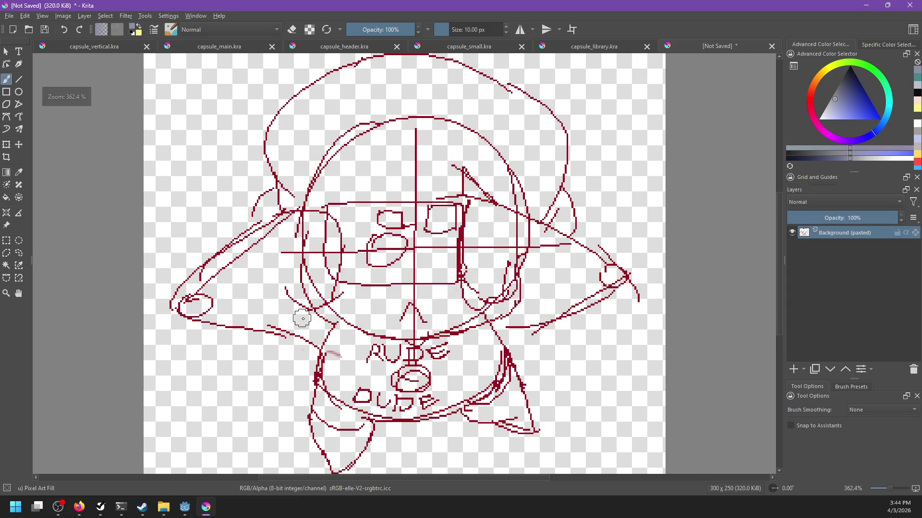
Rename the pasted layer to 'sketch' and save the document as kitty_above.kra.
scroll(302, 318, "down", 2)
scroll(398, 330, "up", 3)
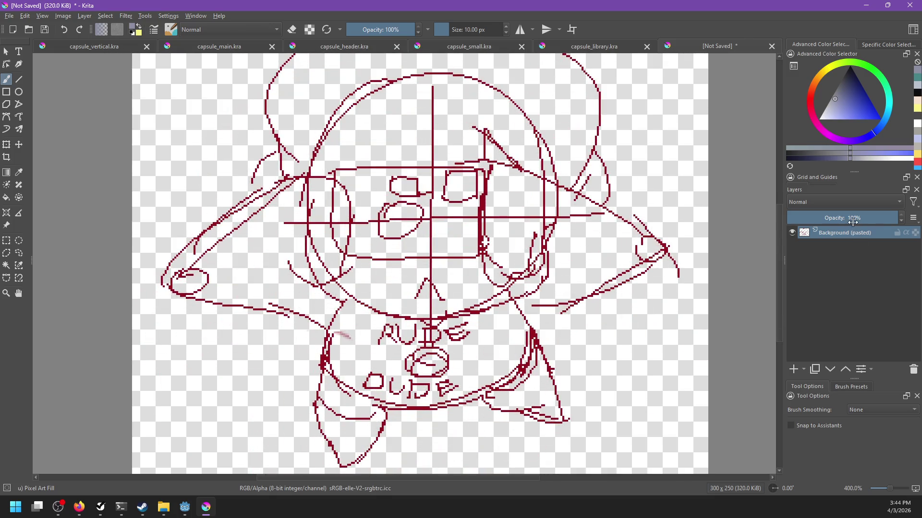
double_click(852, 234)
type("sketc")
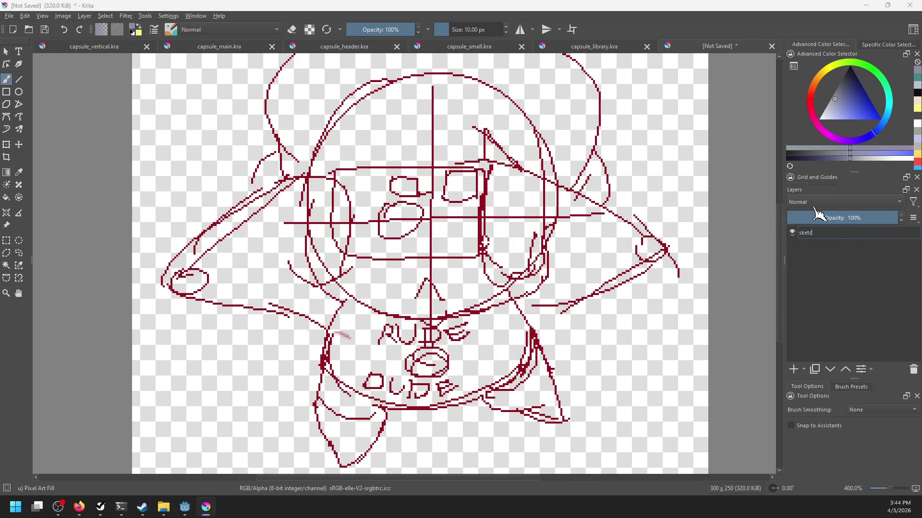
type("h")
key("Return")
key("ctrl+s")
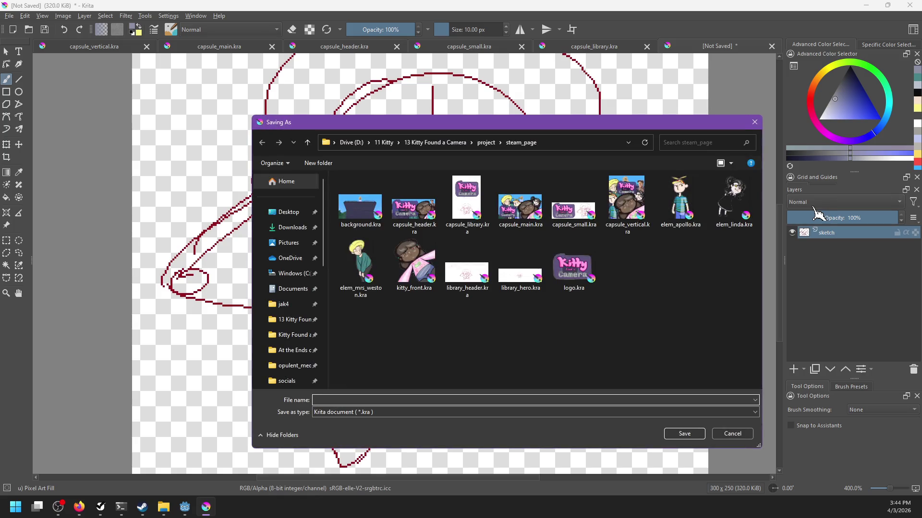
type("kitty_ao")
key("Return")
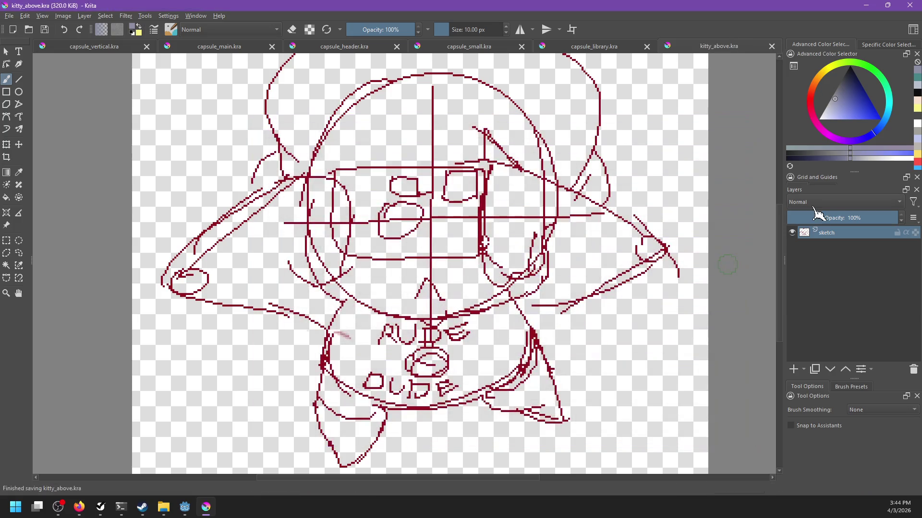
scroll(570, 237, "down", 1)
Add a new paint layer above the sketch and name it 'main'.
left_click_drag(570, 237, 553, 264)
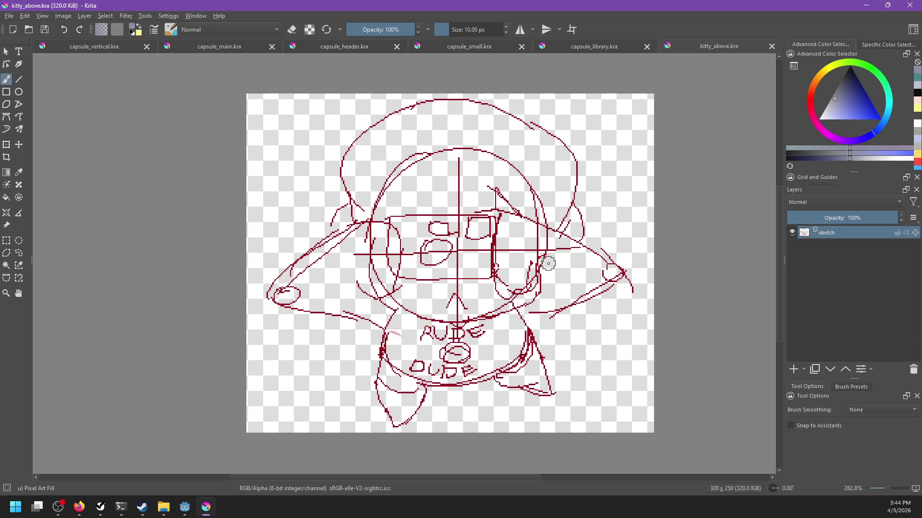
scroll(510, 226, "up", 2)
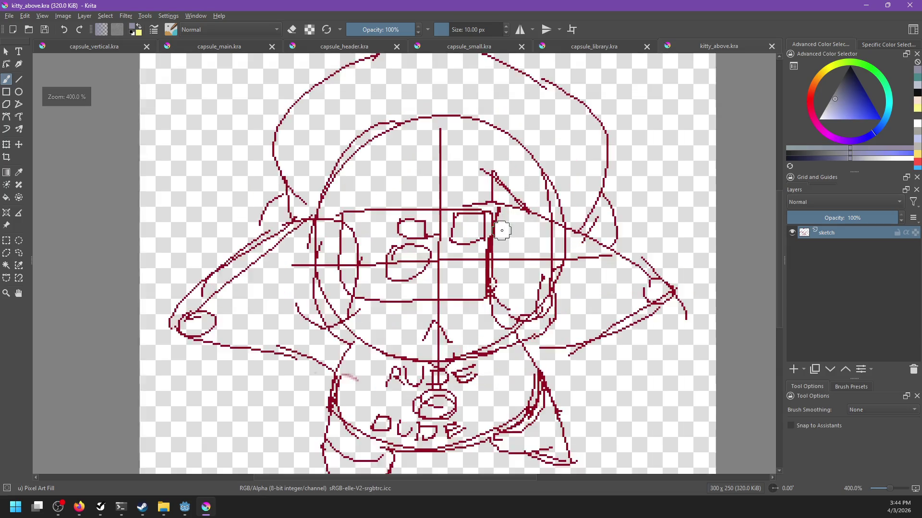
left_click(793, 369)
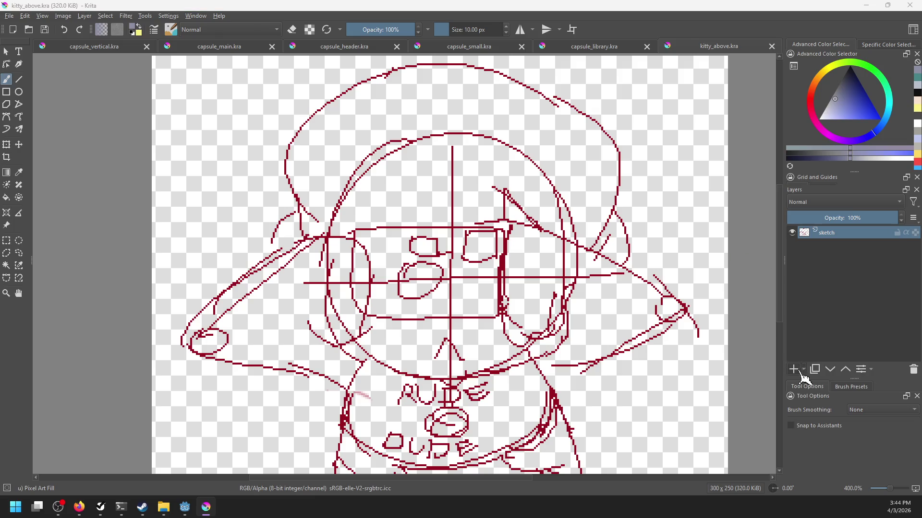
double_click(839, 233)
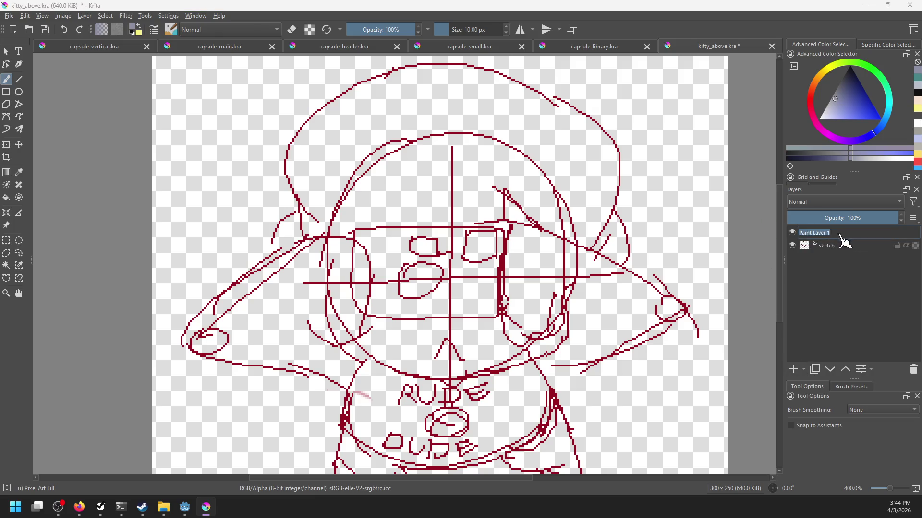
type("main")
key("Return")
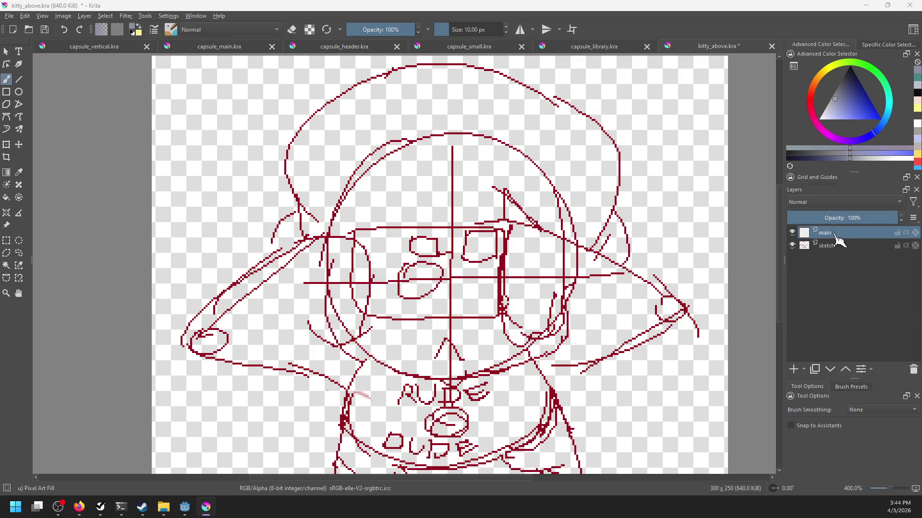
Extend the kitty_above canvas to 300 x 300, anchored at the top centre.
mouse_move(565, 300)
left_mouse_down()
mouse_move(523, 286)
mouse_move(623, 264)
mouse_move(630, 242)
mouse_move(620, 235)
left_mouse_up()
left_click_drag(540, 244, 520, 289)
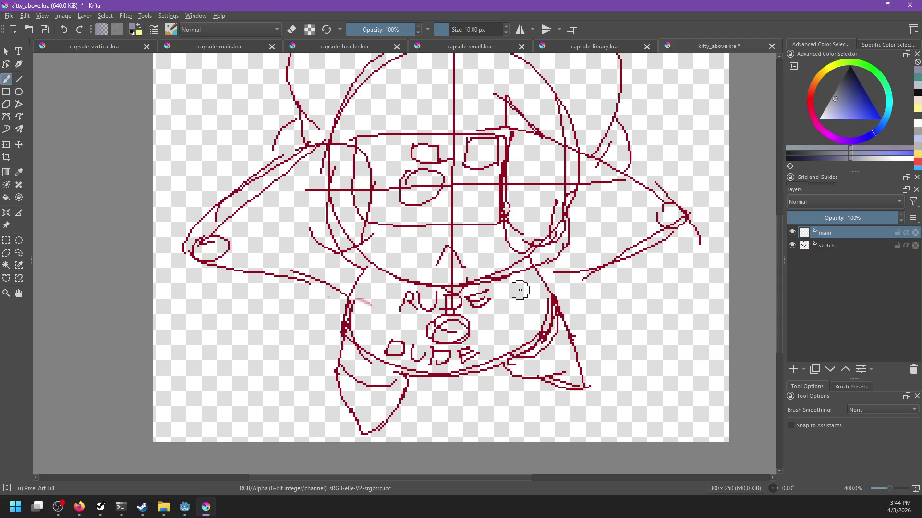
key("ctrl+alt+c")
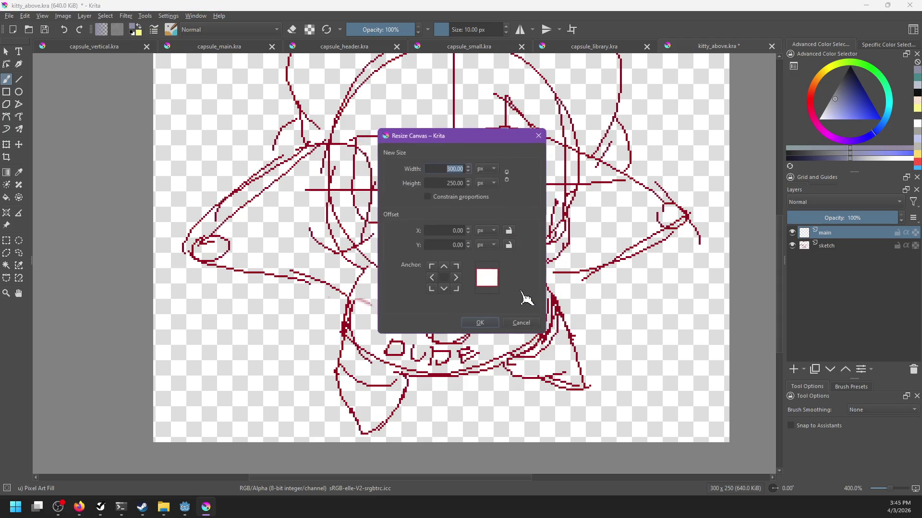
left_click(444, 288)
left_click(444, 266)
double_click(438, 184)
type("300")
left_click(488, 322)
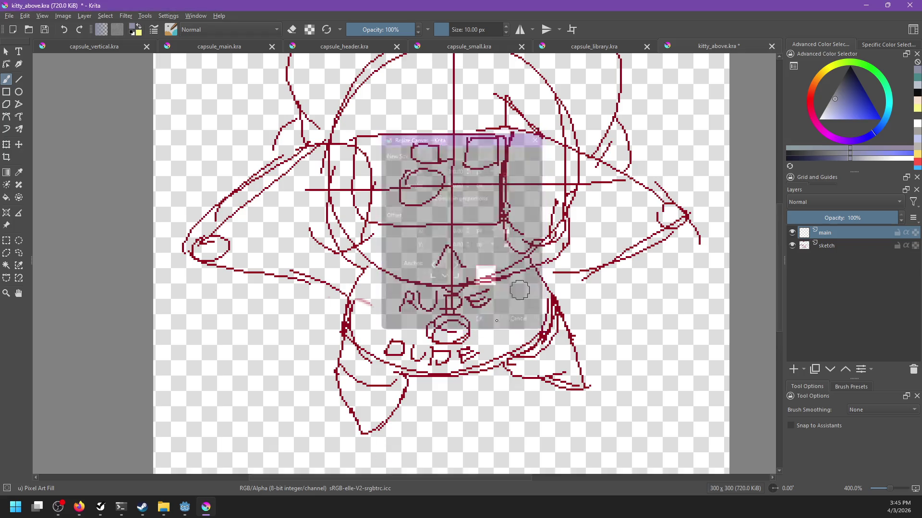
scroll(556, 323, "down", 4)
scroll(557, 322, "up", 1)
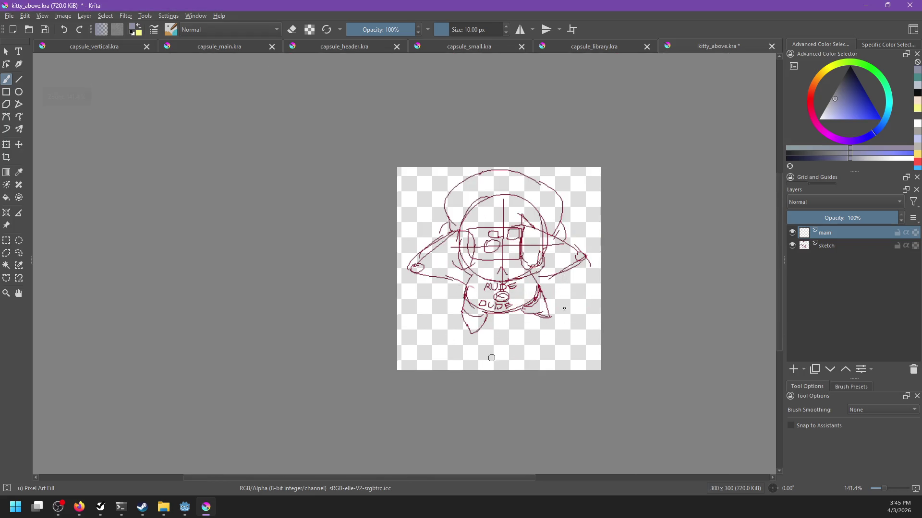
scroll(562, 260, "up", 2)
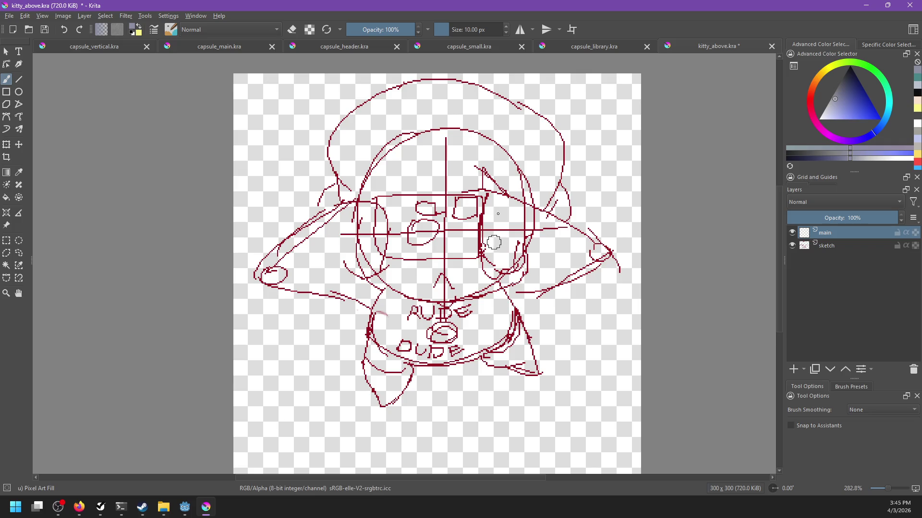
Delete the draft2 group from capsule_small.kra, then return to kitty_above.kra.
left_click(617, 46)
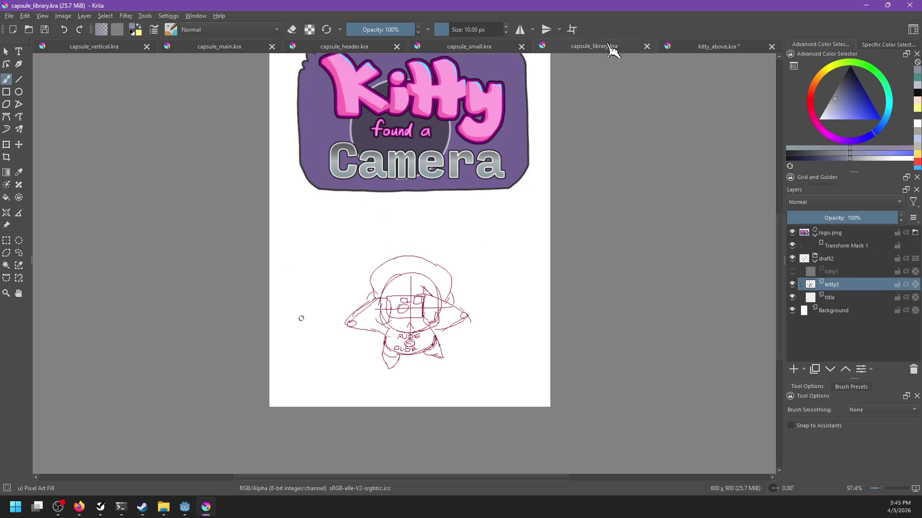
left_click(492, 46)
scroll(423, 258, "up", 1)
left_click_drag(422, 258, 388, 248)
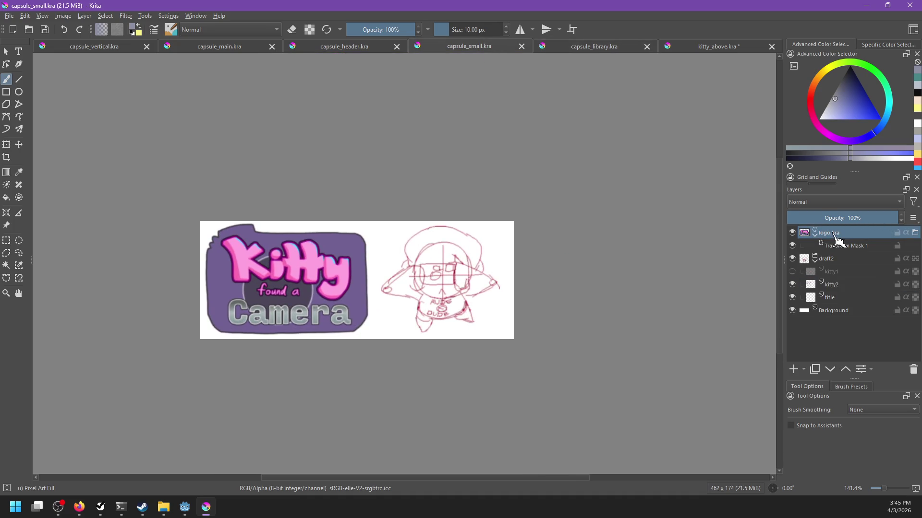
left_click(842, 259)
left_click(913, 369)
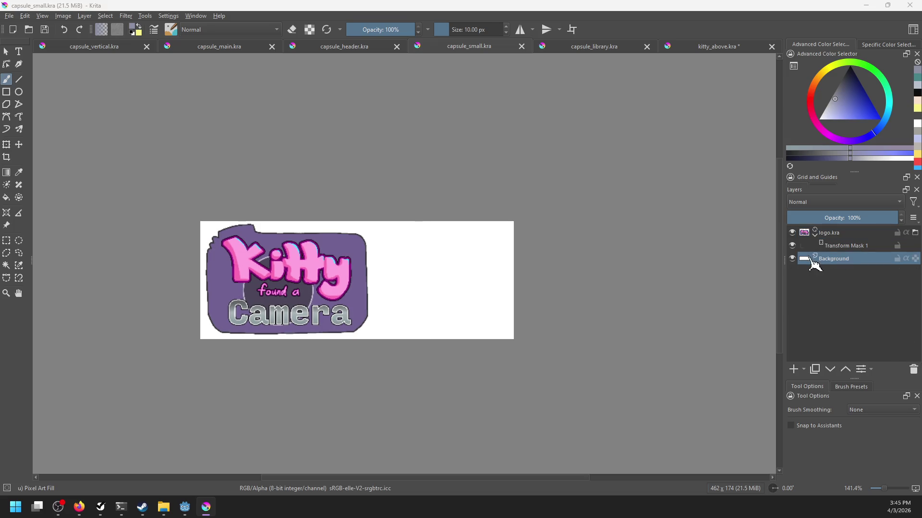
left_click(712, 48)
scroll(532, 265, "down", 1)
scroll(512, 280, "up", 2)
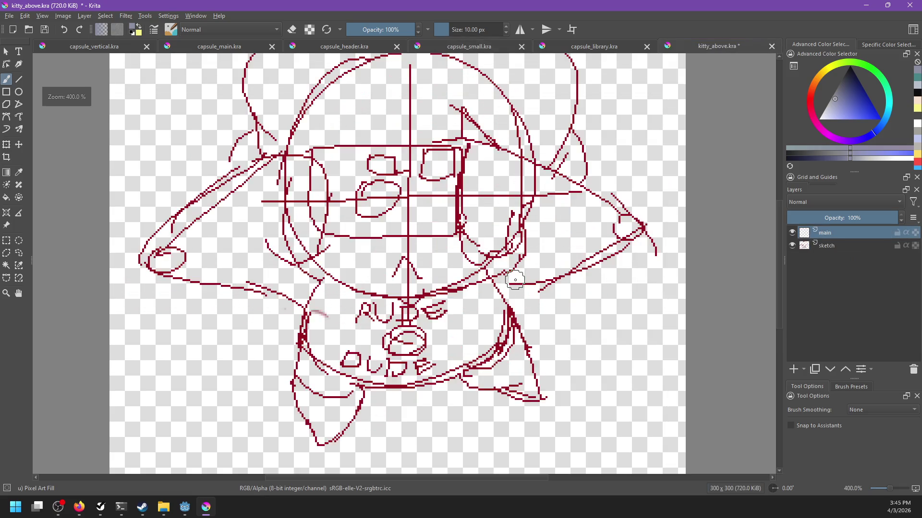
Switch the paint colour to black and shrink the brush to 9 px.
left_click_drag(311, 209, 365, 331)
key("ctrl+z")
left_click_drag(845, 106, 848, 68)
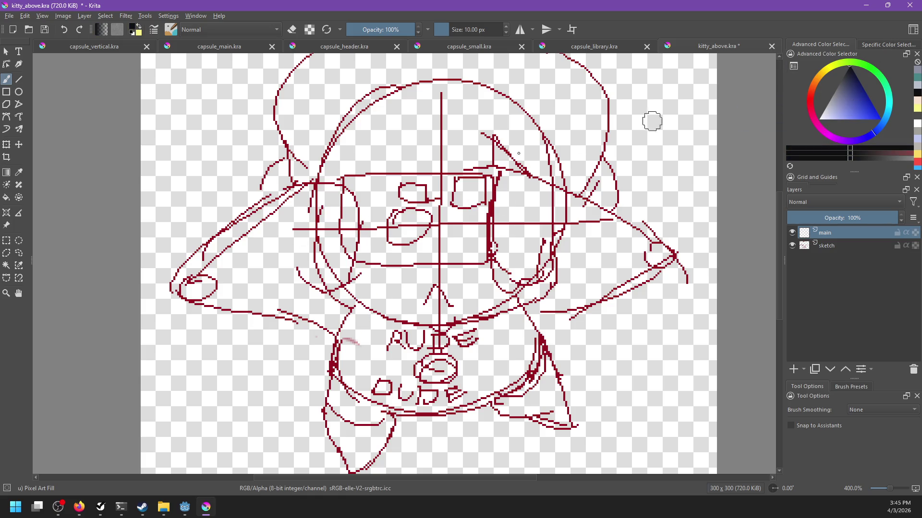
left_click_drag(326, 184, 360, 254)
key("ctrl+z")
key("bracketleft")
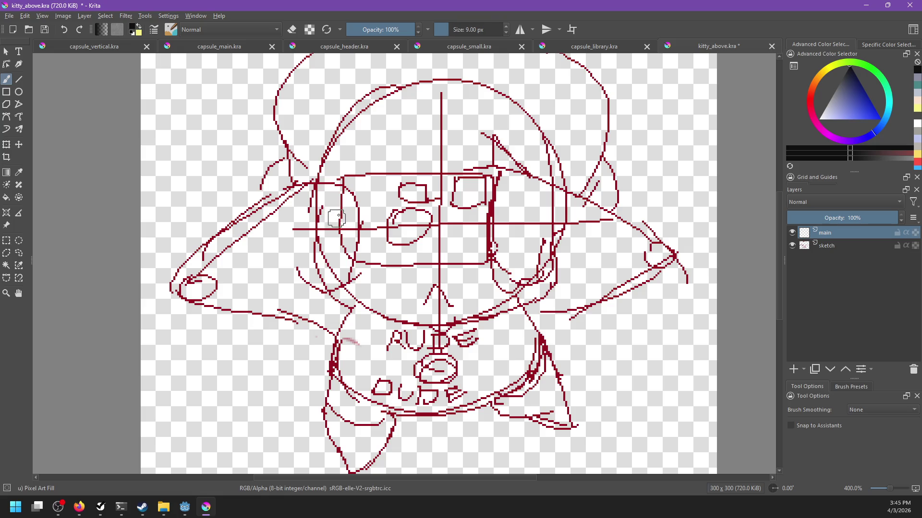
Ink the rounded tip of Kitty's left hand in black.
left_click_drag(187, 278, 311, 205)
key("ctrl+z")
left_click_drag(185, 276, 342, 194)
key("ctrl+z")
left_click_drag(186, 271, 342, 172)
key("ctrl+z")
left_click_drag(204, 247, 206, 295)
key("ctrl+z")
left_click_drag(189, 265, 196, 304)
Ink the left arm's upper edge and the curve down from its top.
left_click_drag(181, 273, 345, 182)
key("ctrl+z")
mouse_move(179, 271)
left_mouse_down()
mouse_move(350, 182)
mouse_move(362, 224)
left_mouse_up()
key("ctrl+z")
mouse_move(342, 181)
left_mouse_down()
mouse_move(357, 258)
mouse_move(344, 289)
left_mouse_up()
mouse_move(288, 263)
left_mouse_down()
mouse_move(341, 257)
mouse_move(345, 248)
mouse_move(267, 296)
left_mouse_up()
key("ctrl+z")
Ink the underside of the left arm, curving down toward the body.
key("ctrl+z")
key("ctrl+z")
left_click_drag(181, 303, 323, 333)
key("ctrl+z")
key("ctrl+z")
left_click_drag(181, 302, 321, 327)
Outline the body's left side and its bottom curve.
key("ctrl+z")
mouse_move(181, 303)
left_mouse_down()
mouse_move(330, 325)
mouse_move(336, 351)
left_mouse_up()
key("ctrl+z")
key("ctrl+z")
key("ctrl+z")
left_click_drag(309, 316, 362, 377)
key("ctrl+z")
key("ctrl+z")
mouse_move(335, 338)
left_mouse_down()
mouse_move(346, 379)
mouse_move(395, 407)
left_mouse_up()
key("ctrl+z")
left_click_drag(336, 341, 398, 408)
key("ctrl+z")
mouse_move(329, 357)
left_mouse_down()
mouse_move(342, 383)
mouse_move(388, 407)
mouse_move(446, 413)
mouse_move(500, 388)
left_mouse_up()
key("ctrl+z")
left_click_drag(439, 412, 518, 381)
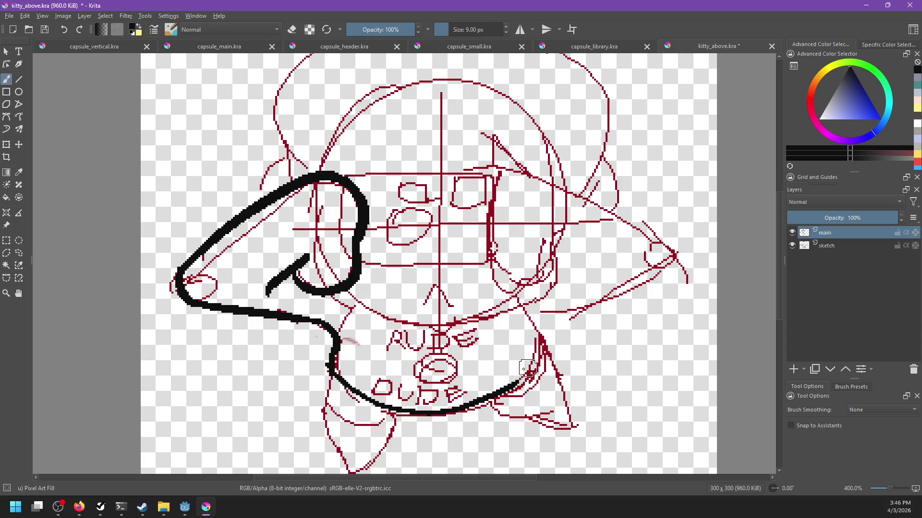
Ink the line under the left hand loop and extend it along the jaw.
scroll(575, 320, "up", 2)
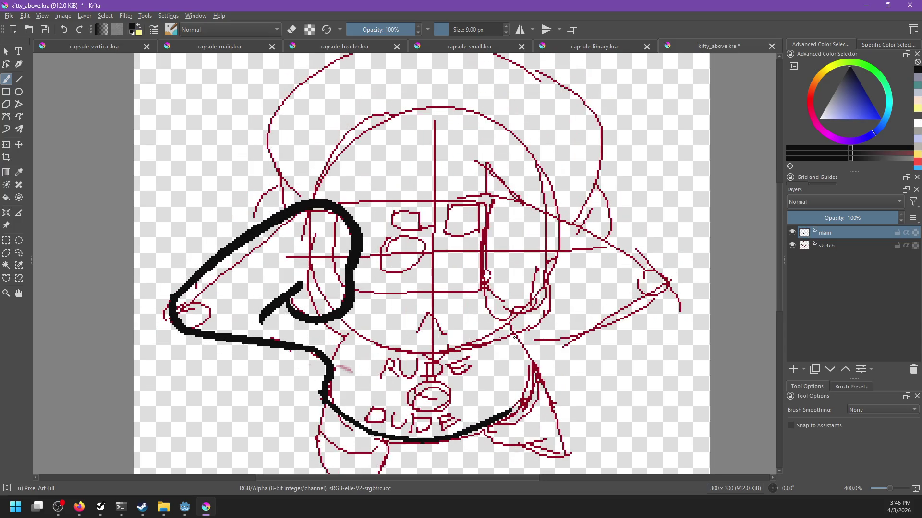
mouse_move(322, 320)
left_mouse_down()
mouse_move(358, 342)
mouse_move(403, 348)
mouse_move(388, 347)
mouse_move(451, 349)
mouse_move(516, 333)
left_mouse_up()
key("ctrl+z")
Ink the right hand's inner edge, bottom curve and curled fingers.
key("ctrl+z")
left_click_drag(432, 349, 509, 341)
left_click_drag(484, 197, 485, 267)
key("ctrl+z")
mouse_move(504, 195)
left_mouse_down()
mouse_move(485, 201)
mouse_move(483, 288)
mouse_move(532, 307)
left_mouse_up()
key("ctrl+z")
left_click_drag(482, 261, 540, 325)
key("ctrl+z")
left_click_drag(482, 271, 545, 311)
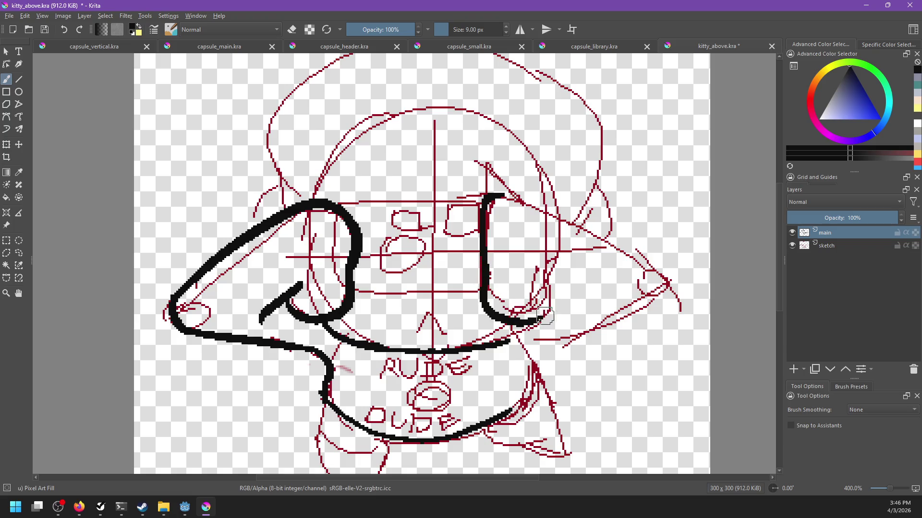
mouse_move(547, 269)
left_mouse_down()
mouse_move(588, 312)
mouse_move(602, 295)
left_mouse_up()
key("ctrl+z")
key("ctrl+z")
left_click_drag(522, 296, 595, 300)
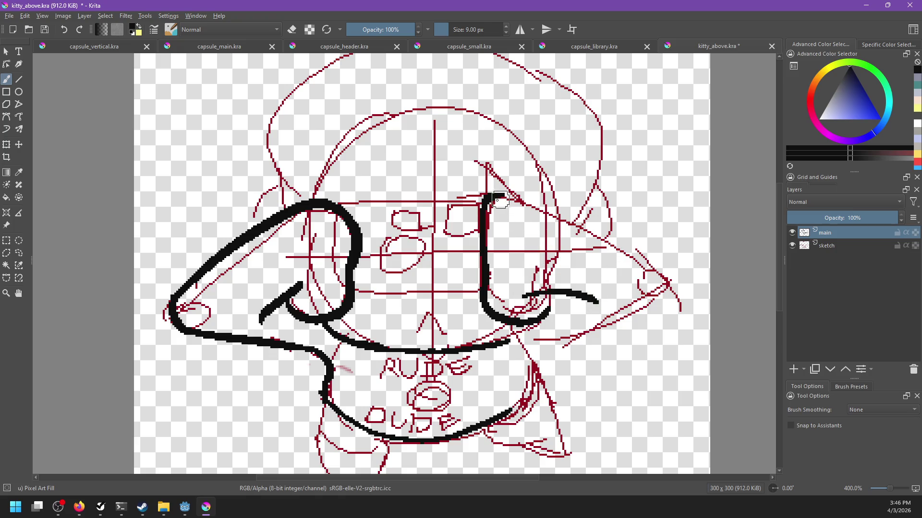
Ink the right arm's upper edge ending in a hook, joined to the lower outline.
mouse_move(495, 199)
left_mouse_down()
mouse_move(621, 252)
mouse_move(586, 237)
left_mouse_up()
key("ctrl+z")
key("ctrl+z")
key("ctrl+z")
left_click_drag(500, 197, 526, 208)
mouse_move(526, 207)
left_mouse_down()
mouse_move(622, 257)
mouse_move(651, 290)
mouse_move(589, 239)
mouse_move(629, 263)
left_mouse_up()
key("ctrl+z")
key("ctrl+z")
mouse_move(629, 263)
left_mouse_down()
mouse_move(658, 297)
mouse_move(647, 310)
left_mouse_up()
key("ctrl+z")
key("ctrl+z")
left_click_drag(629, 263, 638, 316)
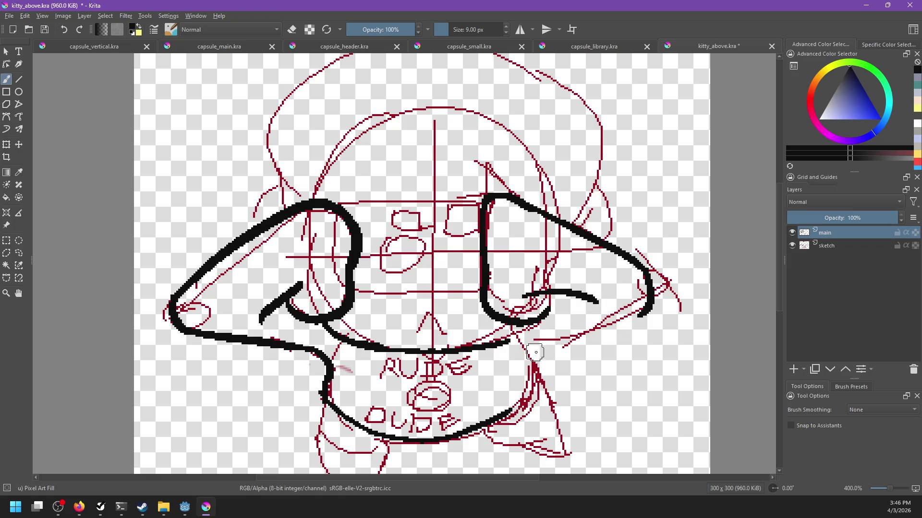
mouse_move(531, 357)
left_mouse_down()
mouse_move(543, 333)
mouse_move(643, 309)
left_mouse_up()
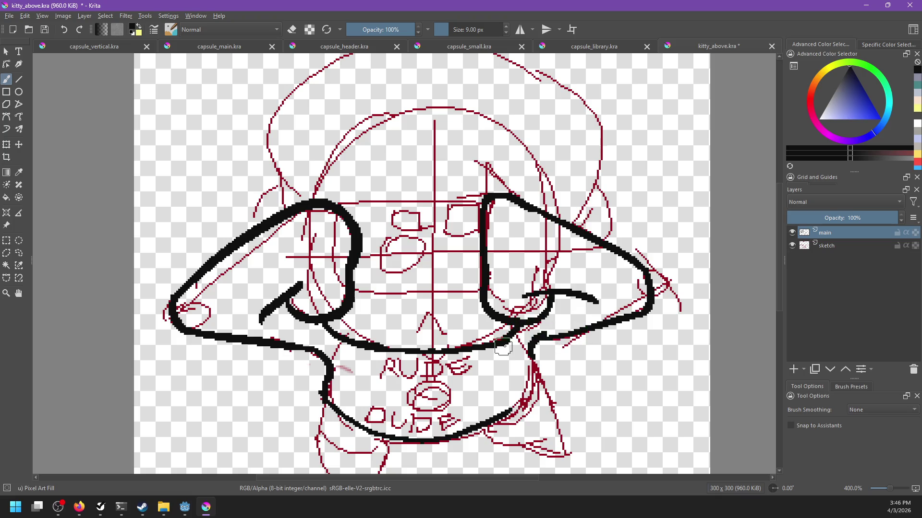
left_click_drag(507, 339, 559, 327)
Ink the camera's top edge between the hands and its small right window.
left_click_drag(376, 206, 516, 201)
key("ctrl+z")
mouse_move(414, 204)
left_mouse_down()
mouse_move(532, 207)
mouse_move(521, 222)
left_mouse_up()
left_click_drag(394, 294, 511, 296)
key("ctrl+z")
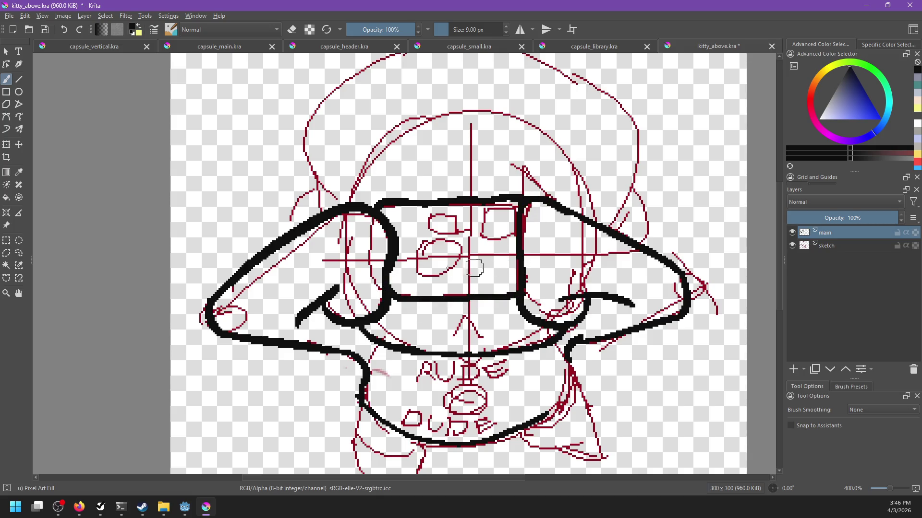
mouse_move(429, 244)
left_mouse_down()
mouse_move(468, 262)
mouse_move(434, 240)
mouse_move(433, 229)
mouse_move(464, 233)
left_mouse_up()
key("ctrl+z")
key("ctrl+z")
key("ctrl+z")
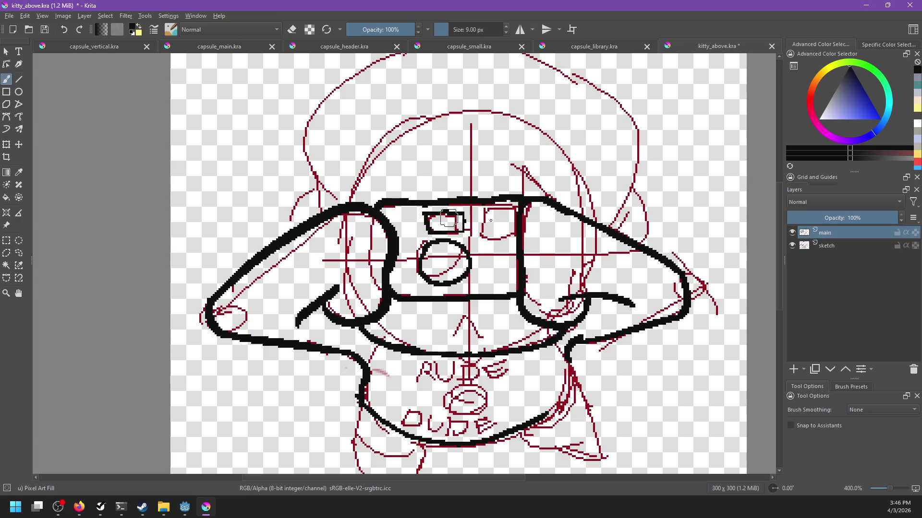
key("ctrl+z")
left_click_drag(478, 213, 514, 239)
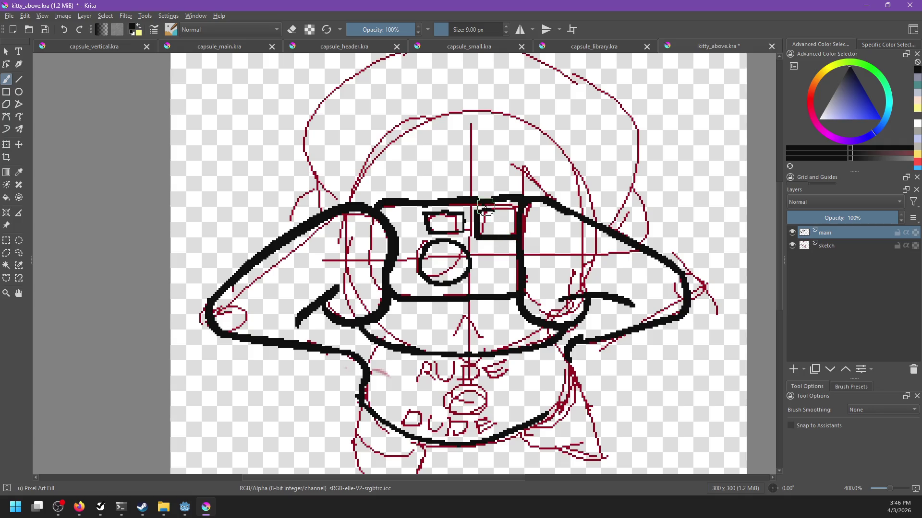
key("ctrl+z")
Draw the bottom outline of the shirt across the lower body.
mouse_move(508, 395)
left_mouse_down()
mouse_move(508, 339)
mouse_move(538, 265)
left_mouse_up()
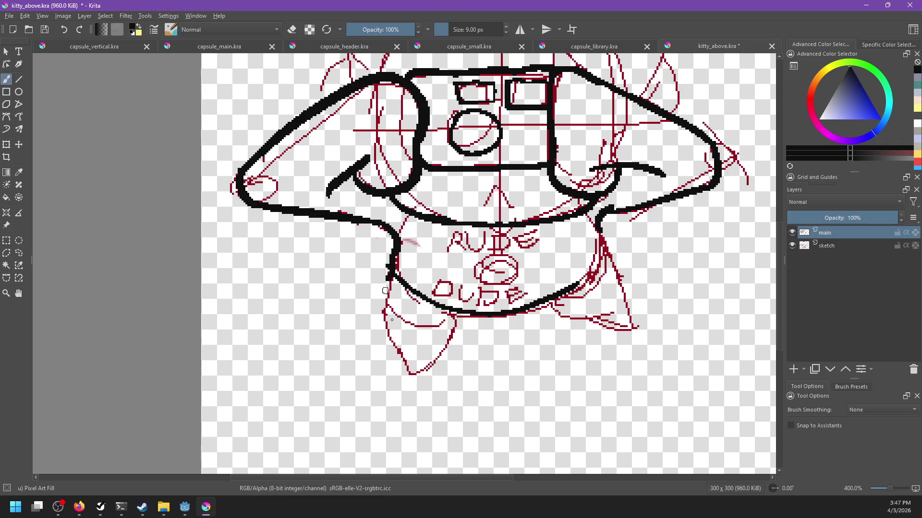
mouse_move(390, 284)
left_mouse_down()
mouse_move(400, 313)
mouse_move(466, 315)
left_mouse_up()
key("ctrl+z")
mouse_move(400, 318)
left_mouse_down()
mouse_move(500, 317)
mouse_move(550, 302)
left_mouse_up()
key("ctrl+z")
key("ctrl+z")
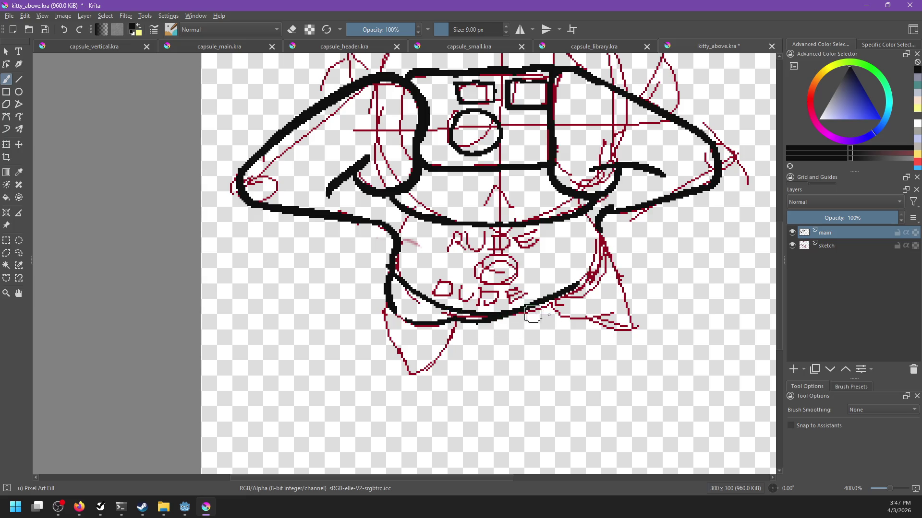
left_click_drag(453, 318, 547, 309)
key("ctrl+z")
mouse_move(447, 317)
left_mouse_down()
mouse_move(521, 310)
mouse_move(600, 273)
left_mouse_up()
Ink the shirt's right side and the right skirt flap.
key("ctrl+z")
left_click_drag(603, 238, 576, 288)
key("ctrl+z")
left_click_drag(600, 218, 567, 288)
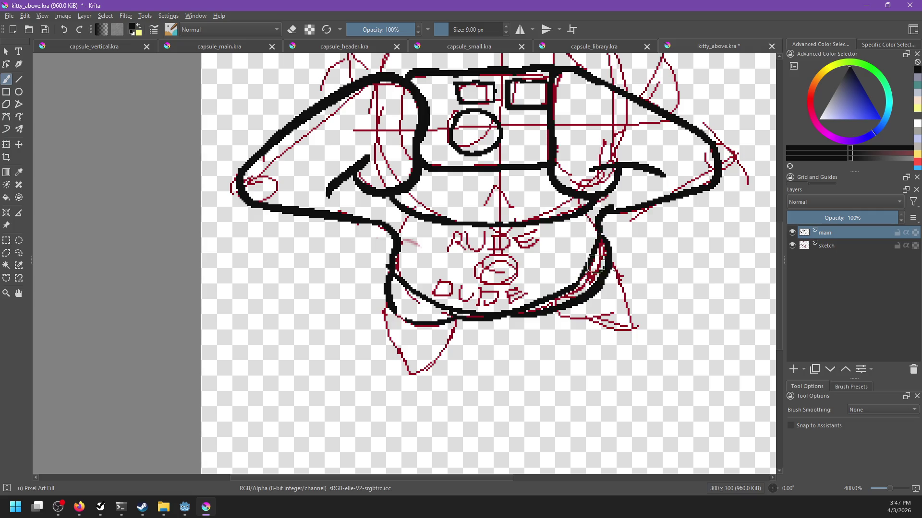
left_click_drag(603, 254, 633, 321)
key("ctrl+z")
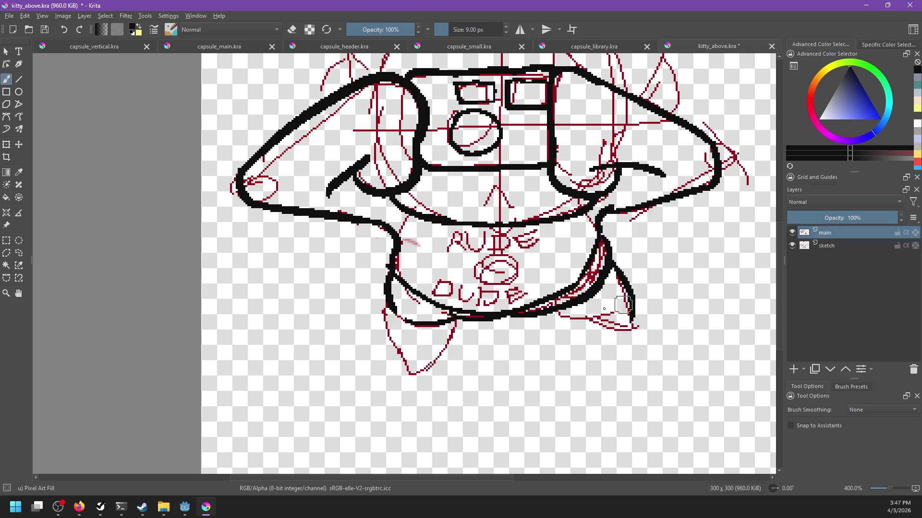
mouse_move(554, 309)
left_mouse_down()
mouse_move(617, 311)
mouse_move(602, 329)
mouse_move(628, 326)
left_mouse_up()
key("ctrl+z")
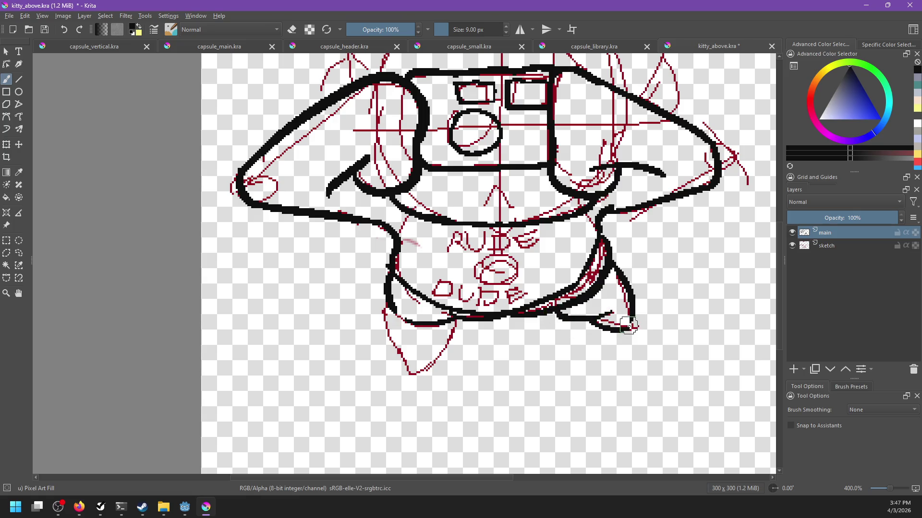
With the sketch hidden, erase stray lower-right lines and redraw that curve thicker.
scroll(628, 322, "down", 2)
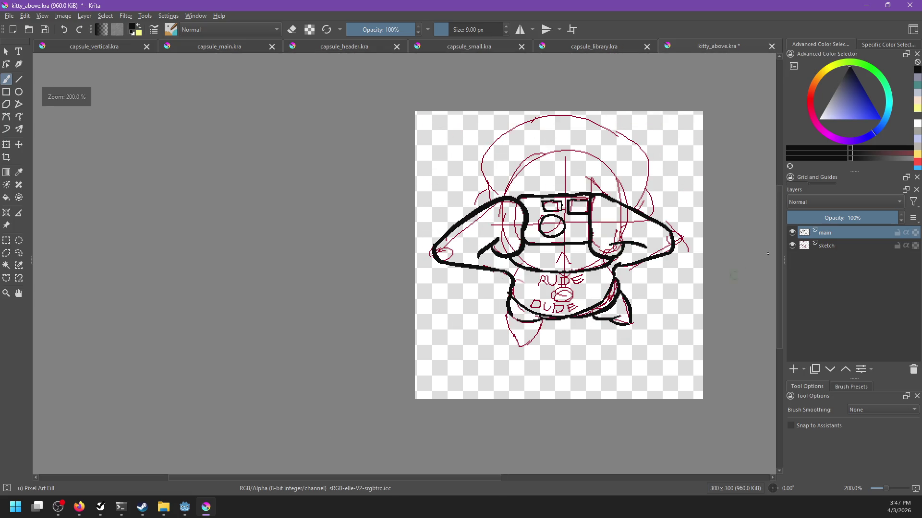
left_click(792, 245)
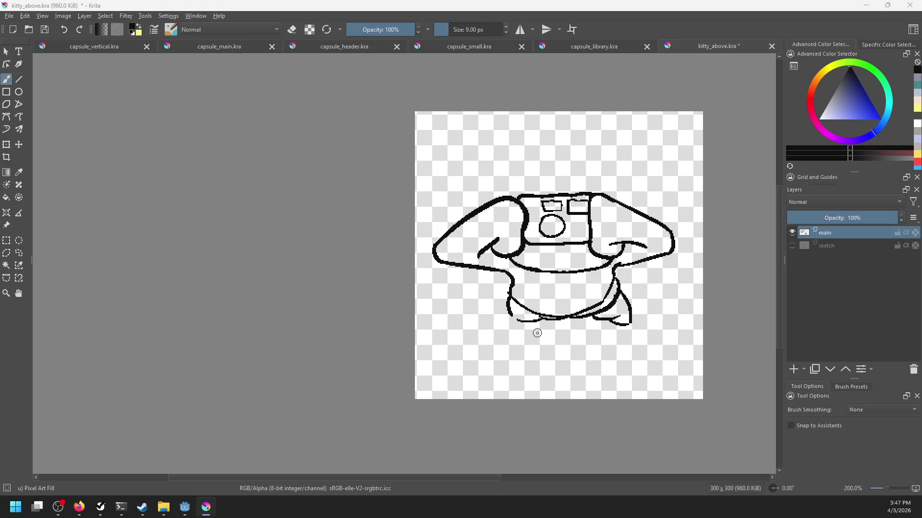
scroll(540, 327, "up", 2)
key("e")
left_click_drag(602, 299, 576, 317)
key("e")
left_click_drag(606, 278, 553, 324)
Show the sketch layer again at 33% opacity and return to the main ink layer.
left_click(826, 245)
left_click(792, 245)
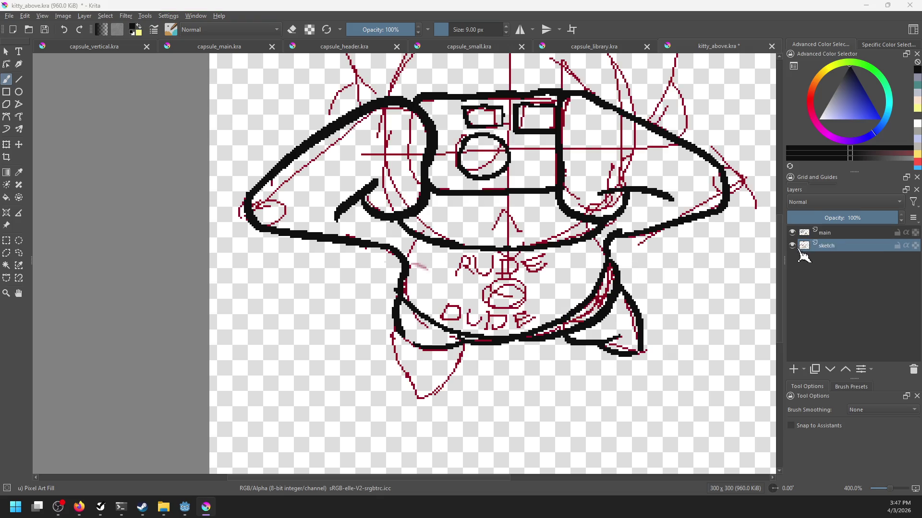
left_click(830, 218)
left_click(826, 232)
mouse_move(521, 362)
left_mouse_down()
mouse_move(510, 413)
mouse_move(546, 316)
left_mouse_up()
key("ctrl+z")
key("ctrl+z")
key("ctrl+z")
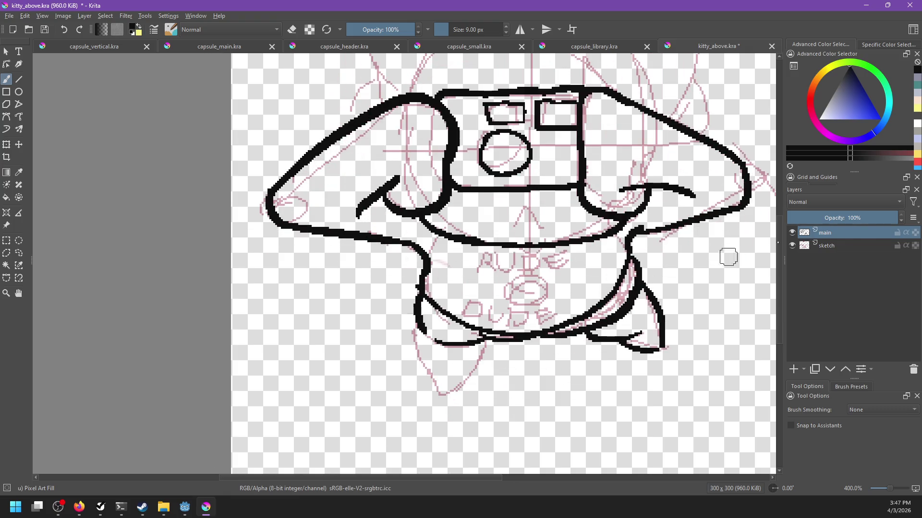
Ink the shirt's lower-left corner and the left skirt flap down to its tip.
left_click(408, 332)
left_click_drag(413, 334, 418, 364)
key("ctrl+z")
left_click_drag(416, 311, 420, 351)
key("ctrl+z")
mouse_move(417, 310)
left_mouse_down()
mouse_move(411, 346)
mouse_move(430, 382)
left_mouse_up()
key("ctrl+z")
left_click_drag(411, 338, 439, 394)
key("ctrl+z")
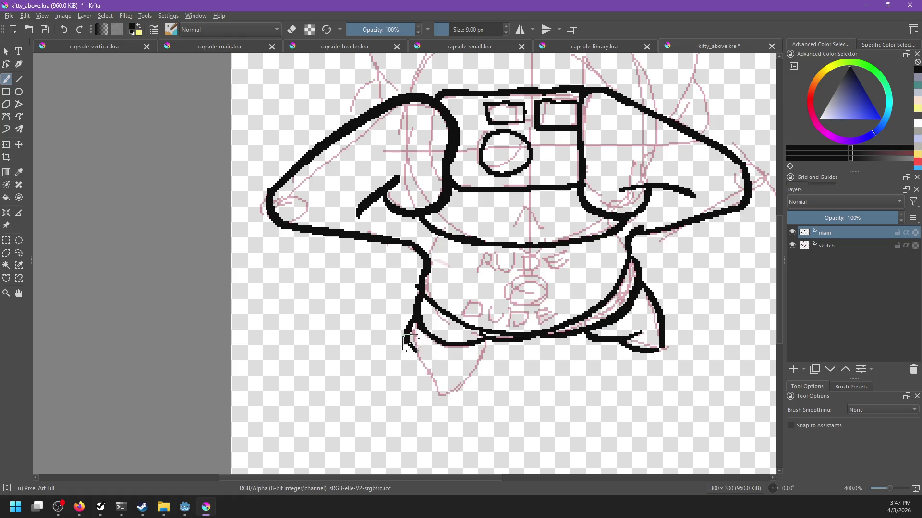
left_click_drag(409, 343, 449, 396)
key("ctrl+z")
mouse_move(424, 364)
left_mouse_down()
mouse_move(439, 396)
mouse_move(458, 390)
left_mouse_up()
Ink a short line down from the waist and the left flap's inner edge.
left_click_drag(482, 339, 480, 364)
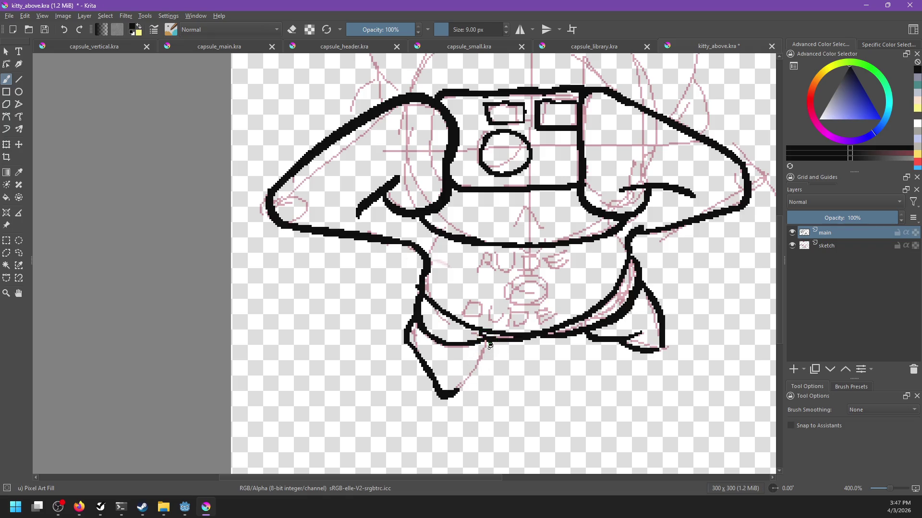
left_click_drag(488, 341, 445, 412)
key("ctrl+z")
left_click_drag(490, 342, 447, 396)
Clean up and redraw the right skirt flap's side edge.
mouse_move(629, 370)
left_mouse_down()
mouse_move(589, 379)
mouse_move(624, 359)
mouse_move(597, 355)
left_mouse_up()
key("e")
key("e")
key("e")
left_click_drag(623, 323, 629, 348)
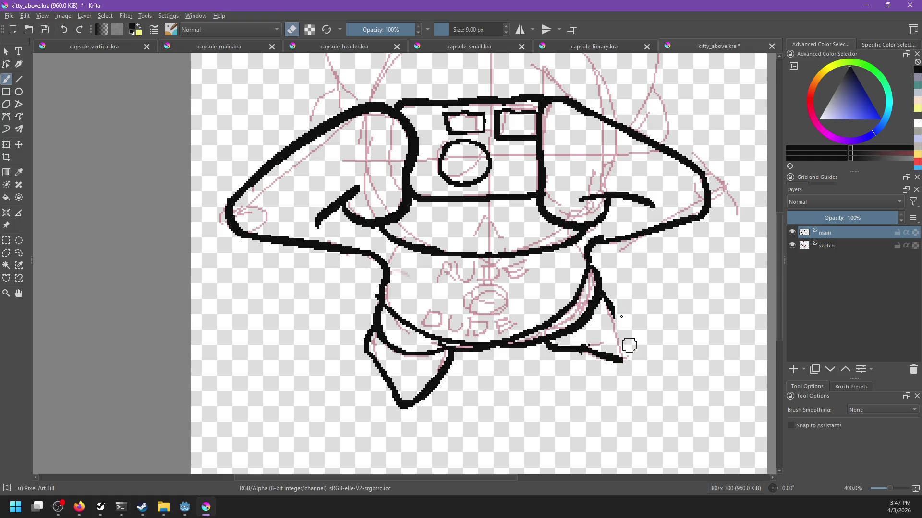
key("e")
left_click_drag(598, 285, 607, 359)
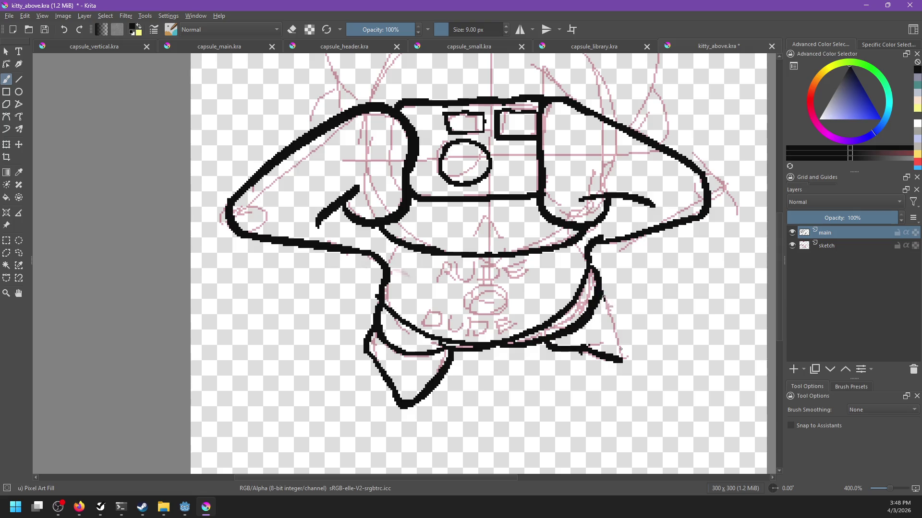
left_click_drag(599, 285, 611, 332)
key("e")
key("e")
key("e")
key("e")
Ink the right flap's bottom edge thicker and erase stray pixels around it.
mouse_move(582, 354)
left_mouse_down()
mouse_move(611, 361)
mouse_move(627, 351)
left_mouse_up()
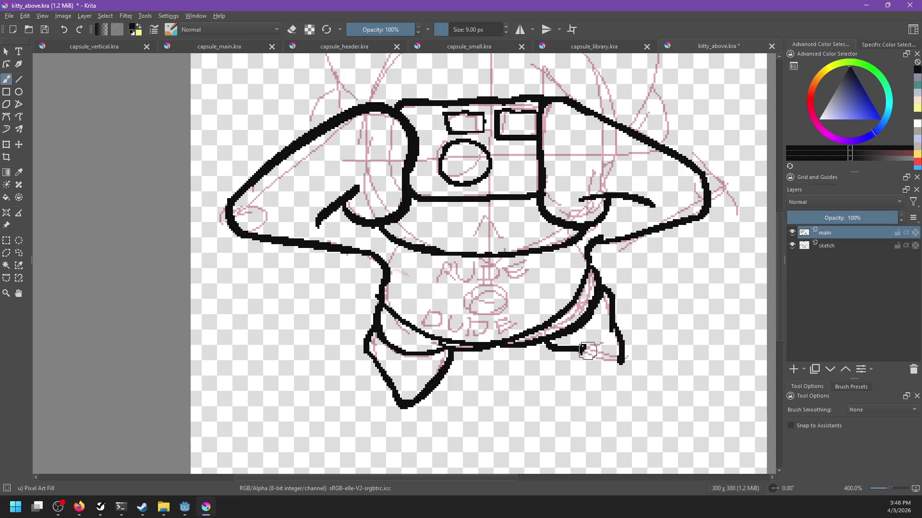
key("e")
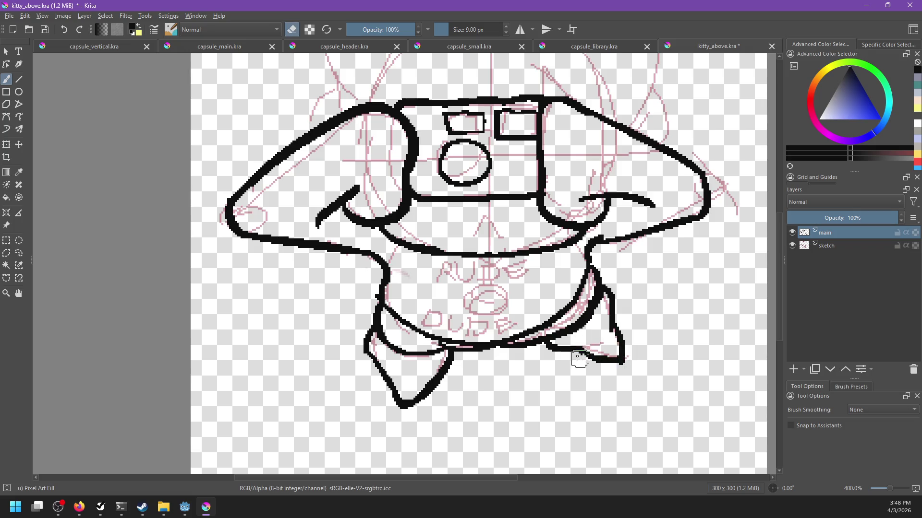
key("e")
mouse_move(576, 353)
left_mouse_down()
mouse_move(607, 337)
mouse_move(598, 348)
mouse_move(557, 344)
mouse_move(596, 356)
left_mouse_up()
key("e")
key("e")
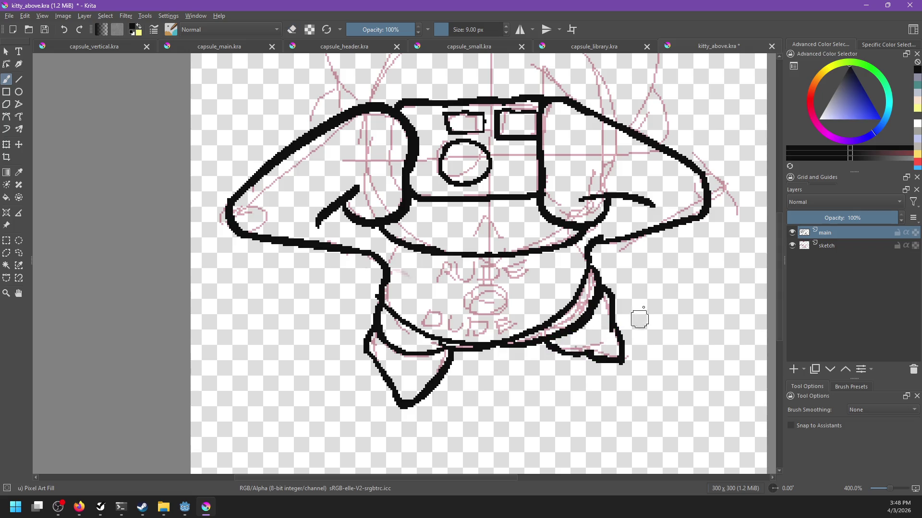
scroll(643, 307, "down", 4)
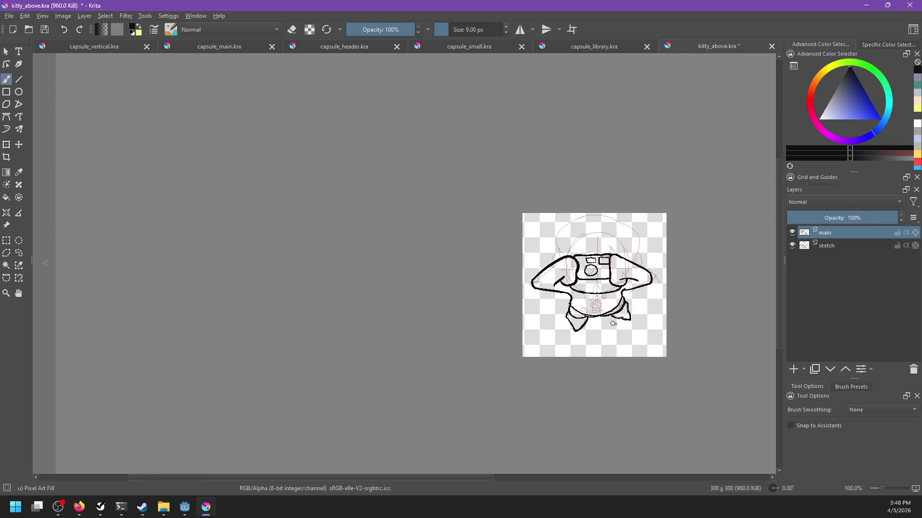
scroll(611, 323, "right", 3)
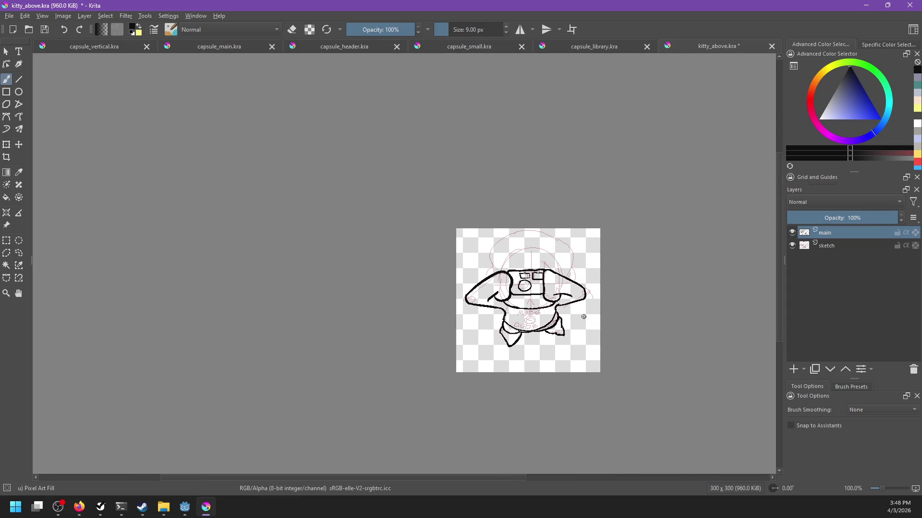
scroll(555, 285, "up", 5)
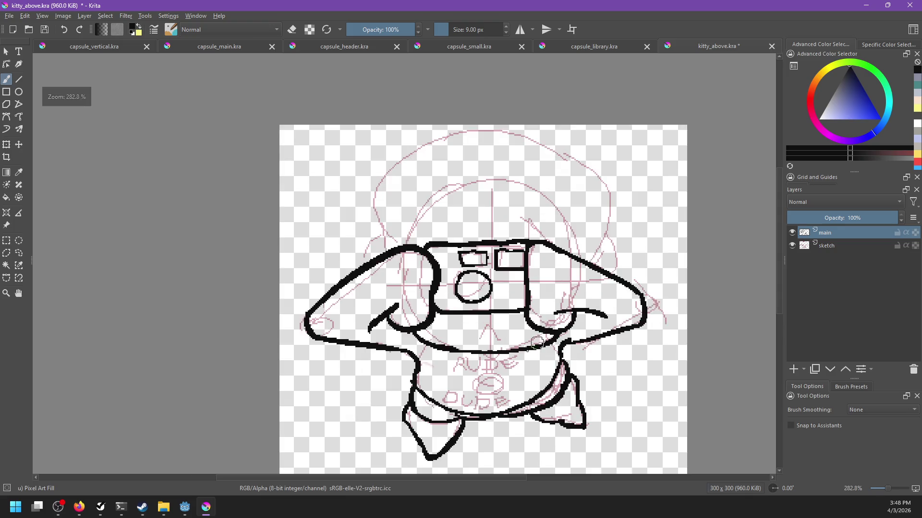
Draw the small caret-shaped mouth below the camera, redoing the stroke until it fits.
mouse_move(430, 333)
left_mouse_down()
mouse_move(478, 339)
mouse_move(451, 309)
mouse_move(480, 341)
left_mouse_up()
key("ctrl+z")
left_click_drag(487, 288, 512, 388)
key("ctrl+z")
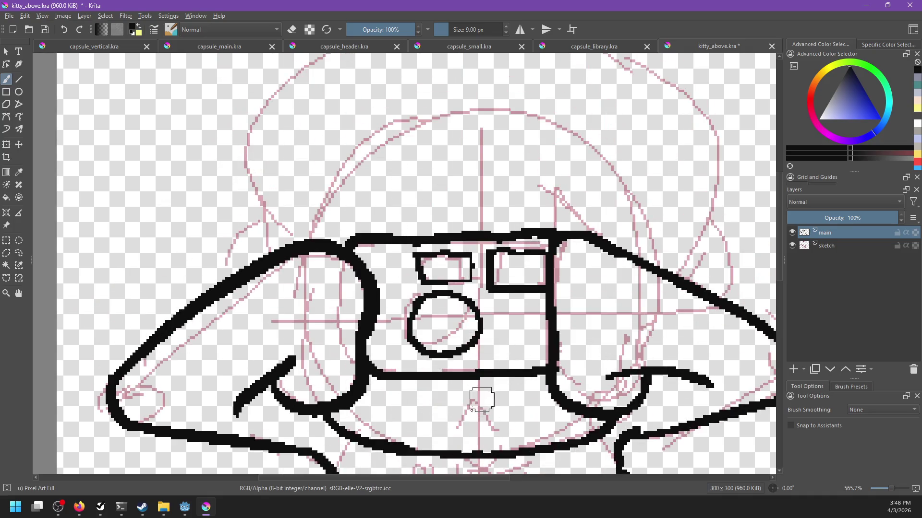
mouse_move(455, 427)
left_mouse_down()
mouse_move(524, 434)
mouse_move(538, 452)
left_mouse_up()
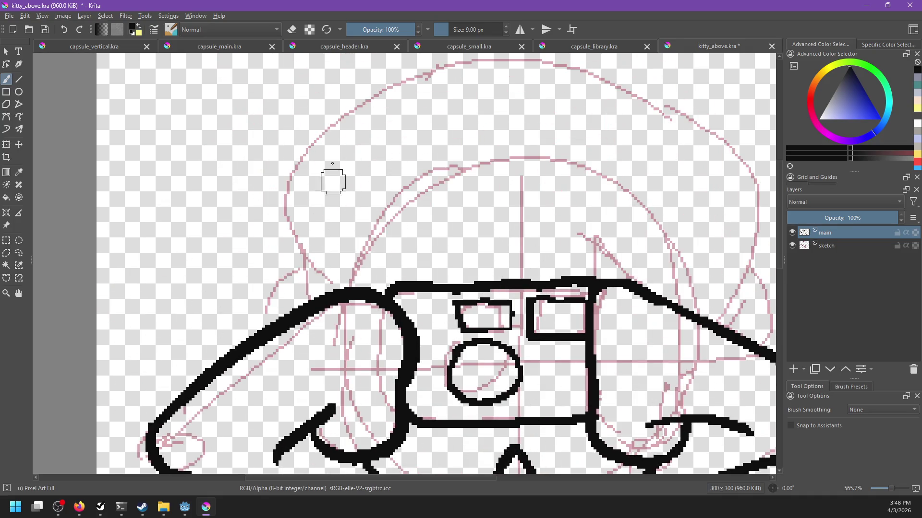
Draw the head's upper-left curve joined to the arm line, plus a pointed tuft on top.
mouse_move(350, 110)
left_mouse_down()
mouse_move(327, 282)
mouse_move(317, 289)
left_mouse_up()
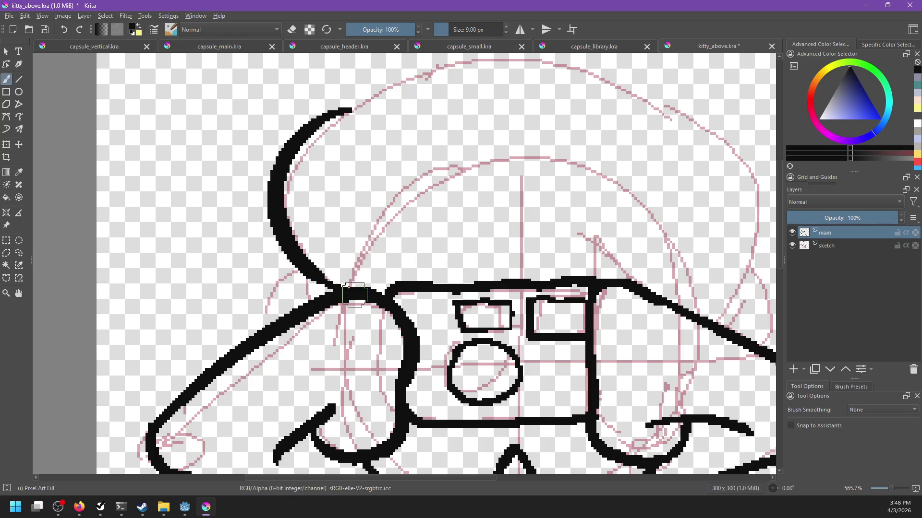
left_click_drag(607, 272, 515, 258)
mouse_move(476, 236)
left_mouse_down()
mouse_move(552, 278)
mouse_move(482, 265)
mouse_move(533, 269)
left_mouse_up()
key("ctrl+z")
key("ctrl+z")
mouse_move(593, 293)
left_mouse_down()
mouse_move(555, 296)
mouse_move(596, 270)
left_mouse_up()
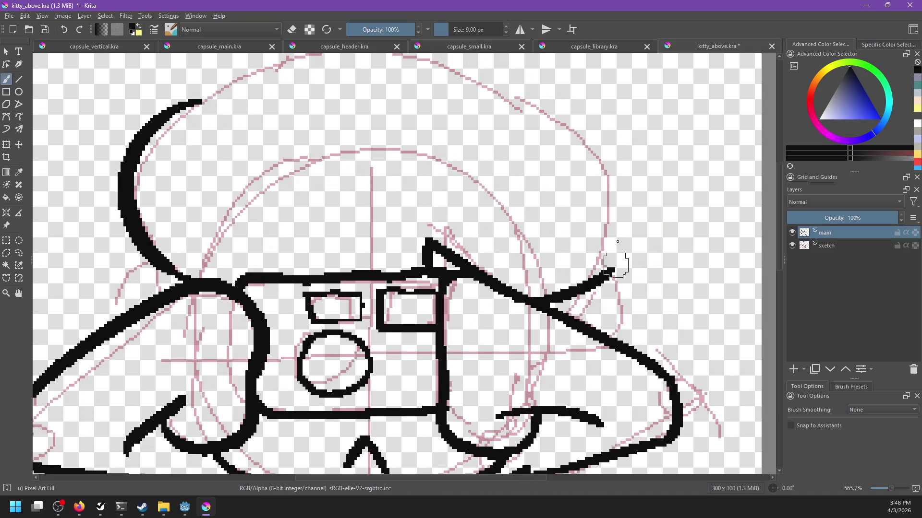
Draw the arc across the top of the head, retrying it several times.
scroll(455, 211, "up", 3)
key("ctrl+z")
left_click_drag(214, 177, 410, 127)
key("ctrl+z")
left_click_drag(182, 192, 448, 129)
key("ctrl+z")
key("ctrl+z")
left_click_drag(211, 177, 391, 116)
key("ctrl+z")
left_click_drag(210, 176, 432, 120)
key("ctrl+z")
mouse_move(211, 176)
left_mouse_down()
mouse_move(420, 132)
mouse_move(424, 122)
mouse_move(412, 137)
mouse_move(521, 168)
mouse_move(360, 133)
mouse_move(544, 186)
left_mouse_up()
Continue the head outline down the right side to the diagonal line.
key("ctrl+z")
key("ctrl+z")
key("ctrl+z")
mouse_move(377, 129)
left_mouse_down()
mouse_move(551, 185)
mouse_move(624, 245)
mouse_move(629, 307)
left_mouse_up()
left_click(588, 209)
key("ctrl+z")
key("ctrl+z")
left_click_drag(598, 218, 617, 344)
key("minus")
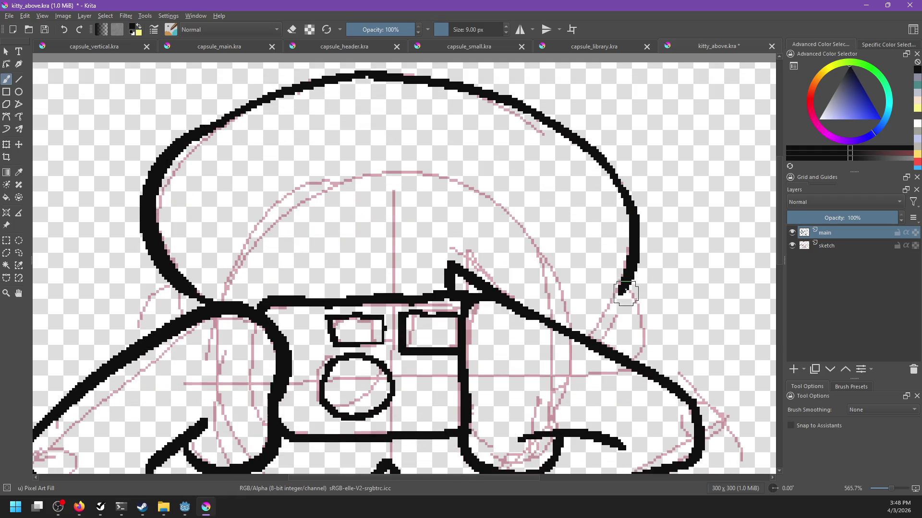
left_click_drag(624, 271, 597, 333)
key("minus")
key("1")
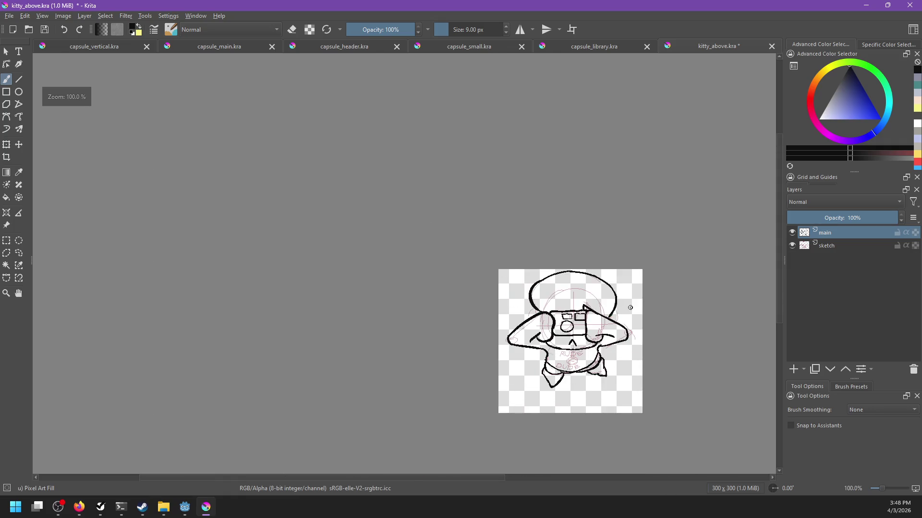
key("equal")
key("equal")
key("equal")
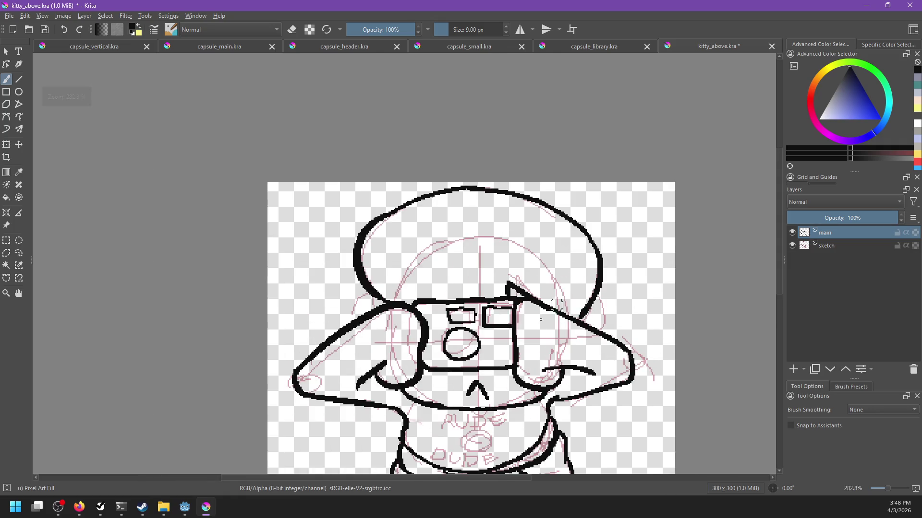
Refine the curve at the head's right edge and join the outline to the arm line.
mouse_move(581, 312)
left_mouse_down()
mouse_move(595, 332)
mouse_move(602, 320)
left_mouse_up()
key("ctrl+z")
mouse_move(366, 293)
left_mouse_down()
mouse_move(381, 311)
mouse_move(369, 318)
left_mouse_up()
key("ctrl+z")
key("ctrl+z")
key("ctrl+z")
left_click_drag(507, 346, 497, 294)
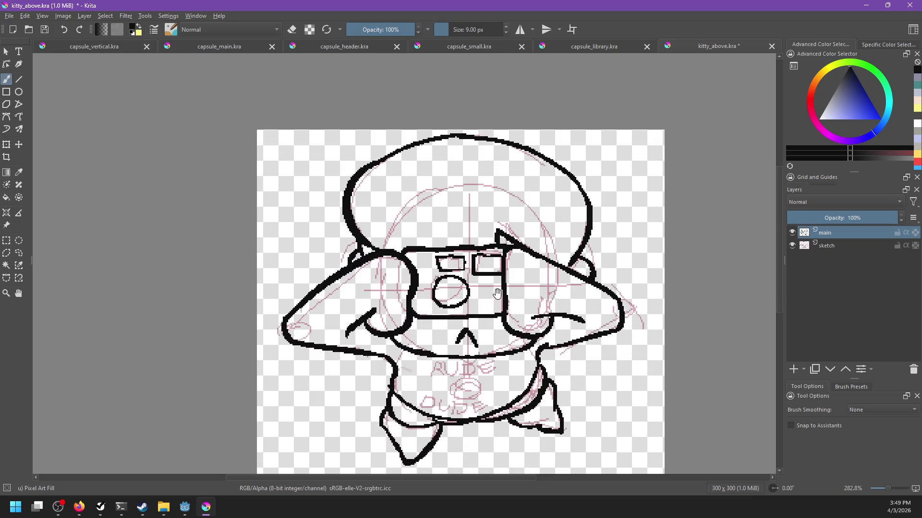
Hide the pink sketch layer and try a tongue stroke under the mouth.
left_click(792, 245)
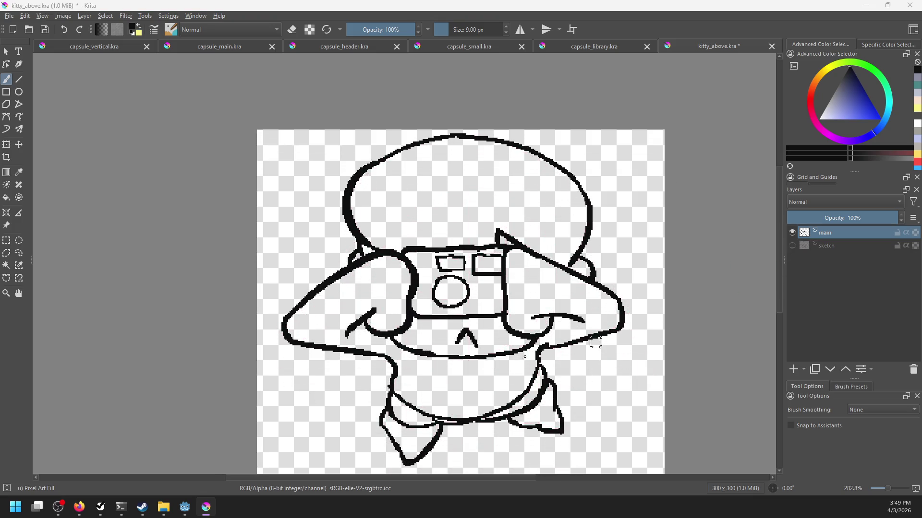
mouse_move(455, 357)
left_mouse_down()
mouse_move(483, 358)
mouse_move(465, 364)
left_mouse_up()
key("ctrl+z")
key("ctrl+z")
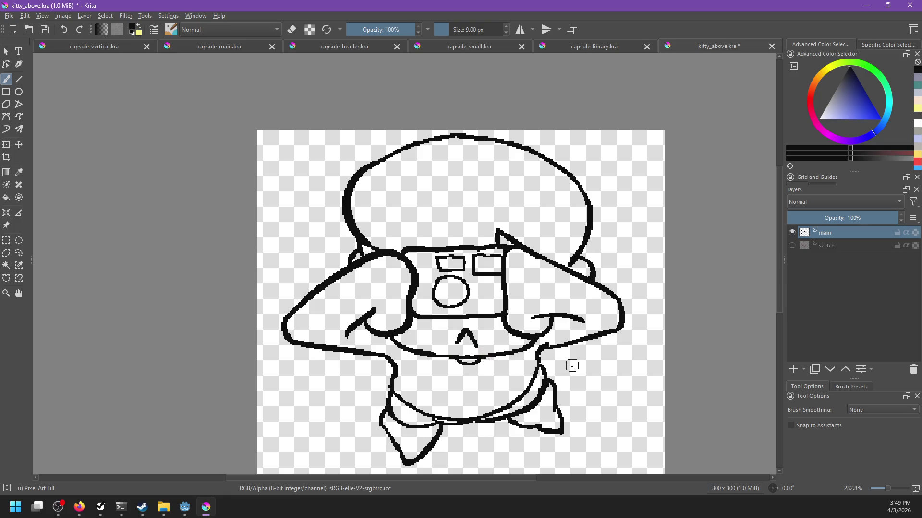
scroll(571, 357, "down", 3)
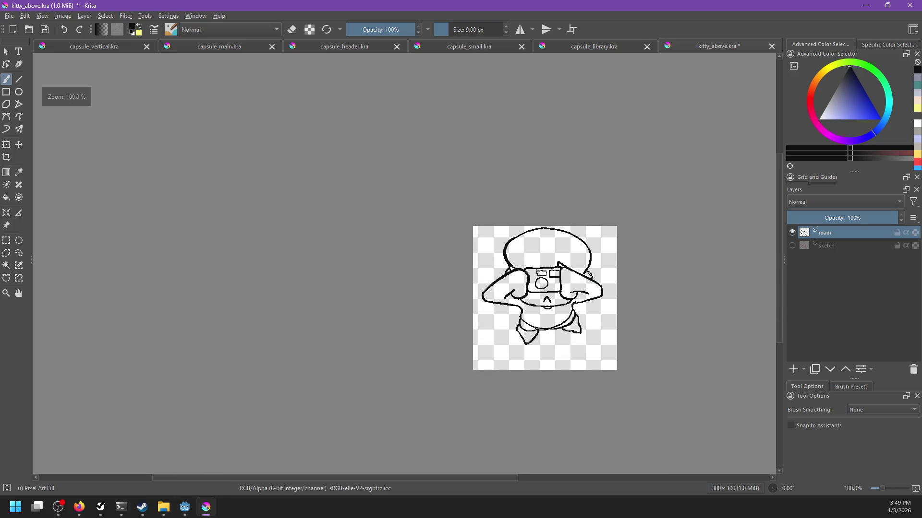
scroll(576, 275, "up", 3)
scroll(576, 274, "up", 1)
Erase stray pixels near the camera top and draw a hair tuft above it.
key("e")
mouse_move(480, 238)
left_mouse_down()
mouse_move(513, 225)
mouse_move(504, 236)
left_mouse_up()
key("e")
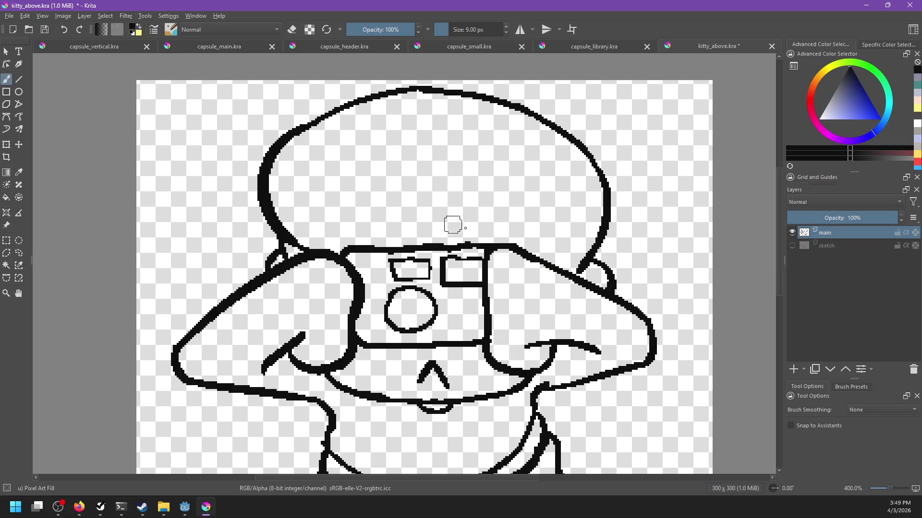
mouse_move(482, 231)
left_mouse_down()
mouse_move(476, 226)
mouse_move(498, 243)
left_mouse_up()
Add curves linking the right arm to the body, under the left elbow, and on the right arm's outer side.
left_click_drag(449, 274, 492, 219)
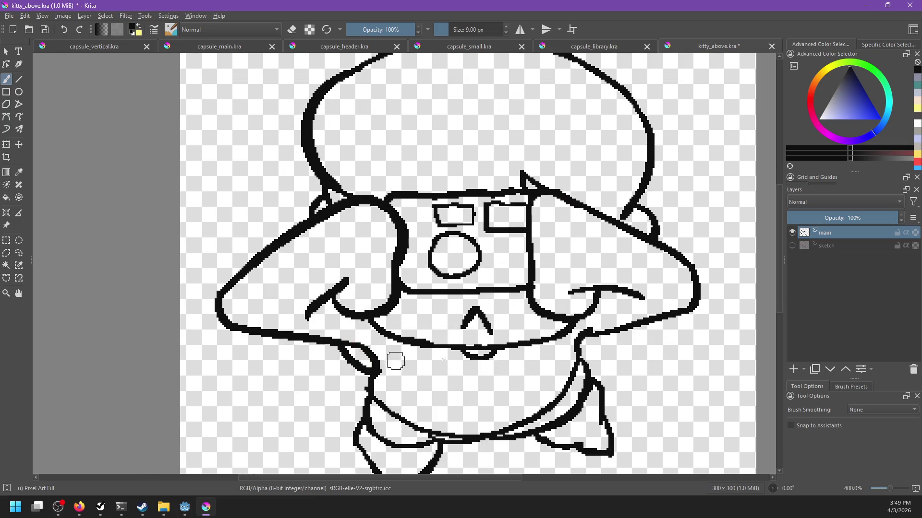
left_click_drag(589, 359, 611, 331)
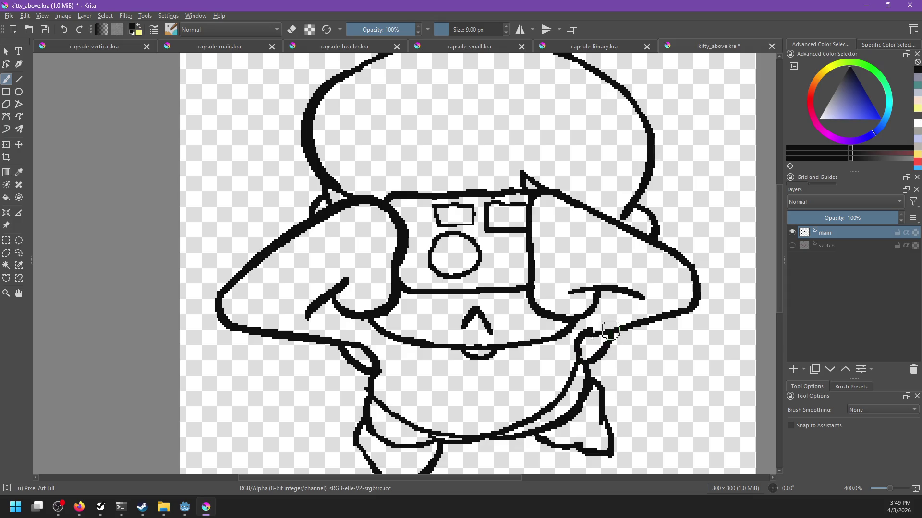
left_click_drag(345, 361, 379, 381)
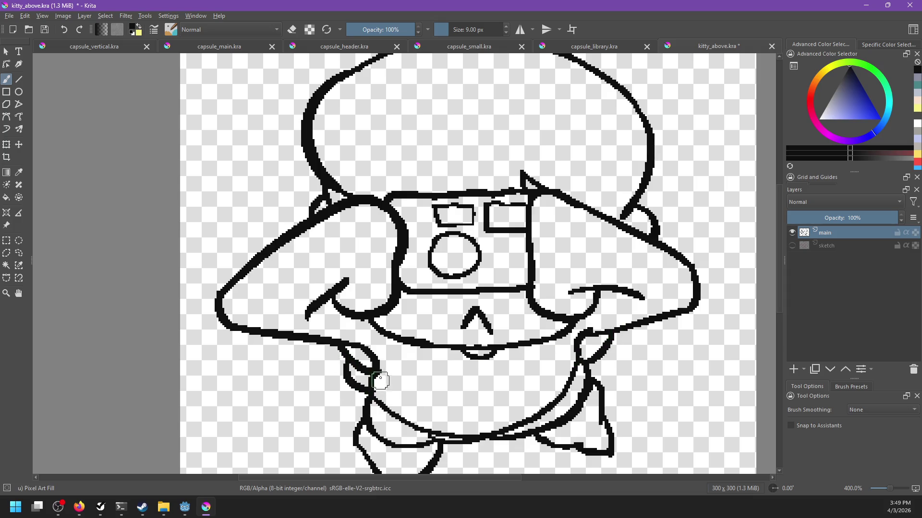
left_click_drag(609, 358, 599, 382)
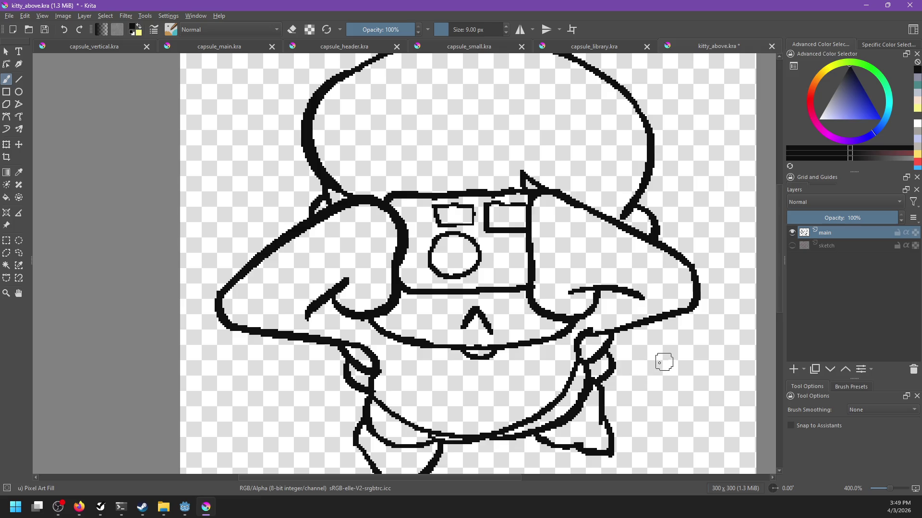
scroll(647, 363, "down", 7)
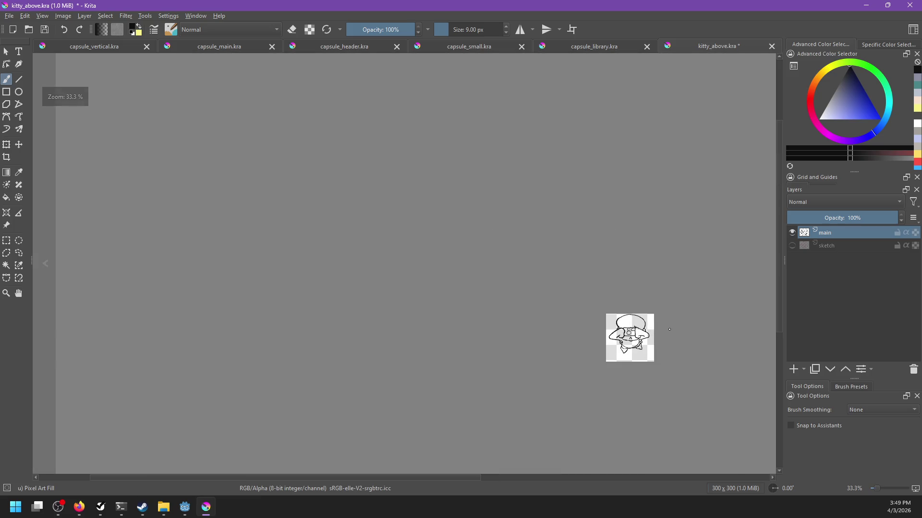
scroll(657, 334, "up", 5)
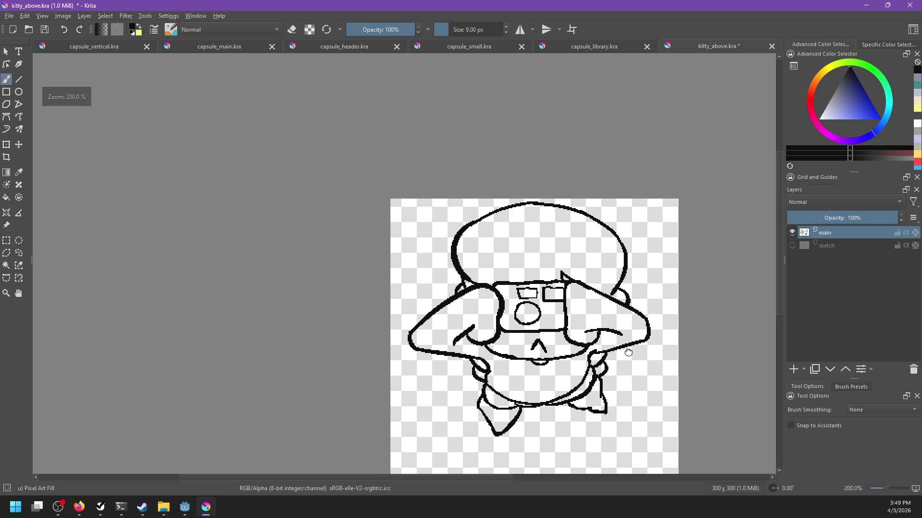
left_click_drag(628, 352, 614, 349)
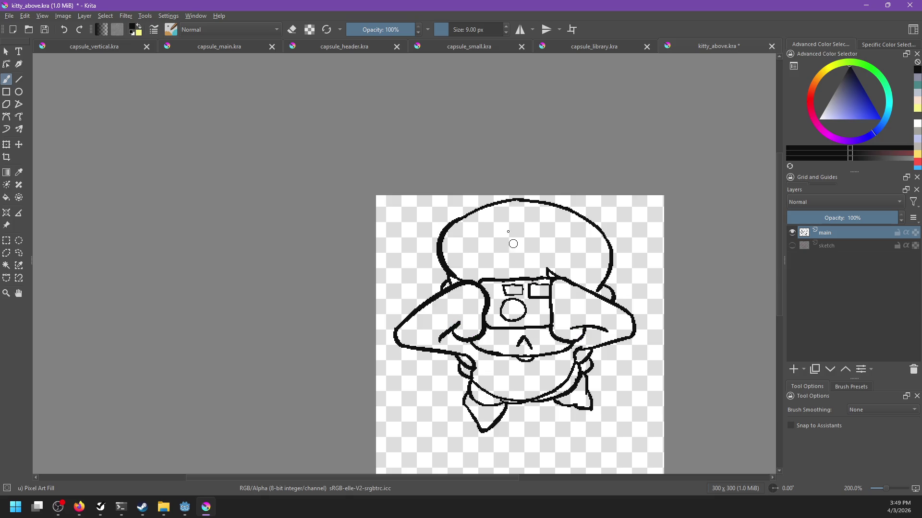
Open the kitty_selfie.png reference and kitty.kra from the project's player folder.
key("ctrl+o")
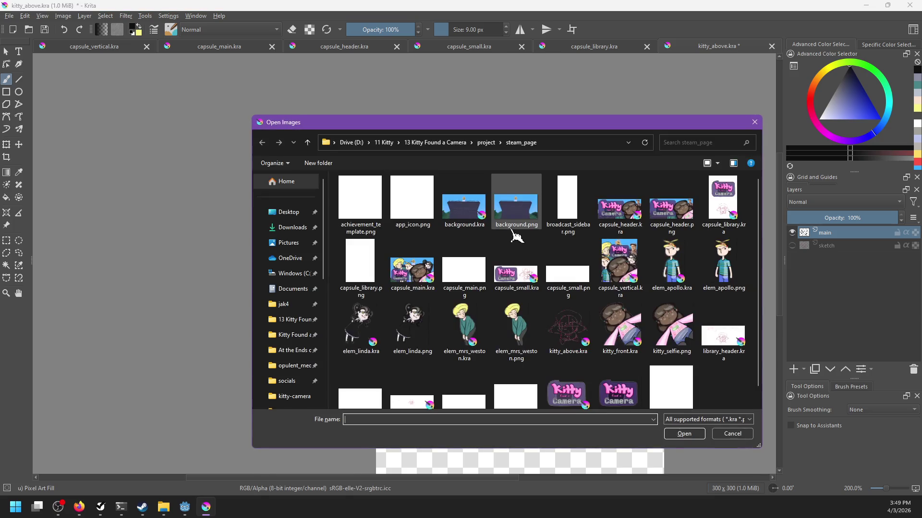
double_click(655, 317)
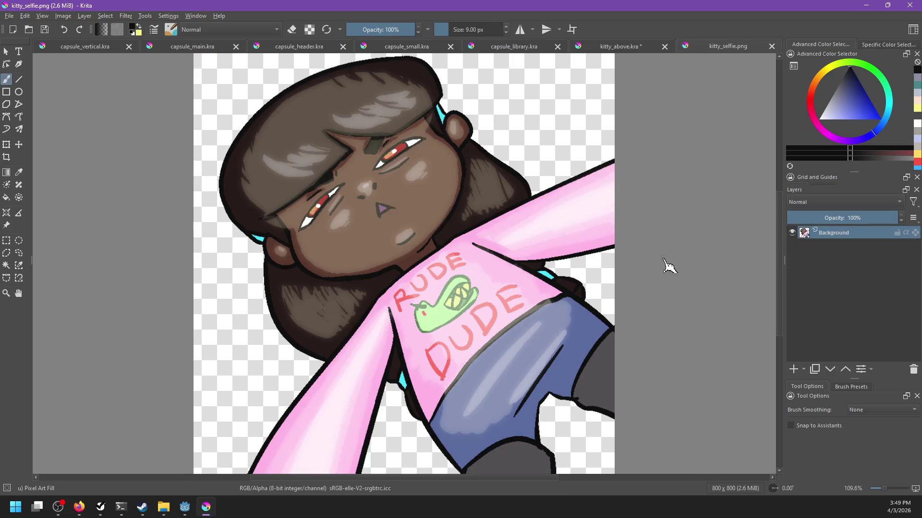
key("ctrl+o")
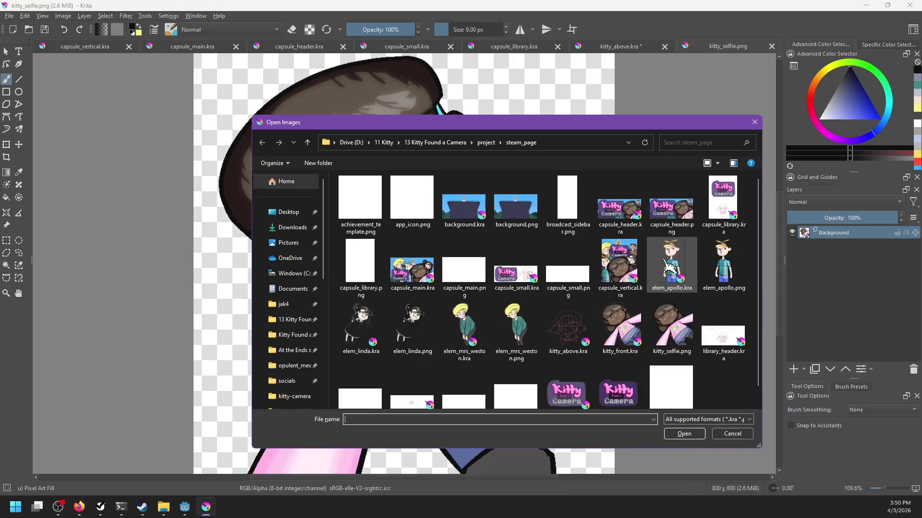
left_click(486, 143)
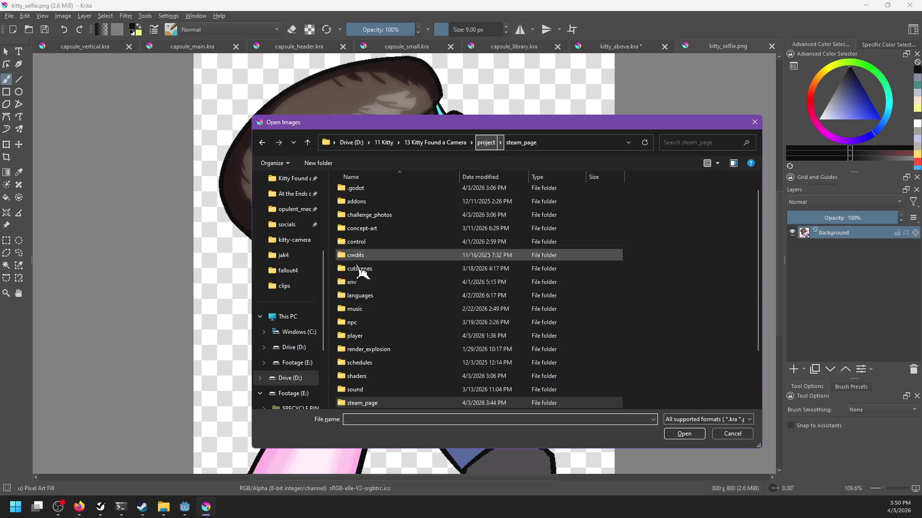
left_click(367, 339)
key("Return")
double_click(518, 206)
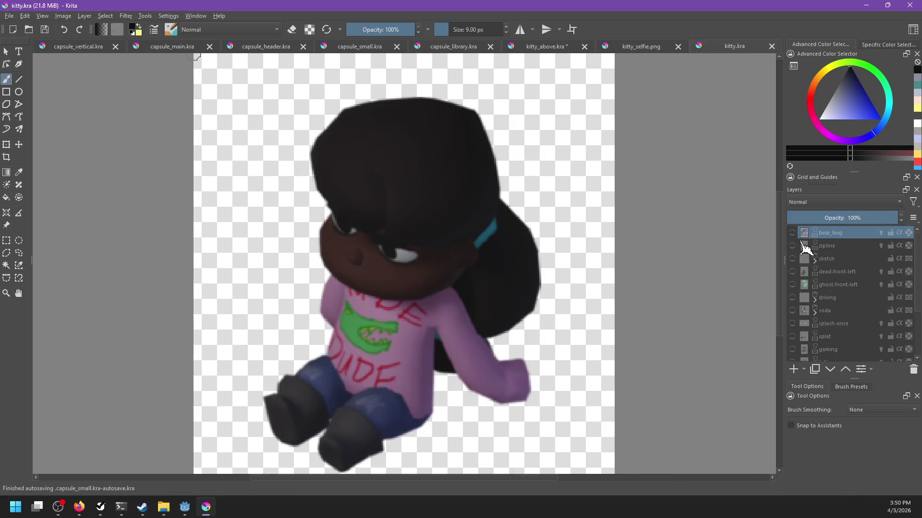
Show the standing layer at 100% opacity and sample the pink of Kitty's shirt.
scroll(798, 240, "down", 2)
left_click(792, 303)
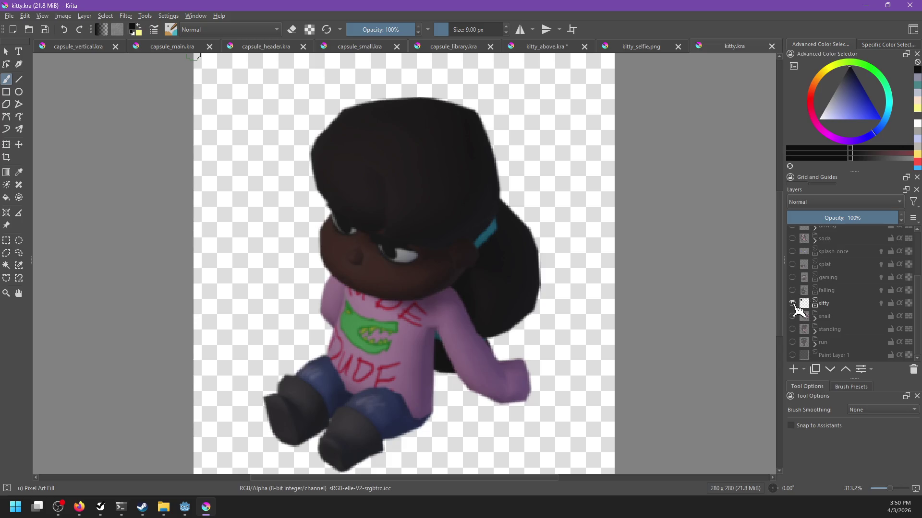
left_click(792, 304)
left_click(792, 330)
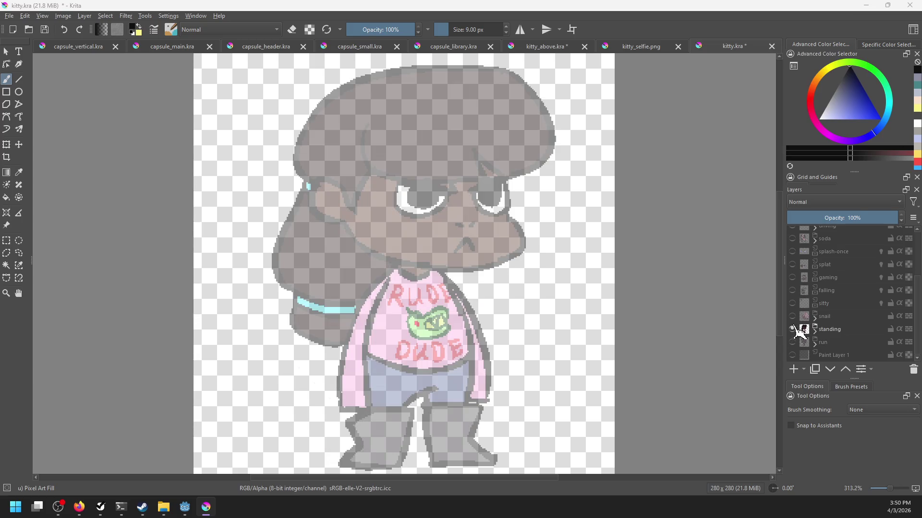
mouse_move(798, 331)
left_click(840, 342)
left_click(835, 330)
left_click_drag(831, 217, 903, 217)
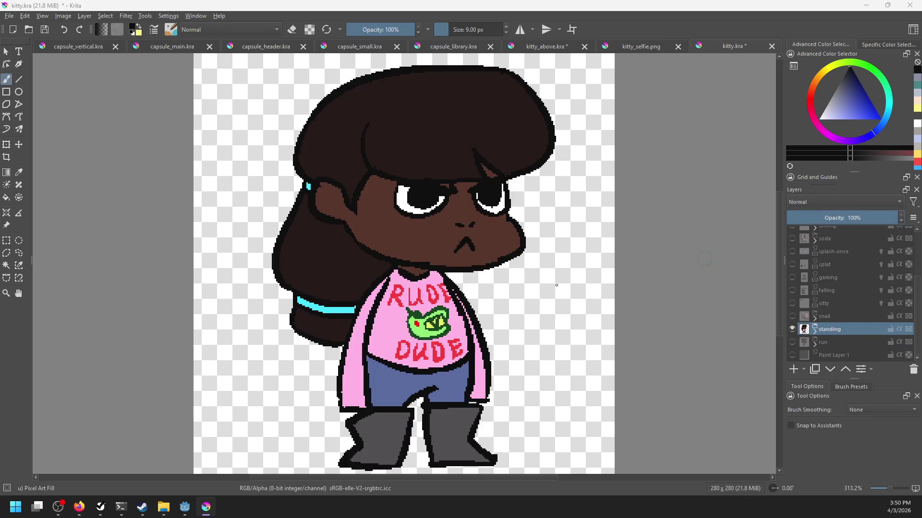
left_click(402, 316, "ctrl")
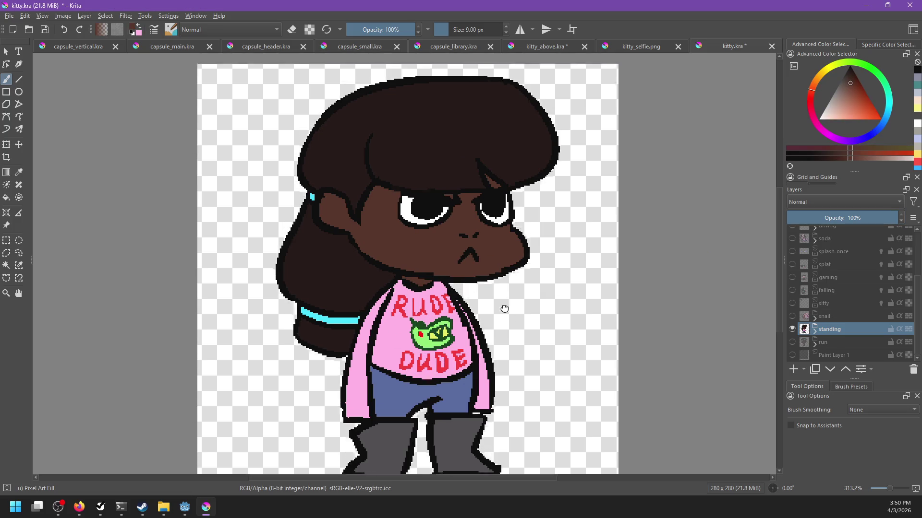
Save kitty_above.kra and bucket-fill the arms and shirt pink and the face dark brown.
left_click(559, 48)
key("ctrl+s")
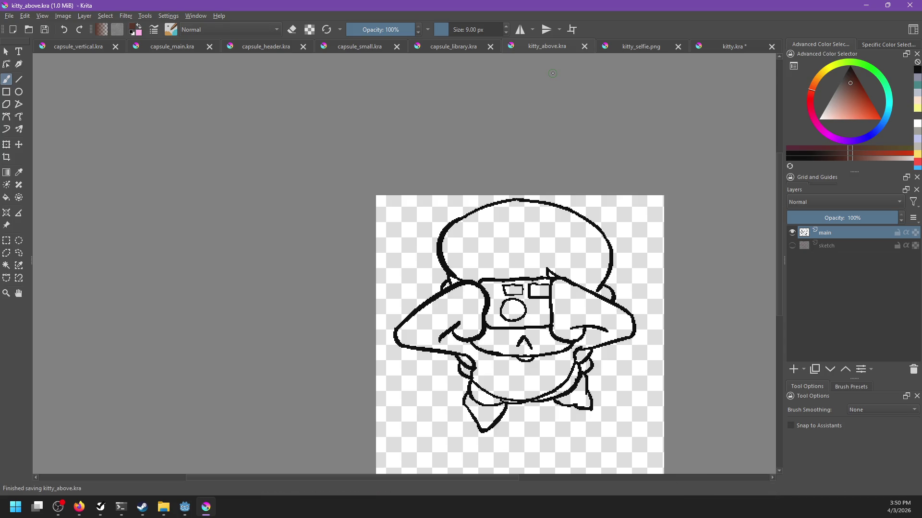
key("f")
left_click(576, 316)
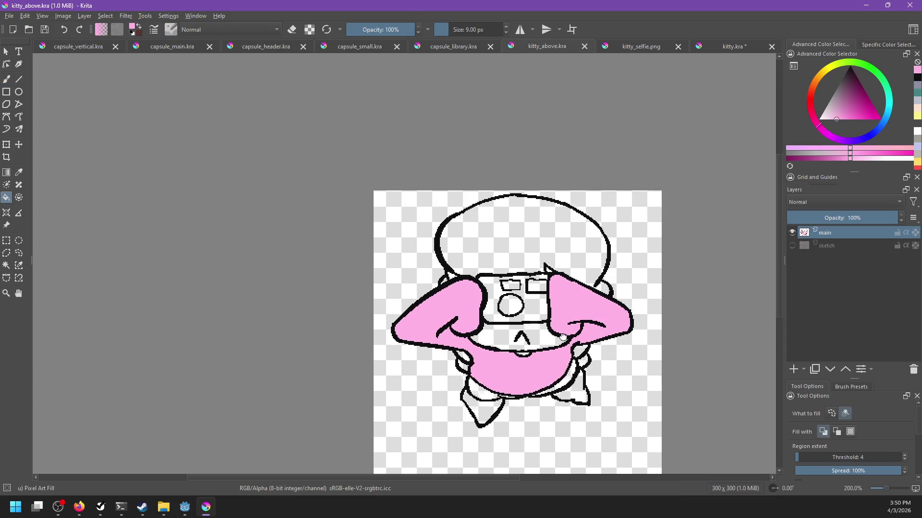
left_click(533, 320)
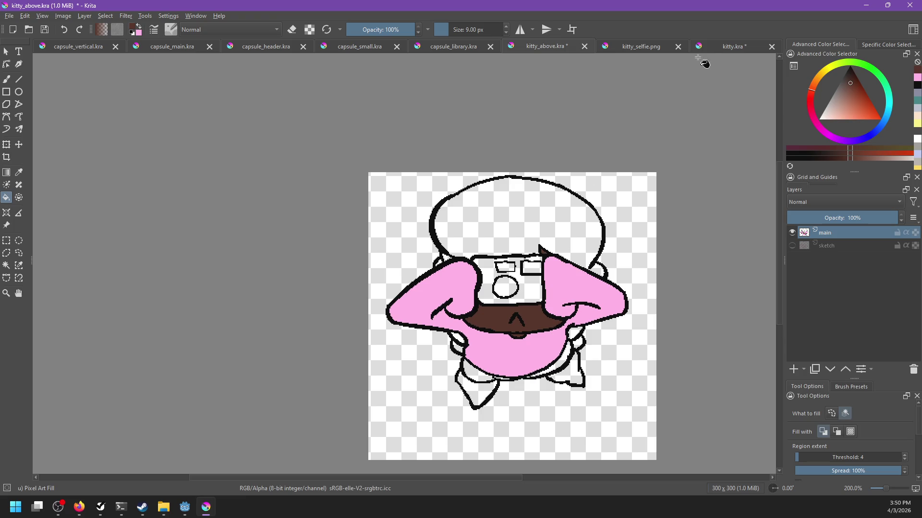
left_click(438, 263)
left_click(597, 270)
Fill the hair and the small gaps around the arms and belly dark brown.
left_click(727, 48)
left_click(663, 46)
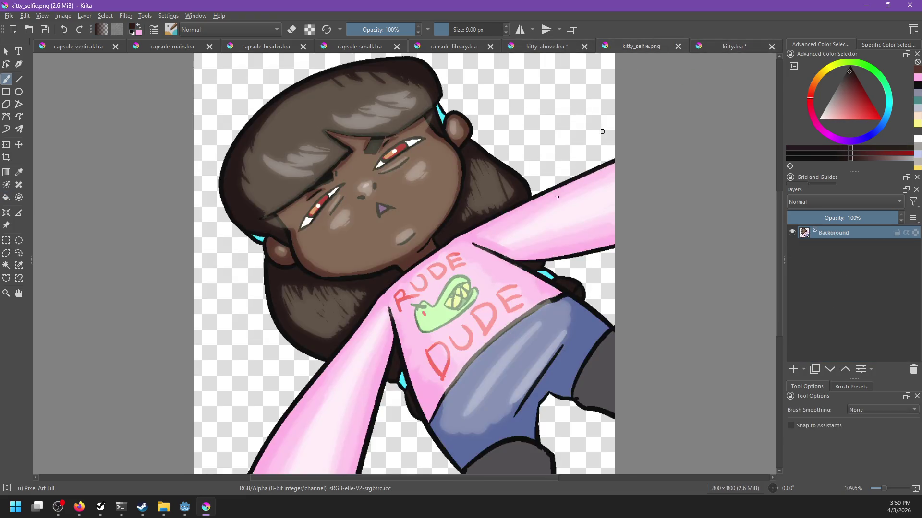
left_click(560, 46)
left_click(509, 237)
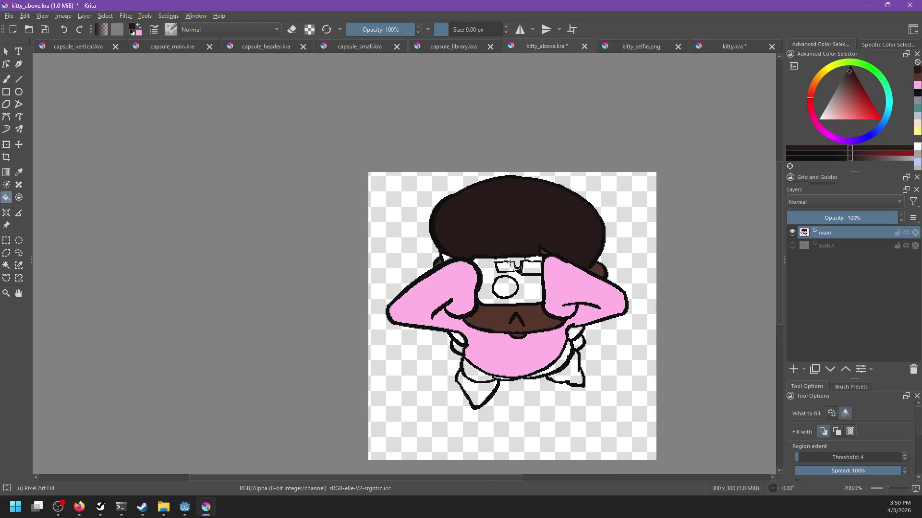
left_click(446, 259)
left_click(456, 337)
left_click(457, 345)
left_click(572, 336)
left_click(578, 343)
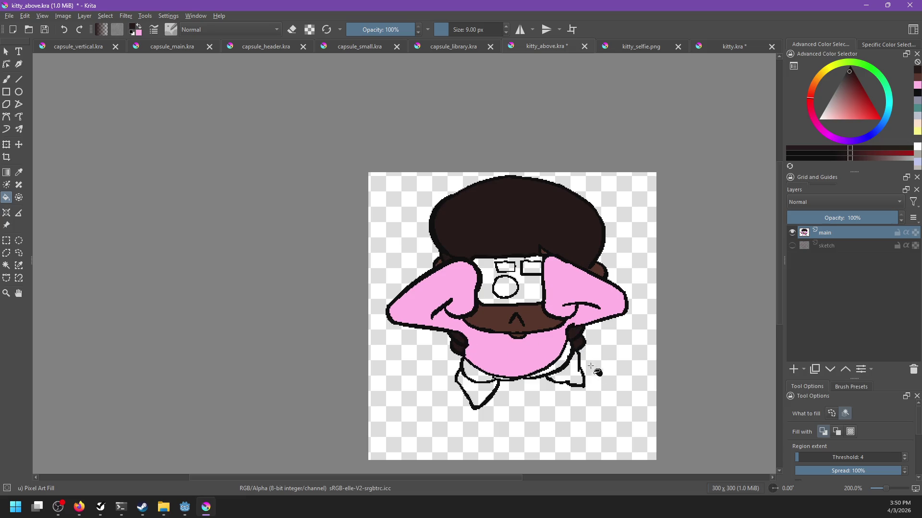
Sample the blue of Kitty's jeans from kitty.kra for use in kitty_above.kra.
left_click(724, 48)
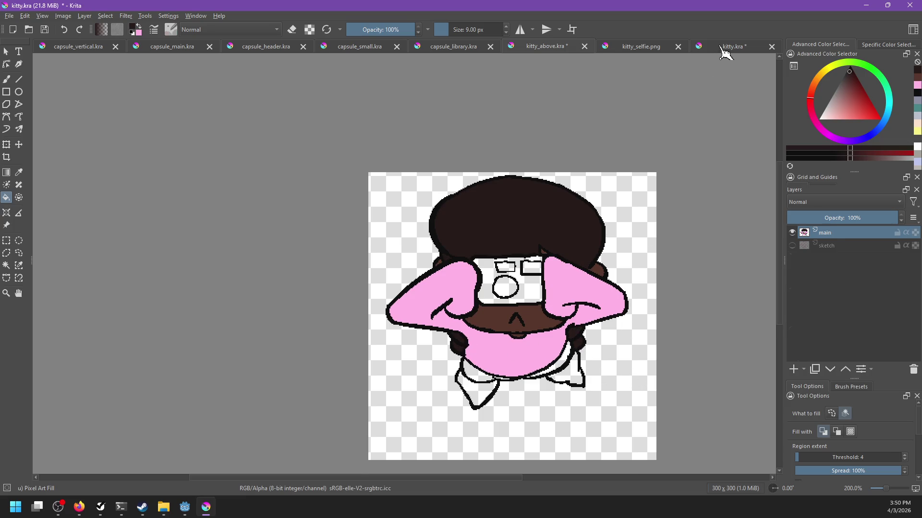
left_click(418, 421, "ctrl")
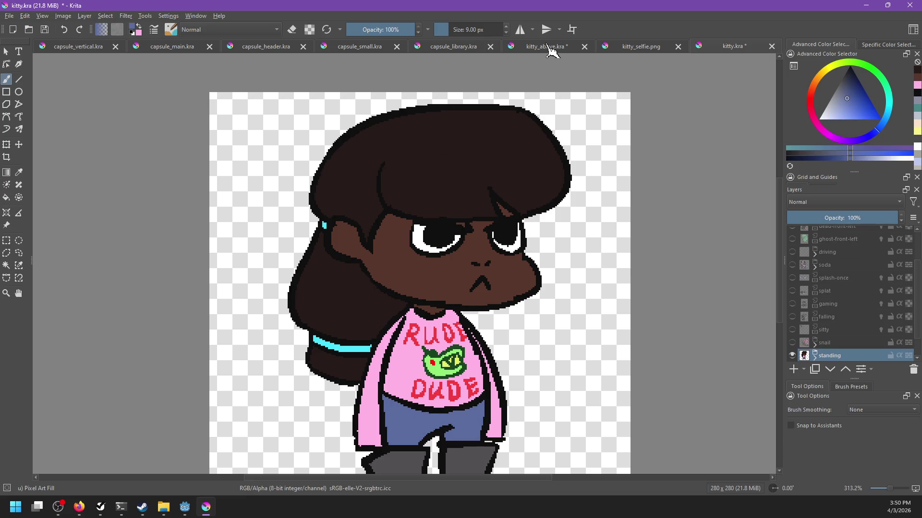
left_click(547, 47)
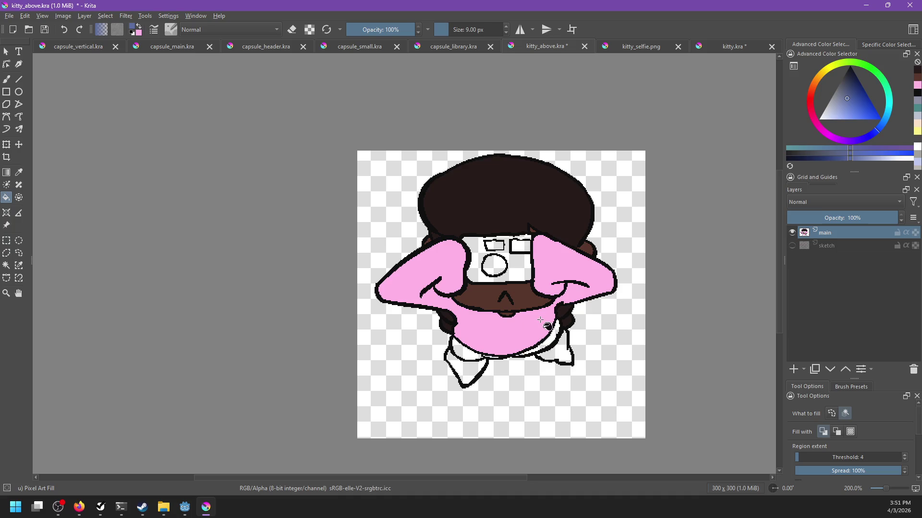
scroll(470, 326, "up", 2)
scroll(456, 231, "up", 2)
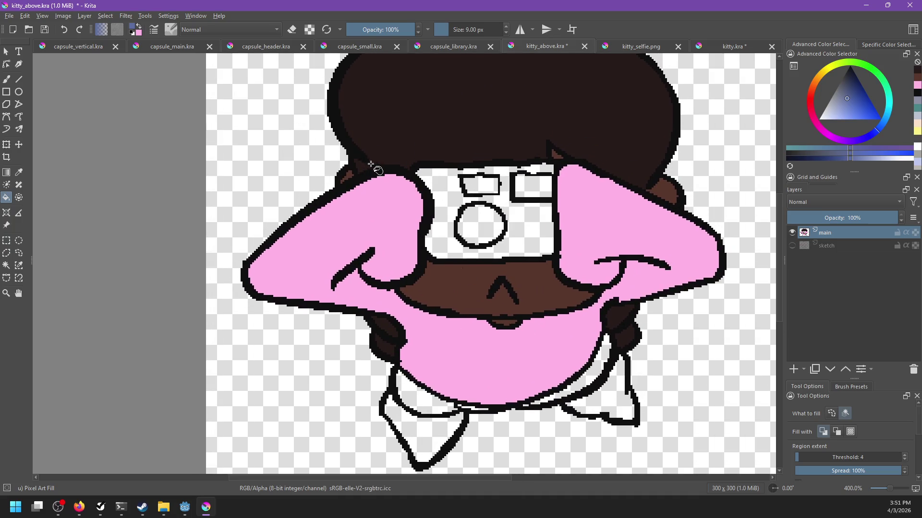
Draw blue finger loops over the camera for the left and right hands.
key("b")
mouse_move(377, 182)
left_mouse_down()
mouse_move(422, 149)
mouse_move(459, 195)
left_mouse_up()
key("ctrl+z")
mouse_move(377, 178)
left_mouse_down()
mouse_move(439, 190)
mouse_move(427, 207)
mouse_move(444, 159)
mouse_move(422, 204)
mouse_move(420, 151)
mouse_move(456, 176)
mouse_move(425, 223)
left_mouse_up()
key("ctrl+z")
key("ctrl+z")
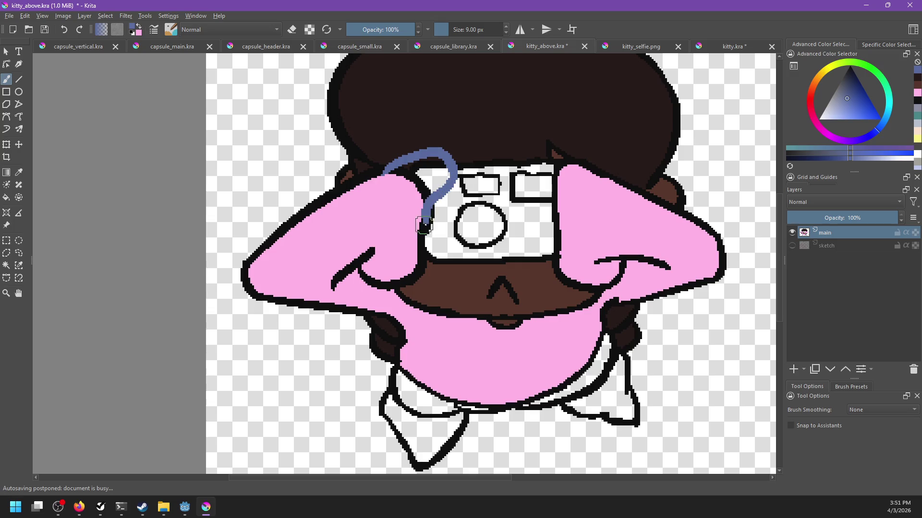
mouse_move(576, 144)
left_mouse_down()
mouse_move(540, 161)
mouse_move(559, 203)
mouse_move(598, 181)
mouse_move(634, 239)
left_mouse_up()
Fill the left finger loop and the gap beside it with the hand's pink.
left_click(440, 257, "ctrl")
mouse_move(439, 211)
left_mouse_down()
mouse_move(409, 216)
mouse_move(454, 201)
mouse_move(430, 216)
left_mouse_up()
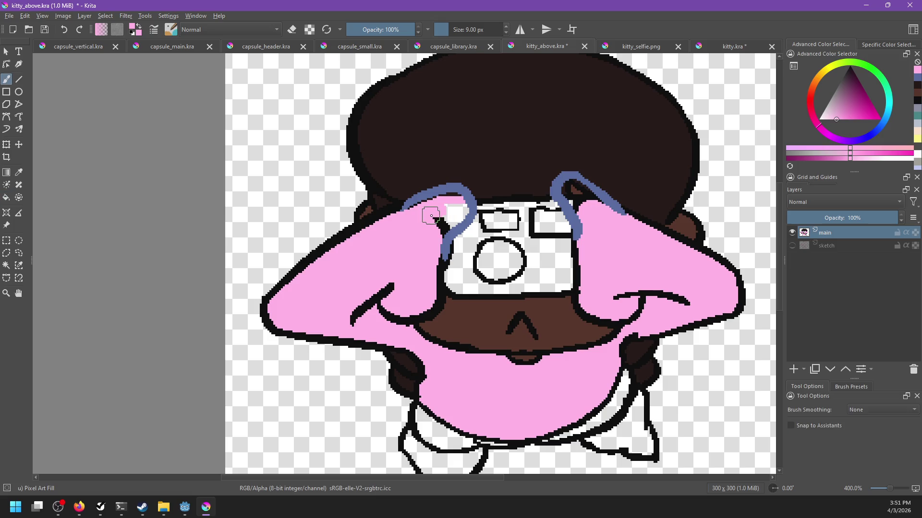
scroll(430, 216, "up", 2)
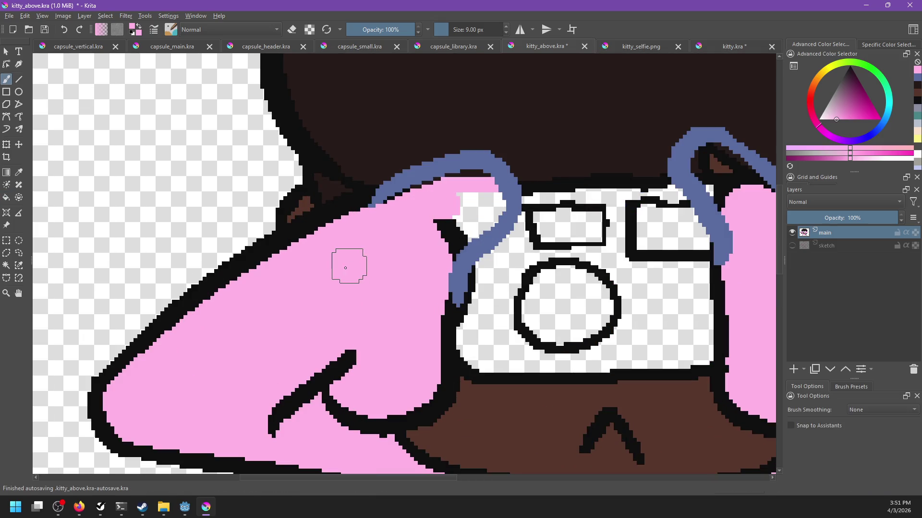
key("f")
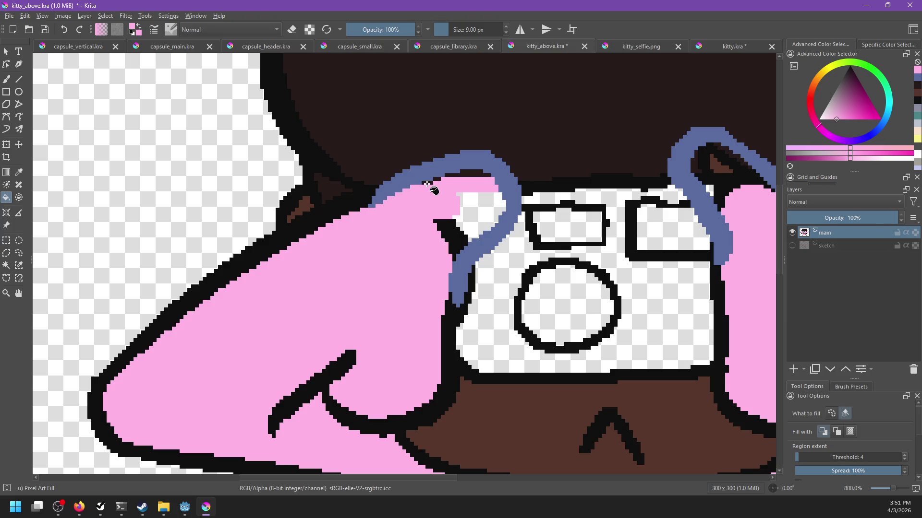
left_click(487, 215)
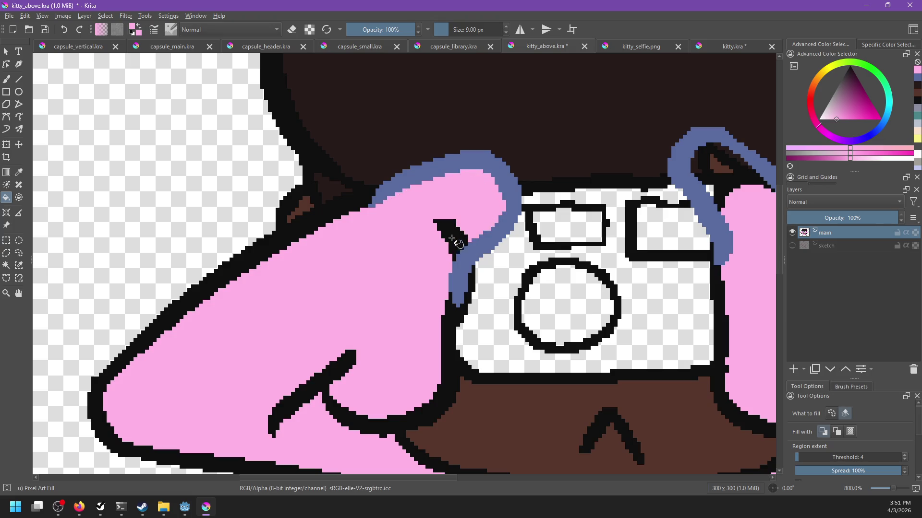
left_click(450, 238)
left_click_drag(494, 317, 466, 334)
Fill the right finger loop pink and turn the blue finger outlines black.
left_click(417, 332, "ctrl")
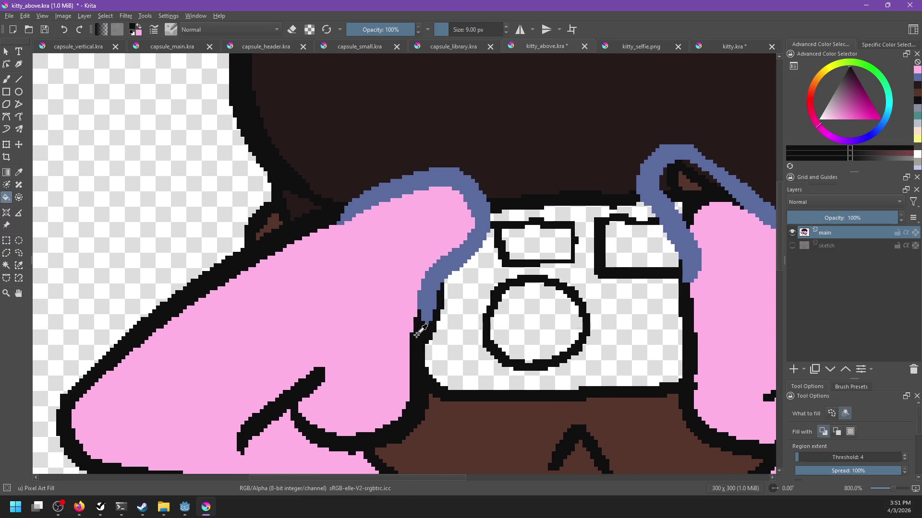
scroll(453, 323, "right", 5)
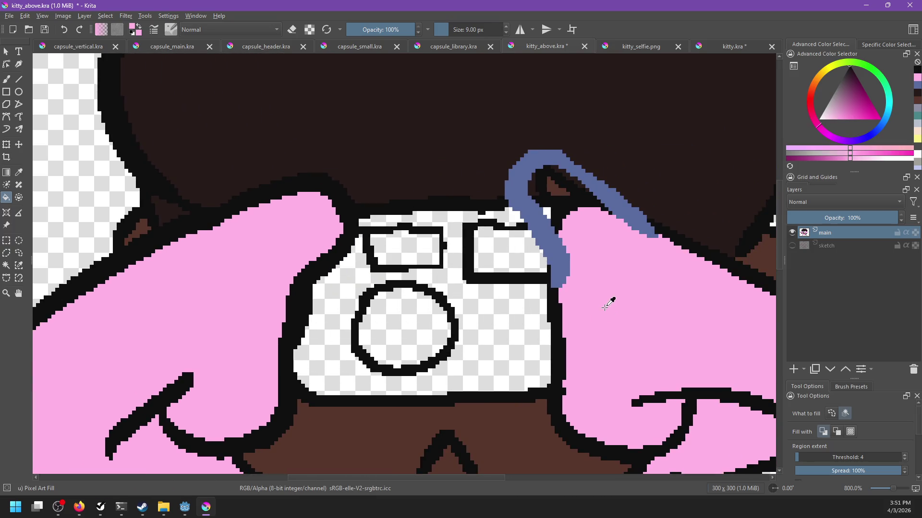
left_click(606, 304, "ctrl")
left_click_drag(585, 272, 566, 339)
left_click(540, 281)
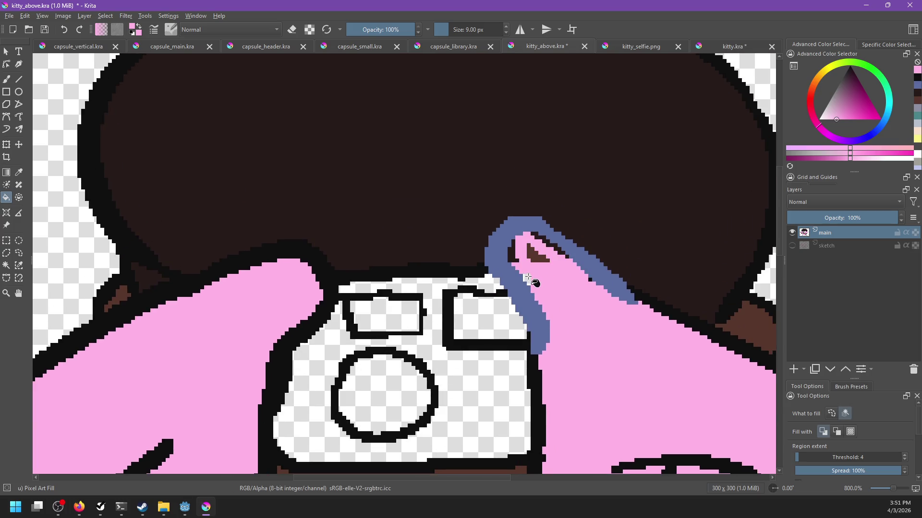
left_click(538, 258)
left_click(516, 261)
left_click(552, 244)
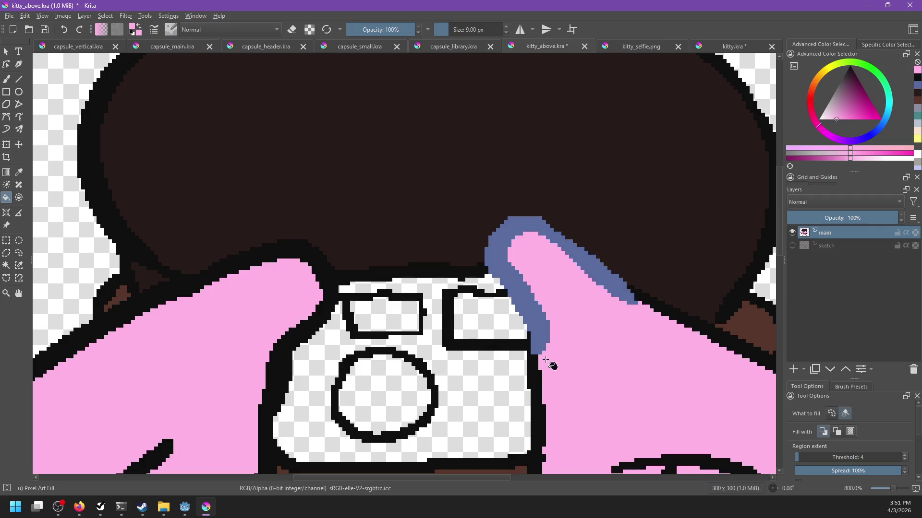
left_click(537, 361, "ctrl")
left_click(543, 348)
Zoom out and recentre to review the whole figure, then switch to kitty.kra.
key("1")
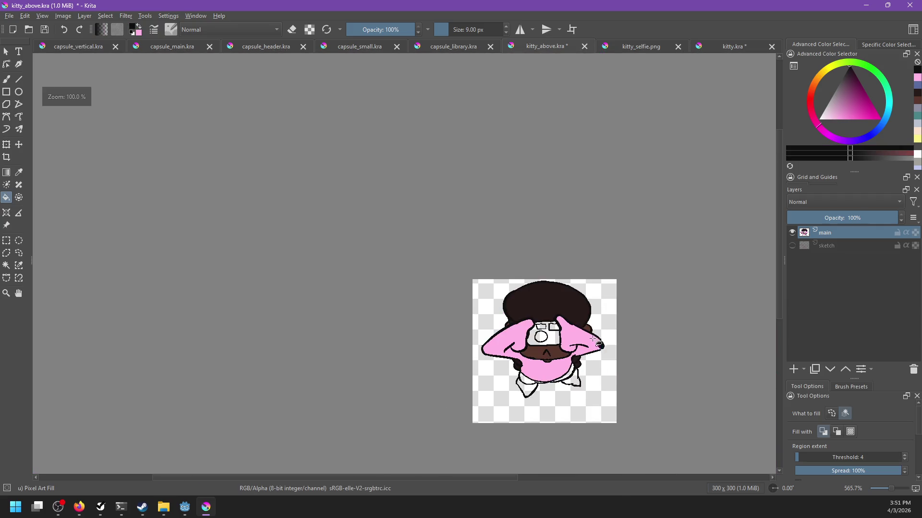
left_click_drag(618, 371, 570, 305)
scroll(539, 298, "up", 4)
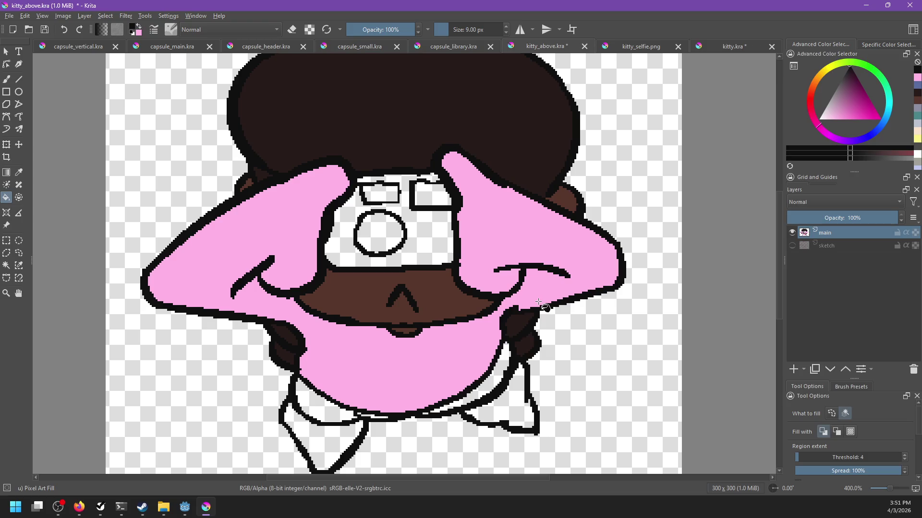
scroll(540, 301, "down", 3)
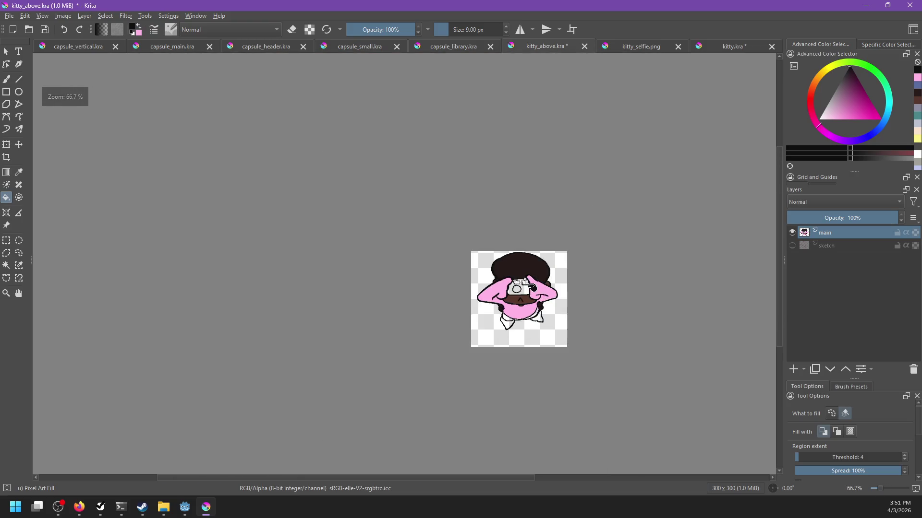
scroll(545, 301, "up", 2)
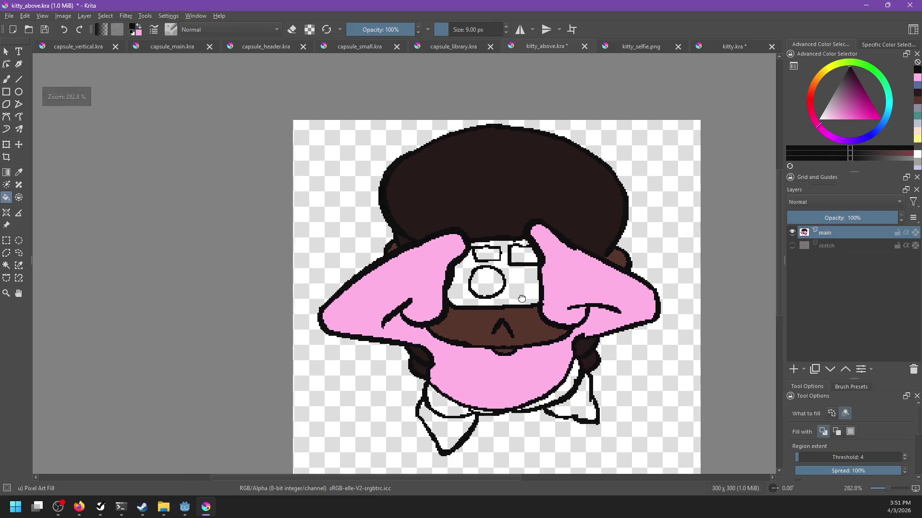
left_click_drag(526, 310, 523, 274)
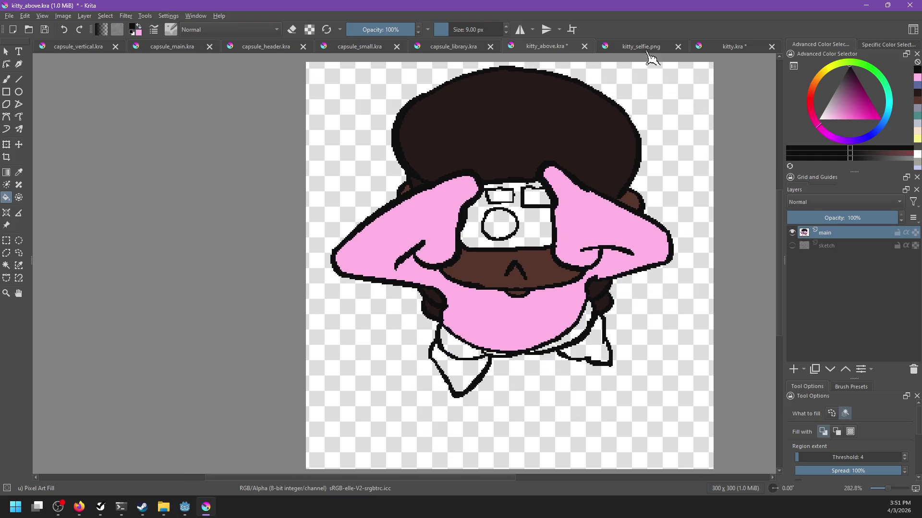
left_click(723, 46)
Fill the black boot patch and both shoes with the boots' grey.
left_click(398, 458, "ctrl")
left_click(423, 456)
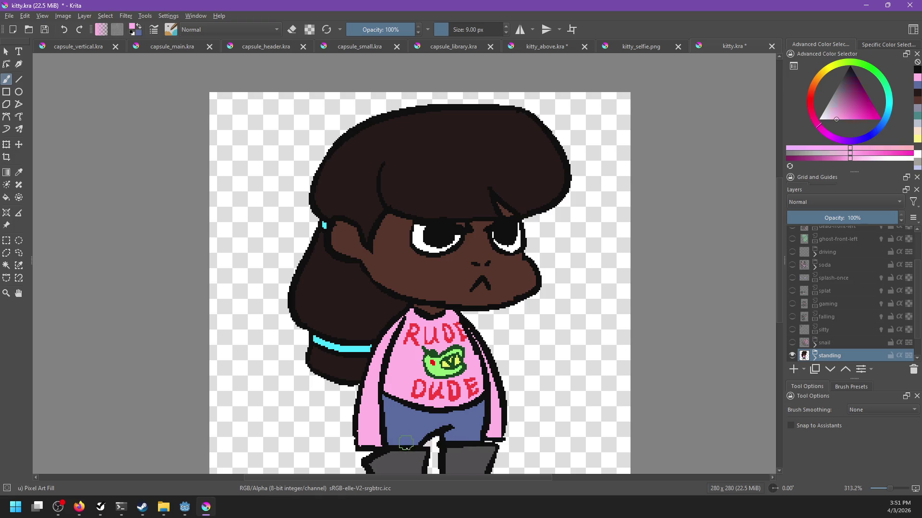
left_click(571, 48)
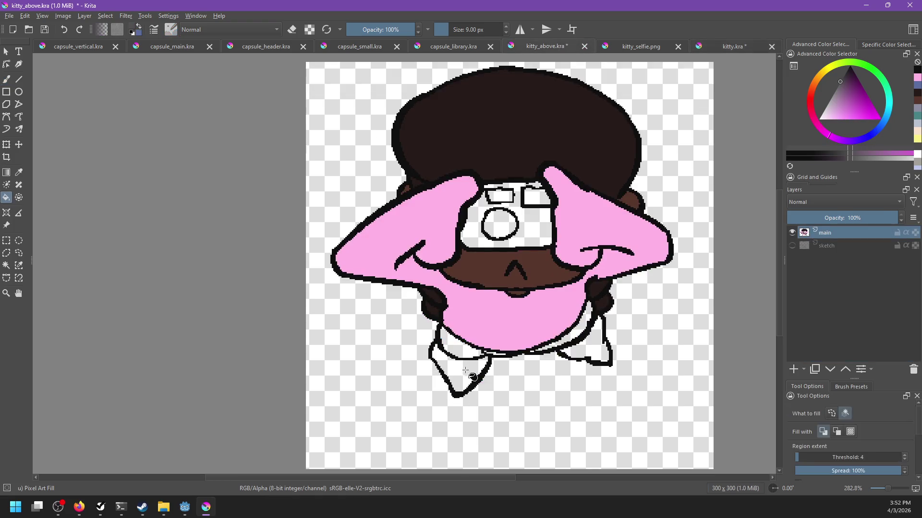
left_click(464, 372)
key("ctrl+z")
left_click(465, 372)
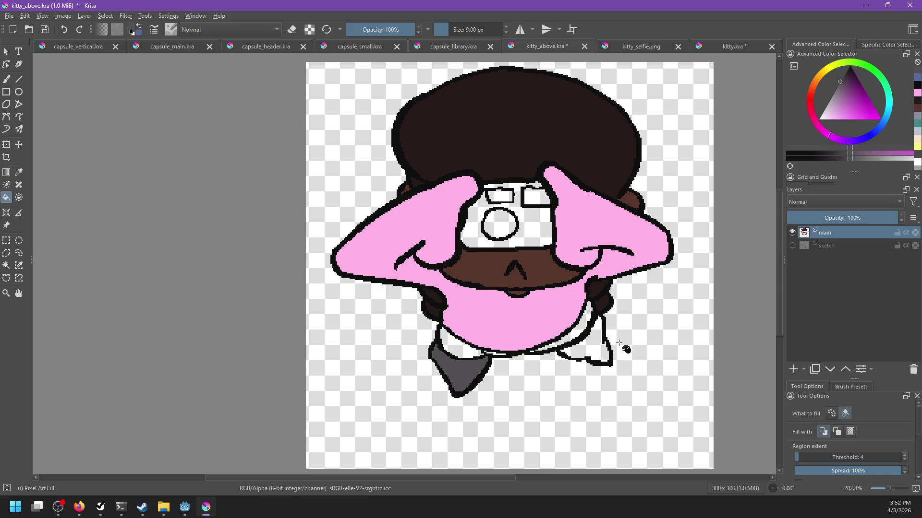
left_click(593, 355)
Fill the white slivers below the belly and beside the right shoe with blue.
key("x")
left_click(564, 340)
left_click(460, 346)
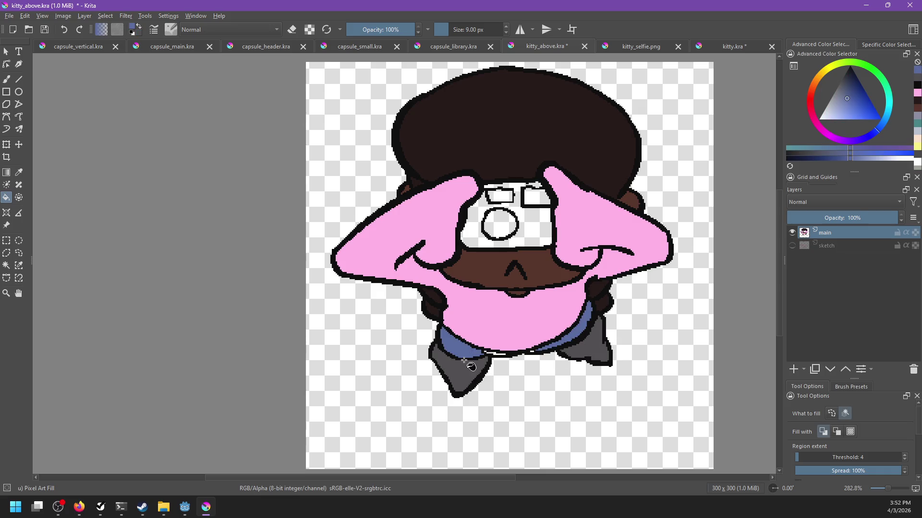
scroll(464, 361, "up", 4)
left_click(609, 354)
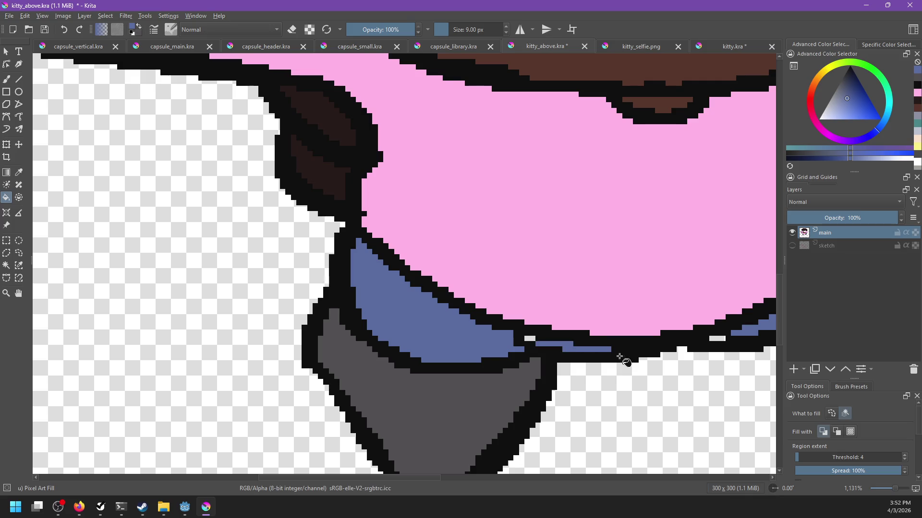
left_click(388, 342)
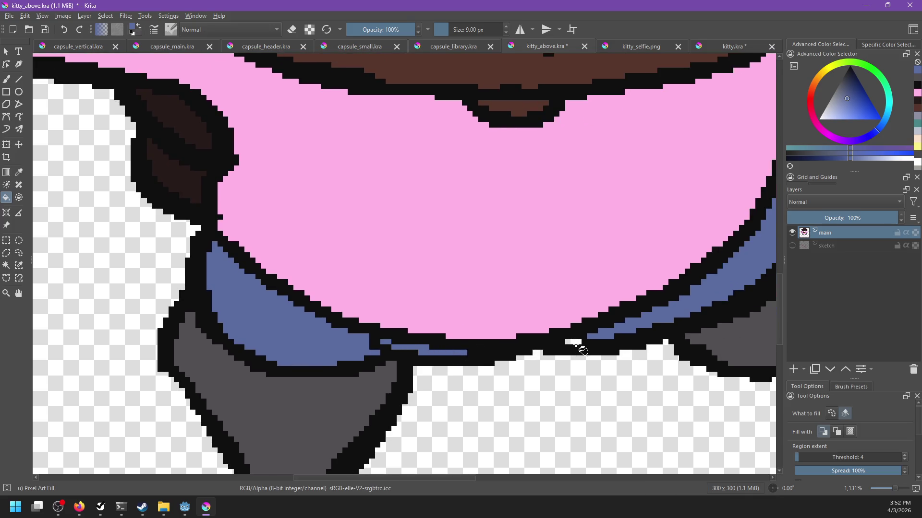
scroll(576, 341, "down", 5)
scroll(504, 242, "up", 2)
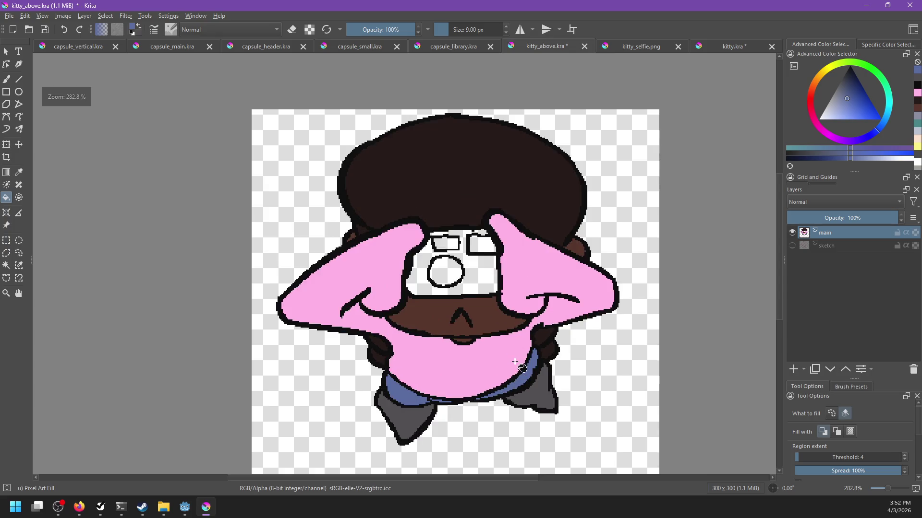
scroll(530, 325, "up", 2)
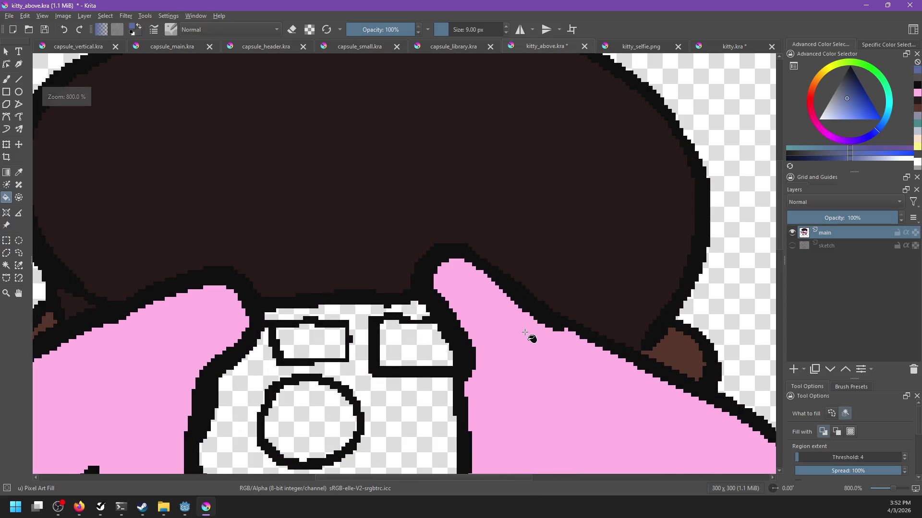
scroll(528, 329, "down", 1)
Paint the dark hair colour over the fingertip's top edge.
left_click_drag(513, 327, 512, 299)
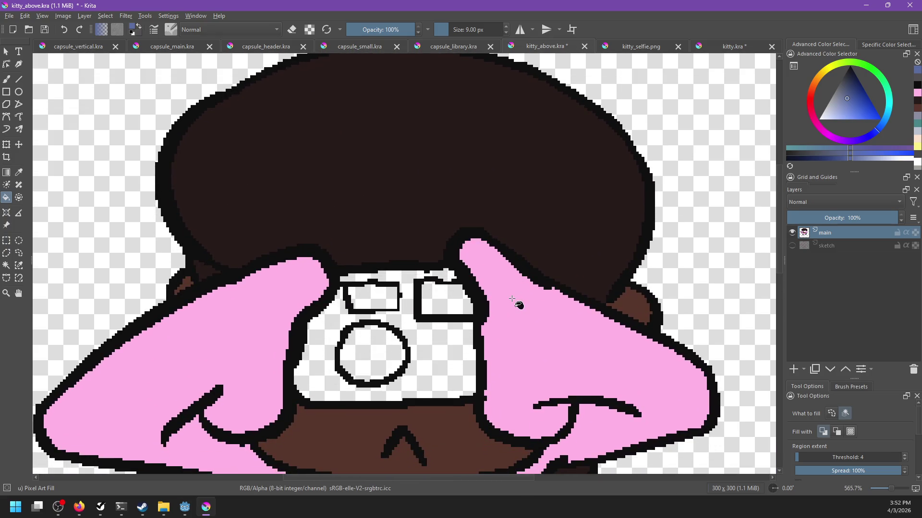
left_click(403, 217, "ctrl")
key("b")
mouse_move(434, 257)
left_mouse_down()
mouse_move(537, 269)
mouse_move(504, 226)
mouse_move(475, 243)
mouse_move(538, 273)
mouse_move(510, 274)
mouse_move(513, 280)
left_mouse_up()
left_click(597, 313)
left_click(570, 287, "ctrl")
key("ctrl+z")
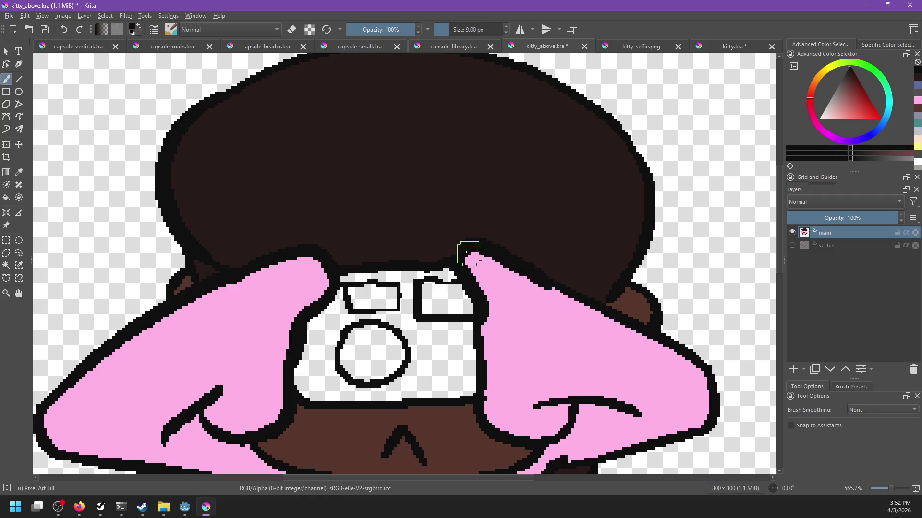
scroll(456, 243, "down", 2)
scroll(544, 299, "up", 2)
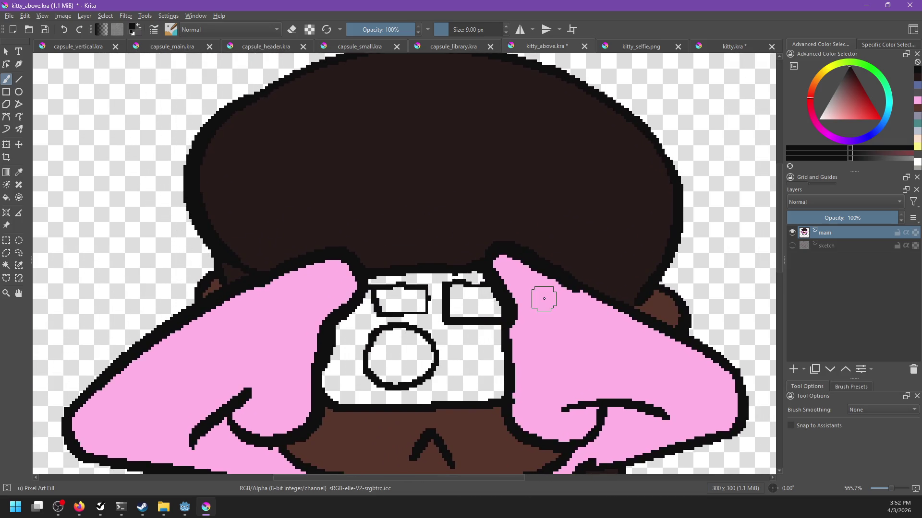
Contiguous-select the hair, refill it with the dark hair colour, and deselect.
left_click(7, 266)
left_click(316, 170)
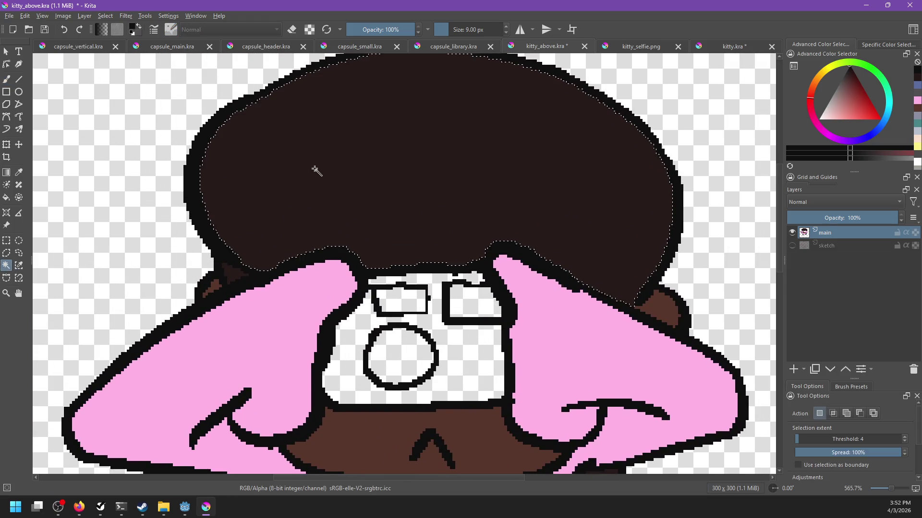
key("BackSpace")
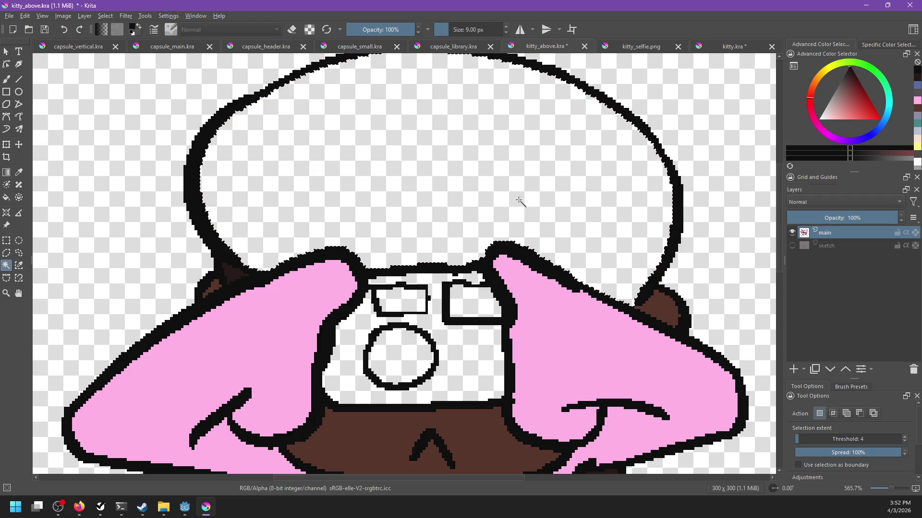
scroll(568, 263, "down", 3)
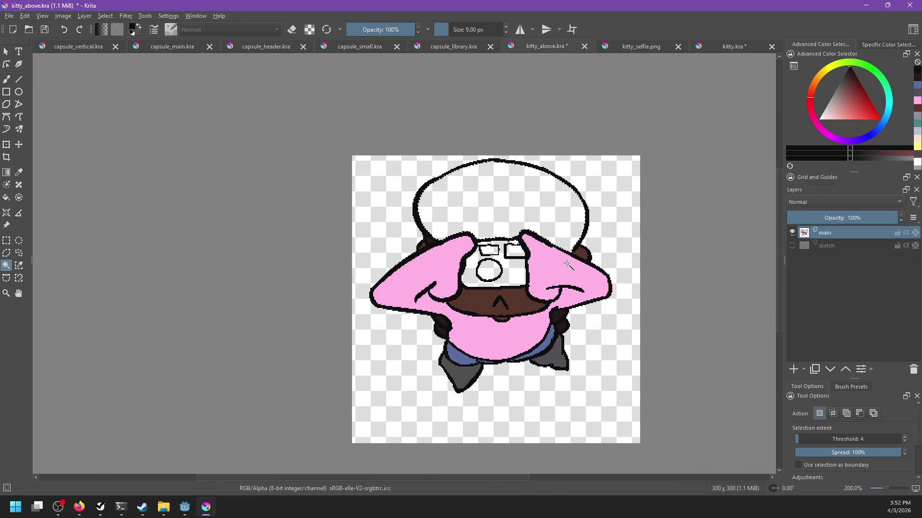
key("shift+BackSpace")
key("ctrl+shift+a")
scroll(550, 265, "up", 1)
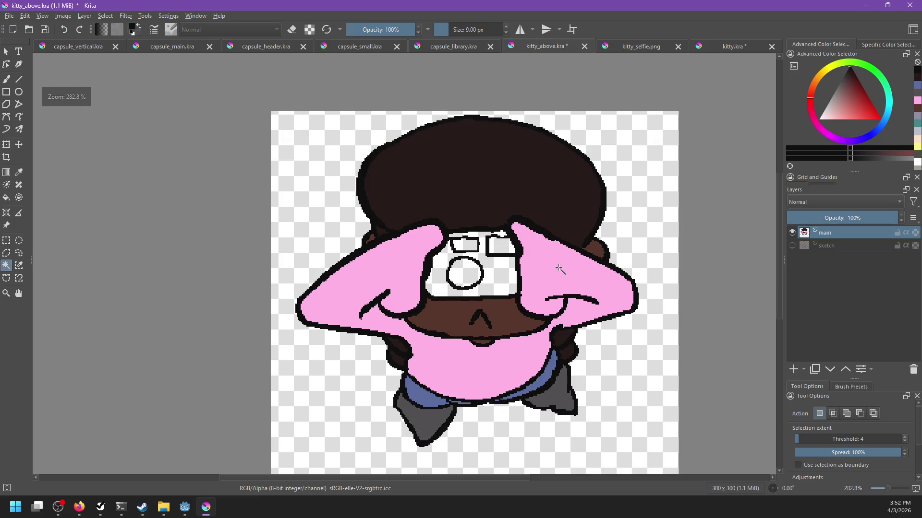
In Firefox, search for 'kodak disposable camera' from the address bar.
mouse_move(88, 510)
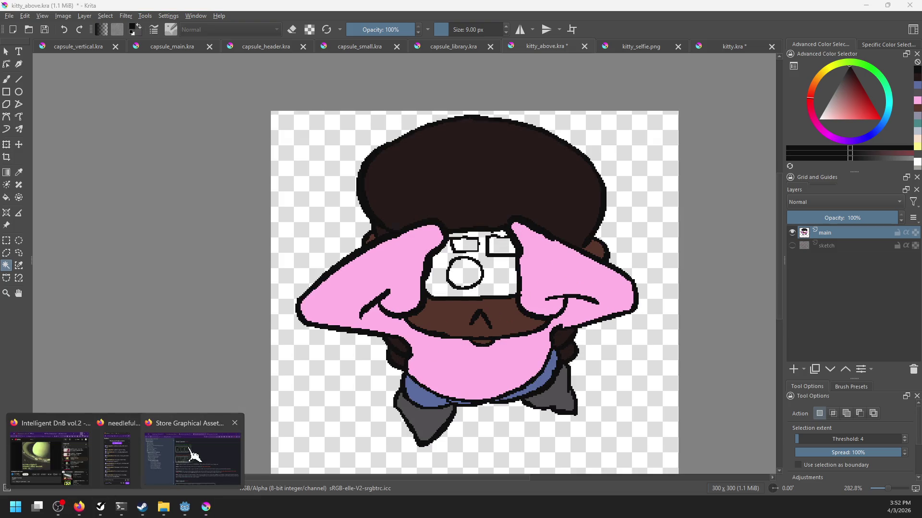
left_click(185, 456)
left_click(452, 79)
key("ctrl+l")
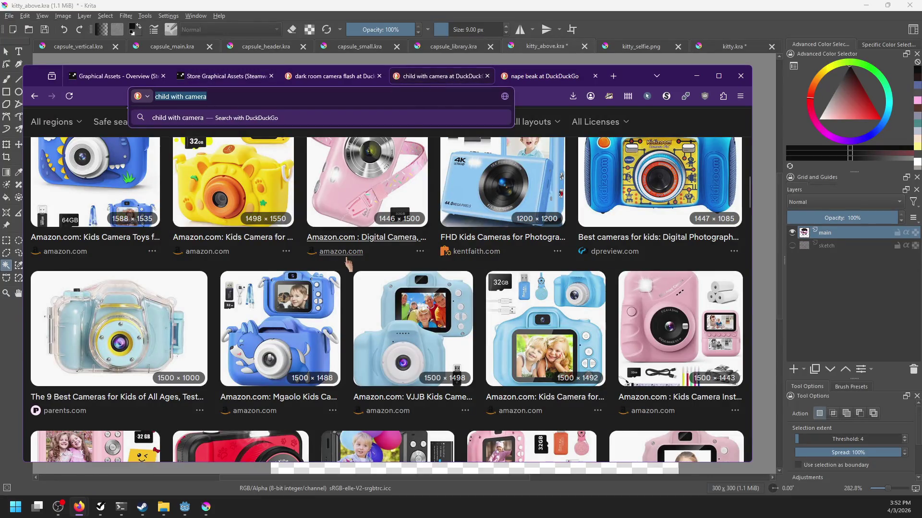
type("c")
key("BackSpace")
key("BackSpace")
type("k")
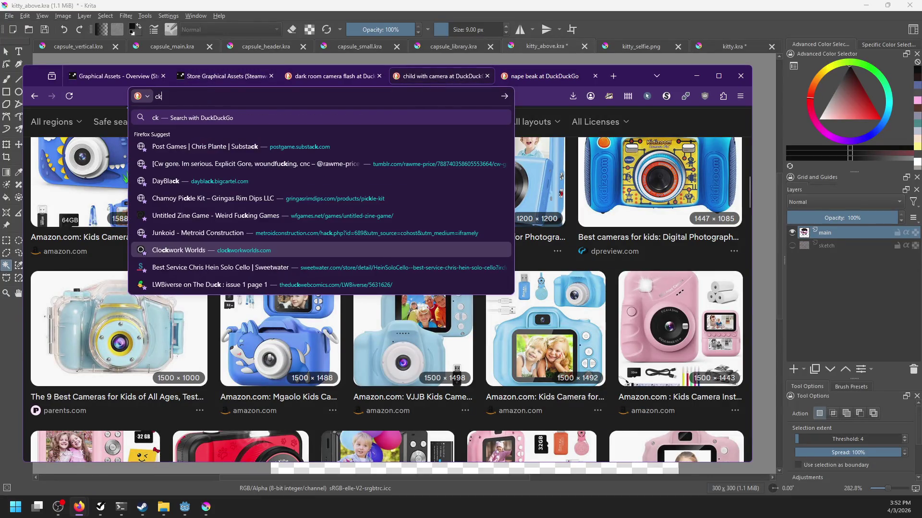
type("odak dispos")
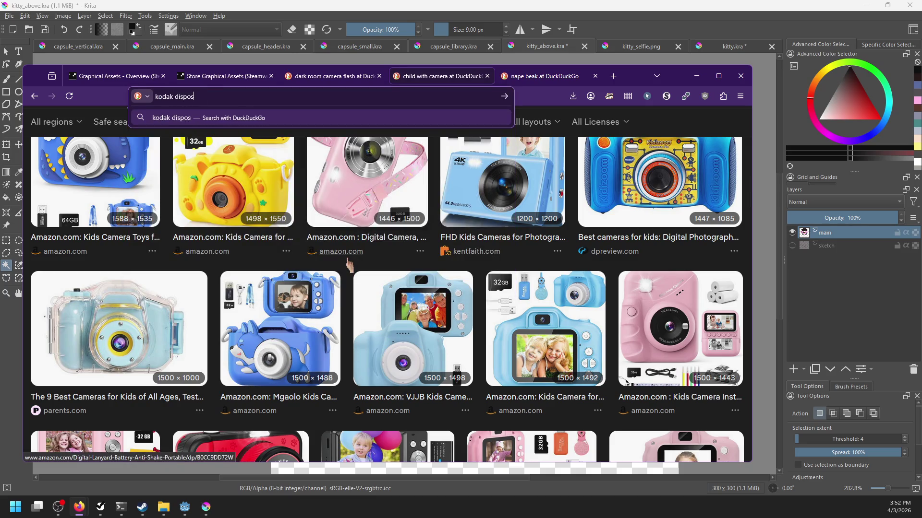
type("able camera")
key("Return")
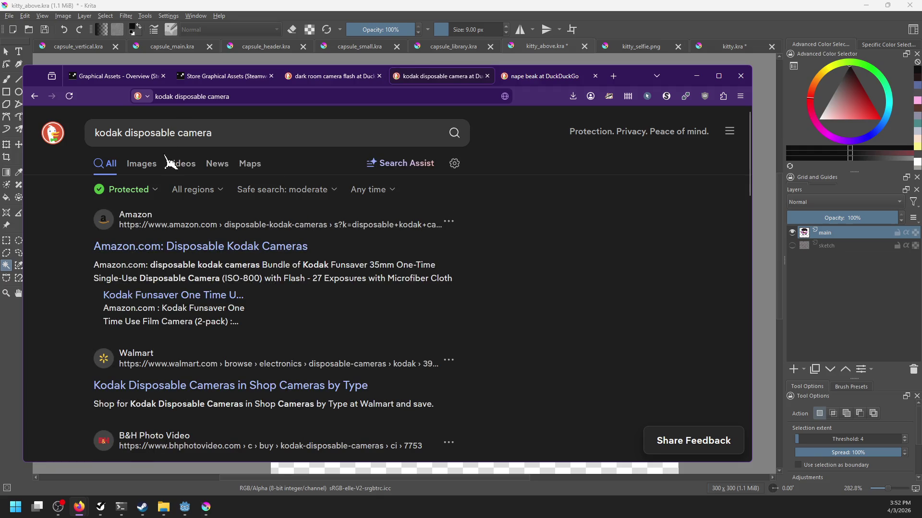
Browse the image results, then go back to Krita.
left_click(141, 164)
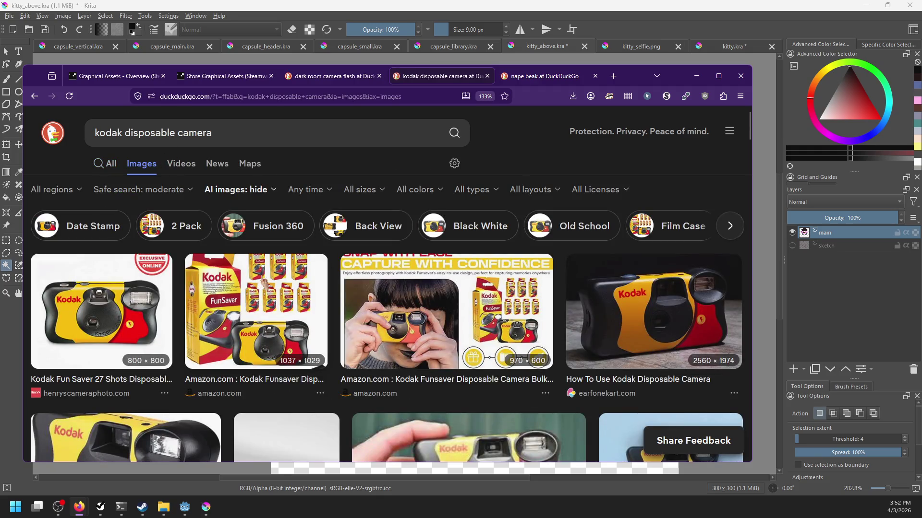
scroll(265, 281, "down", 3)
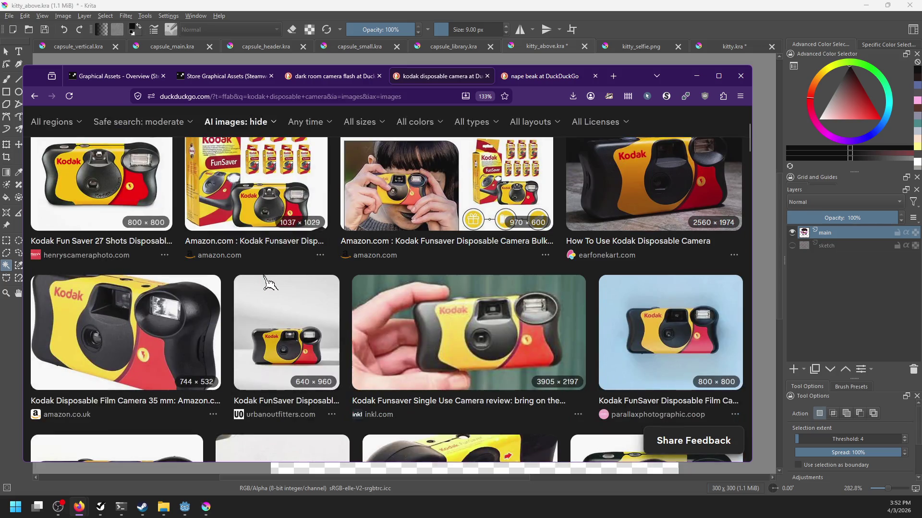
key("alt+Tab")
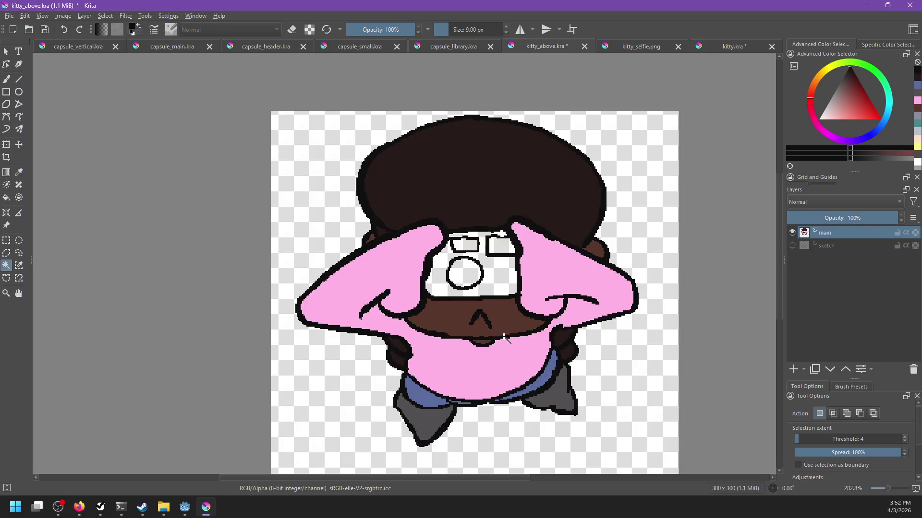
Set up the 1-pixel Pixel Art brush with pure red.
scroll(494, 326, "up", 2)
left_click(7, 78)
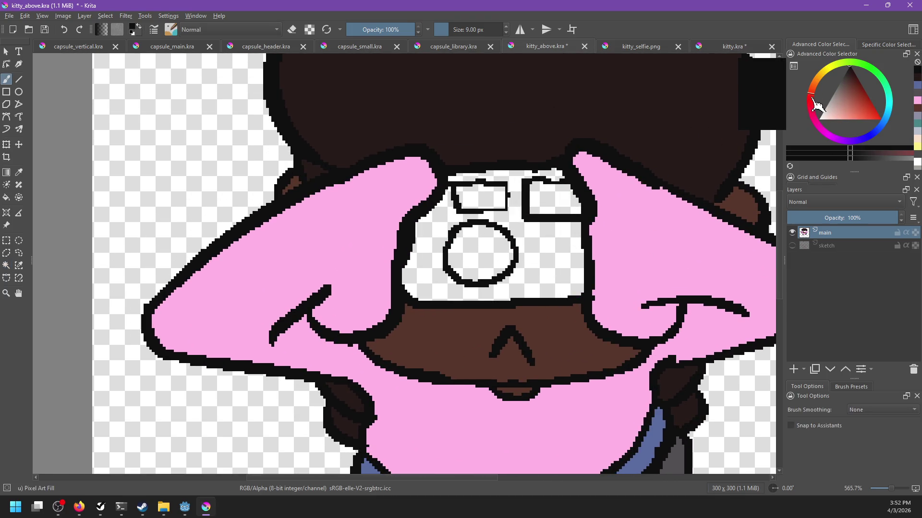
right_click(434, 300)
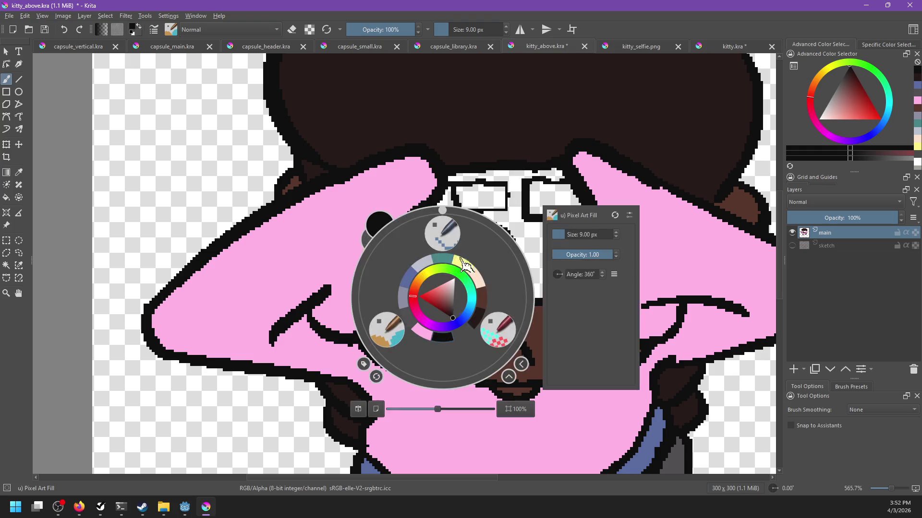
left_click(440, 234)
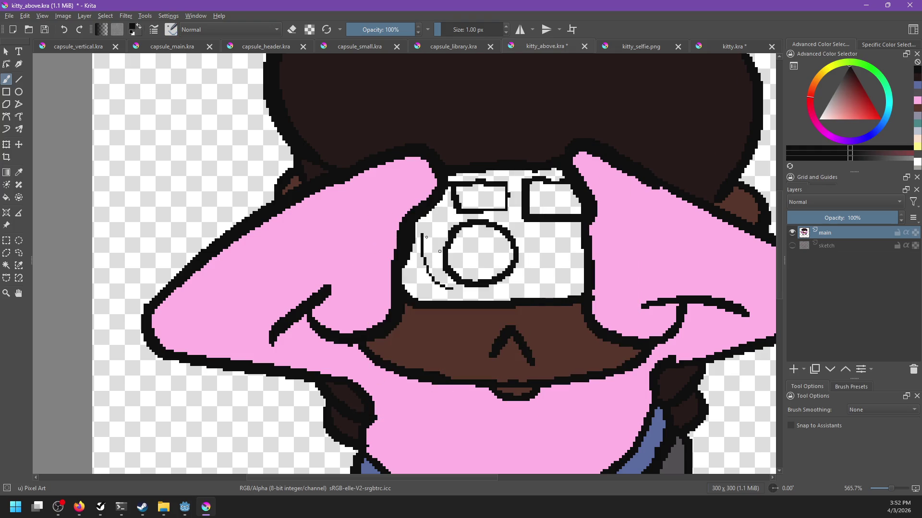
left_click(872, 113)
left_click_drag(885, 126, 885, 127)
Draw the camera's dividing line, compare with the reference, and fill the right side red.
left_click_drag(425, 272, 449, 297)
key("ctrl+z")
key("ctrl+z")
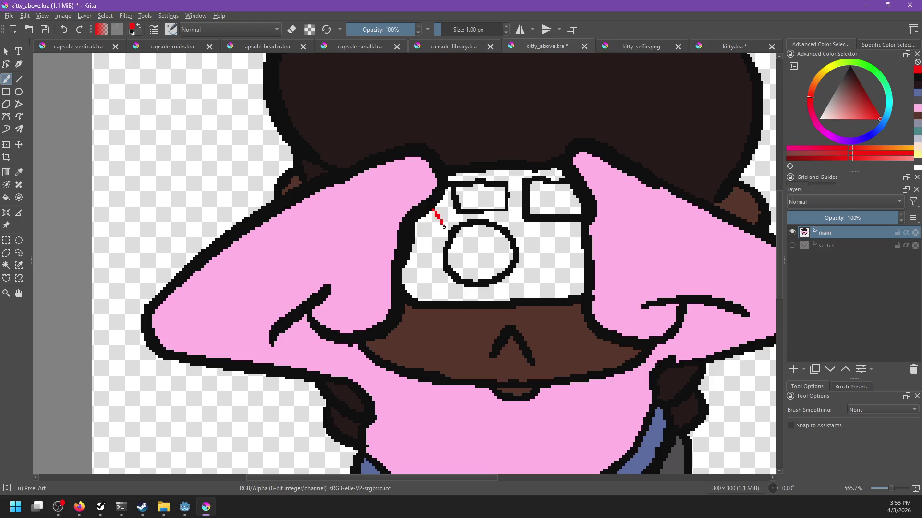
key("alt+Tab")
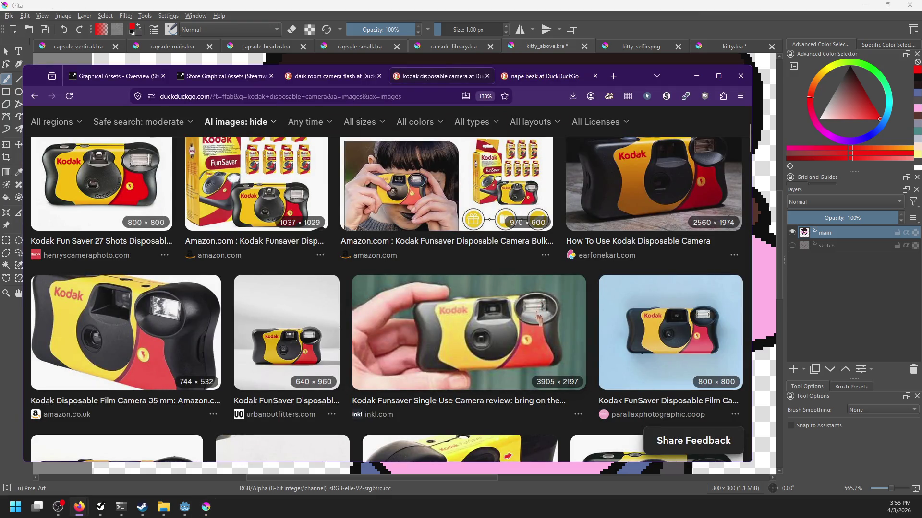
key("alt+Tab")
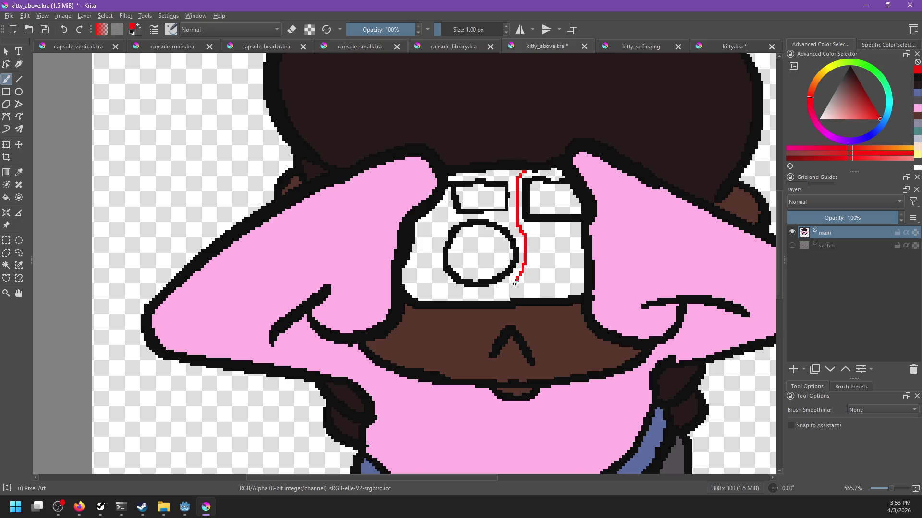
key("f")
left_click(557, 262)
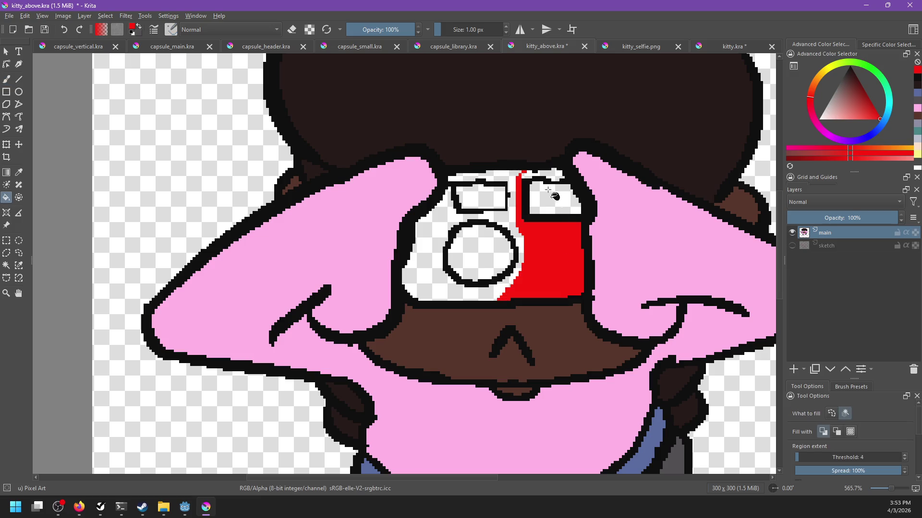
Fill the gap above the viewfinder red and the camera body bright yellow.
left_click(553, 175)
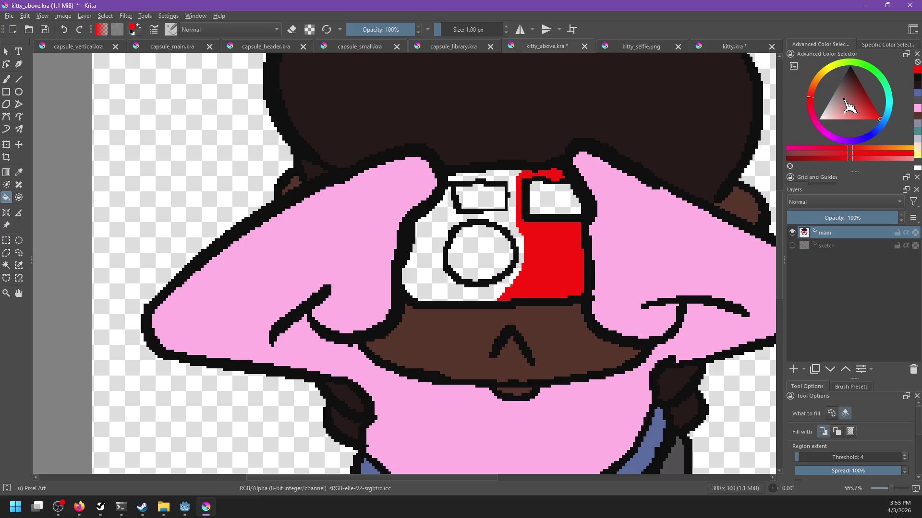
left_click_drag(811, 91, 829, 69)
left_click(852, 118)
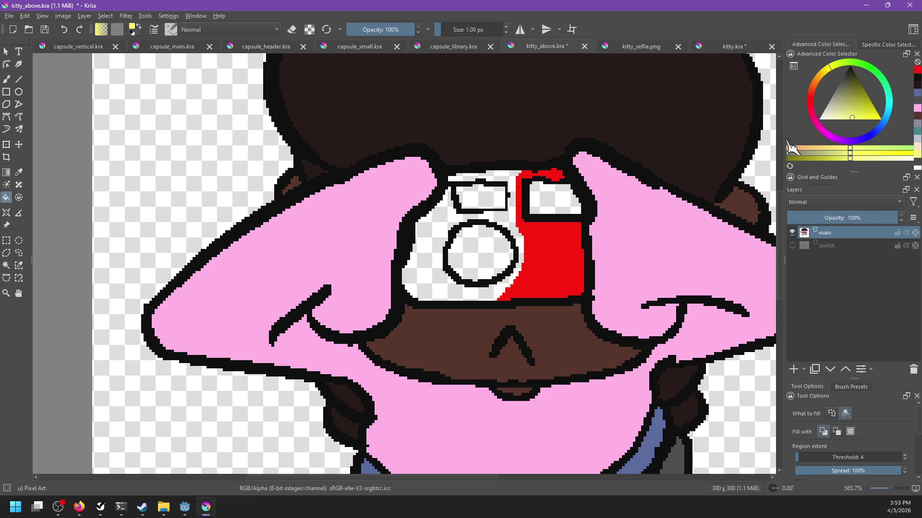
left_click(884, 124)
left_click(821, 82)
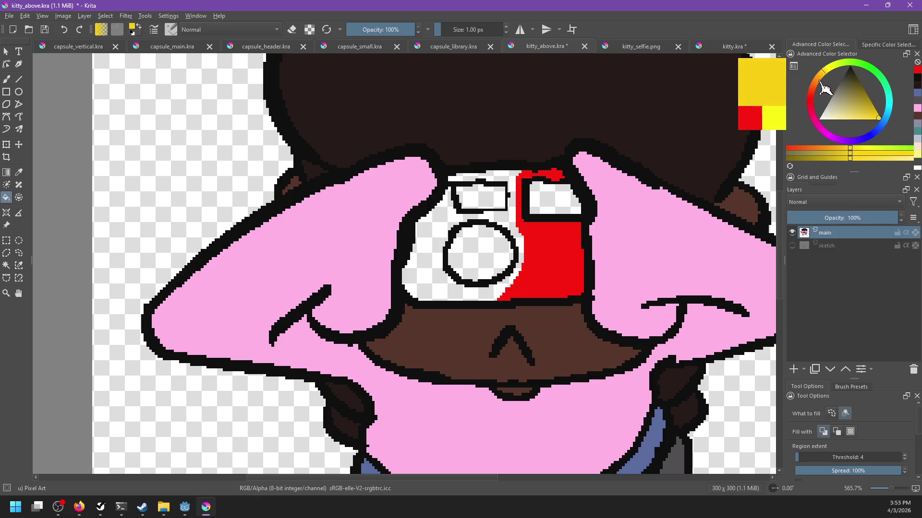
left_click(432, 244)
Fill both camera windows near-white light grey.
left_click_drag(535, 257, 525, 283)
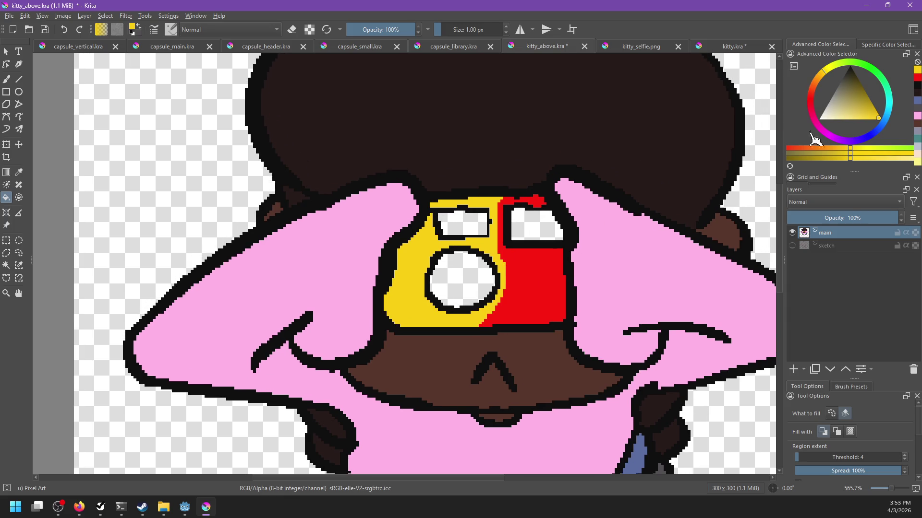
left_click(820, 115)
left_click(460, 226)
left_click(530, 227)
Fill the camera lens very dark navy, then ready the brush with a pale highlight colour.
left_click_drag(552, 294, 559, 269)
left_click_drag(855, 89, 849, 66)
left_click(496, 268)
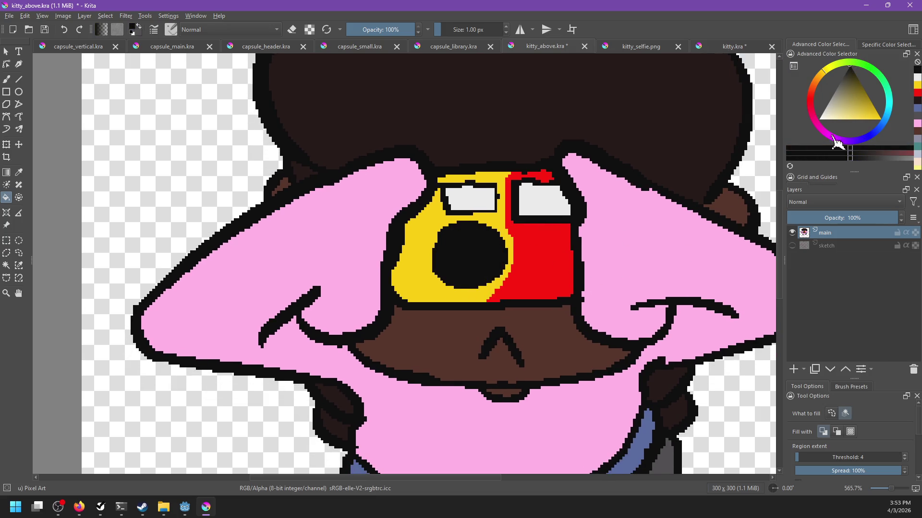
key("ctrl+z")
left_click(870, 133)
left_click(853, 71)
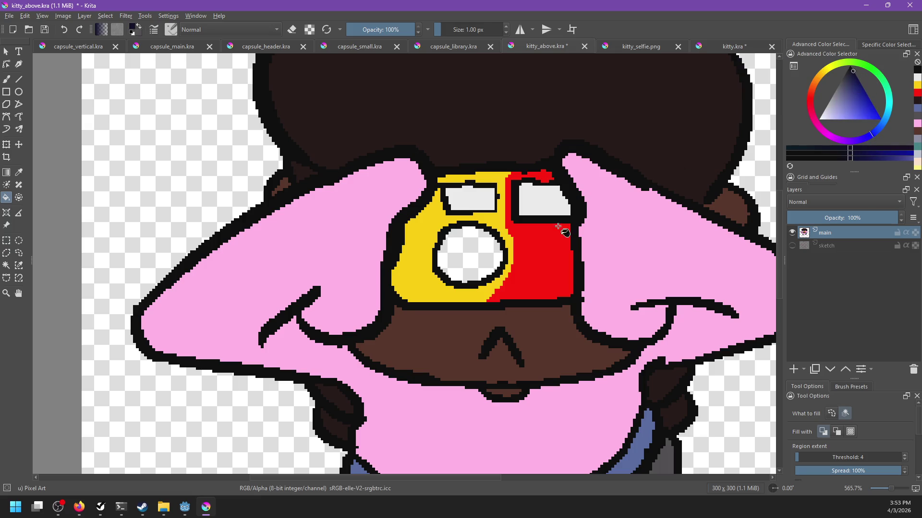
left_click(477, 255)
scroll(572, 278, "down", 6)
scroll(573, 279, "up", 4)
key("b")
left_click(826, 114)
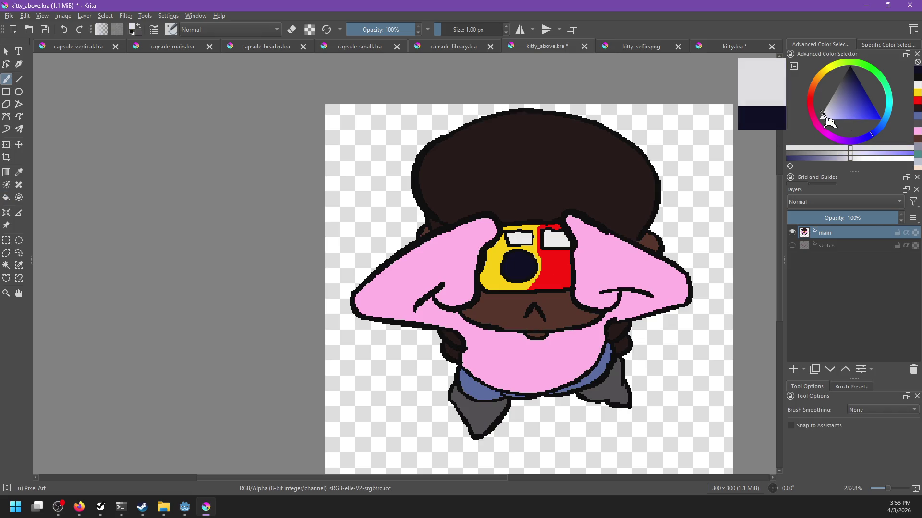
Paint a light glint inside the lens and switch to a one-pixel-smaller Pixel Art Fill brush.
left_click_drag(525, 259, 521, 277)
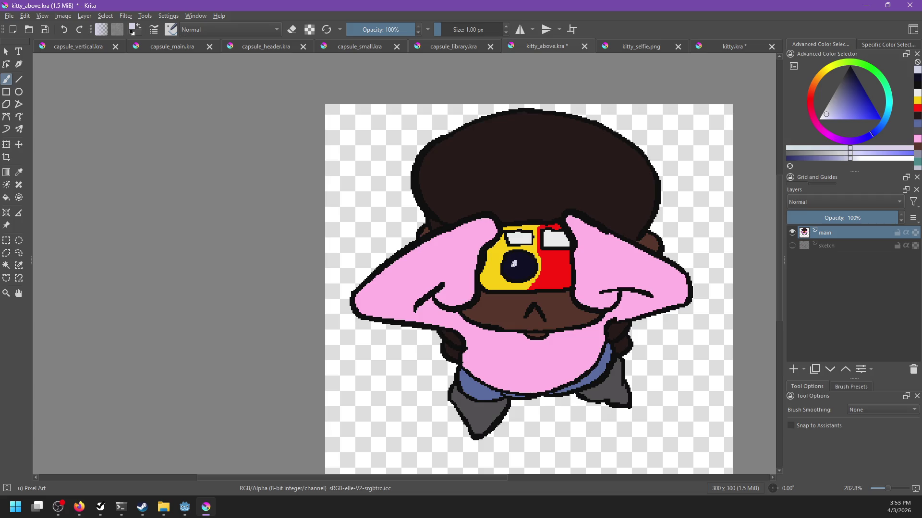
scroll(533, 294, "down", 10)
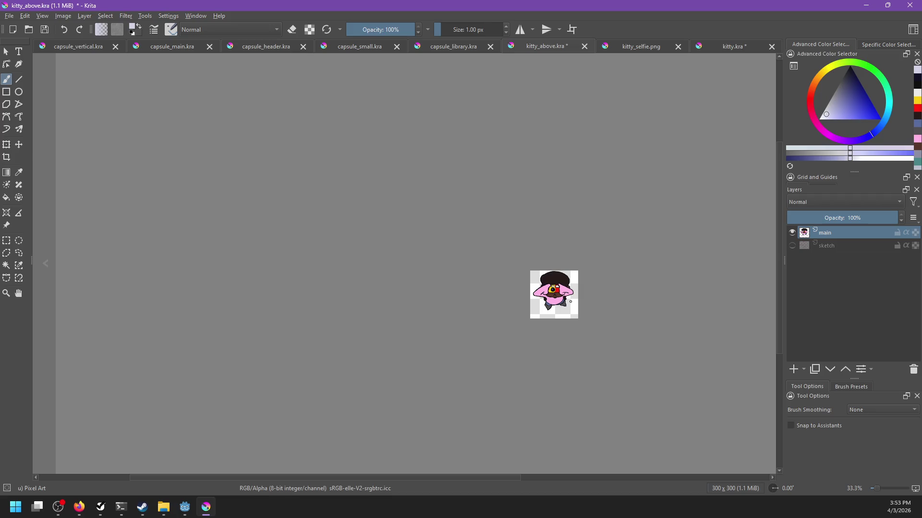
scroll(570, 302, "up", 10)
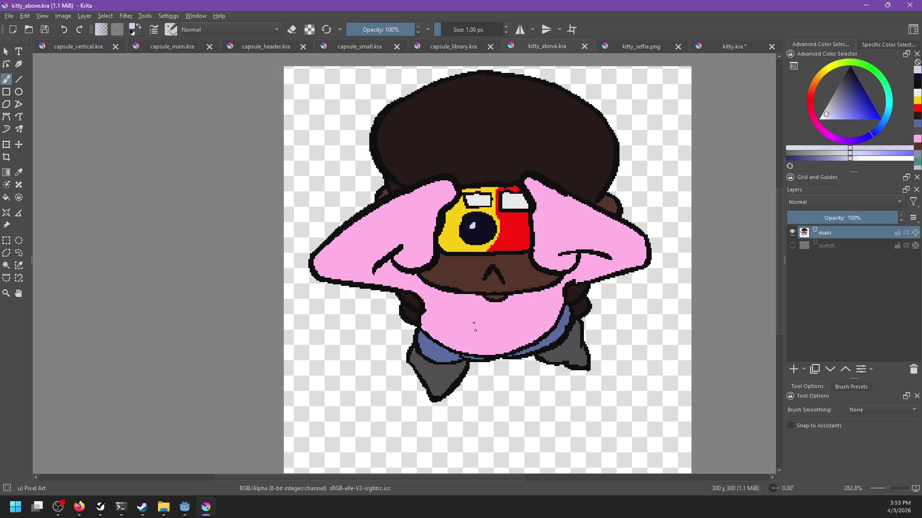
right_click(490, 303)
left_click(440, 331)
key("bracketleft")
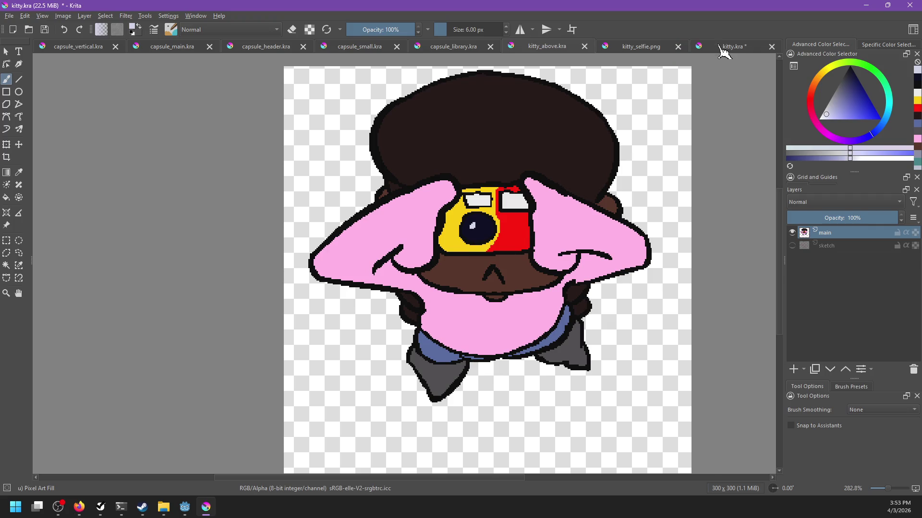
Sample the RUDE lettering's red in kitty.kra and close kitty_selfie.png.
left_click(724, 48)
left_click(413, 340, "ctrl")
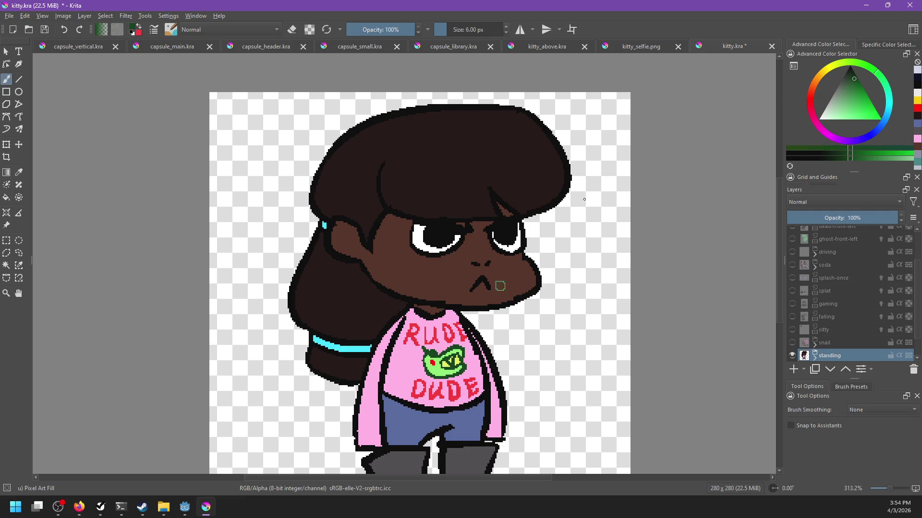
left_click(659, 48)
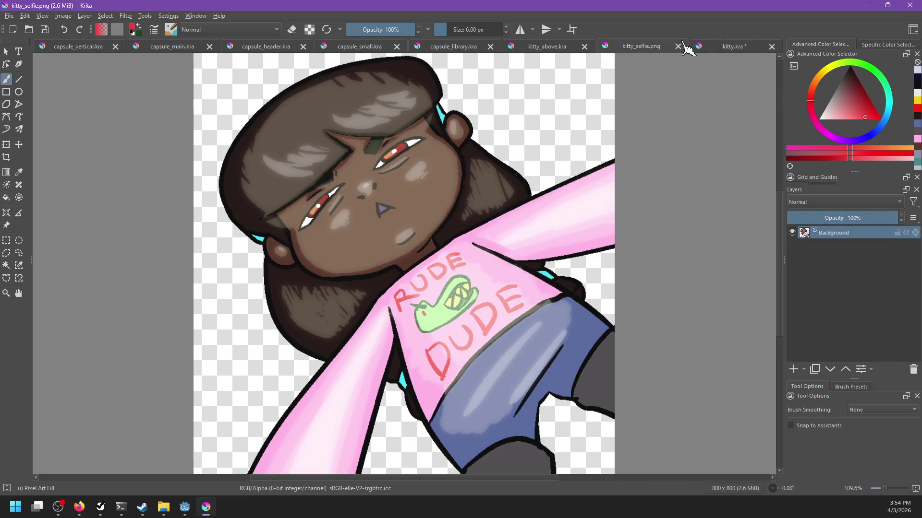
left_click(677, 46)
left_click(598, 46)
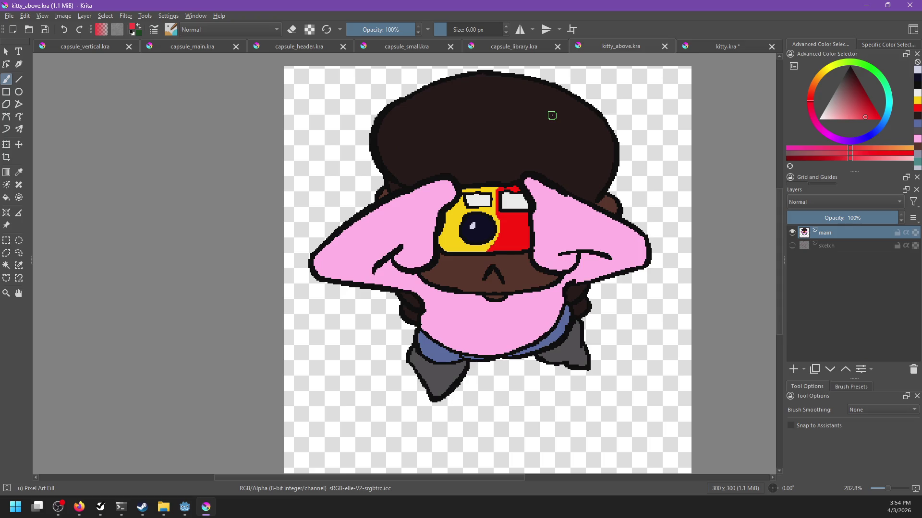
Paint a small red R on the front of Kitty's pink shirt.
scroll(432, 261, "up", 2)
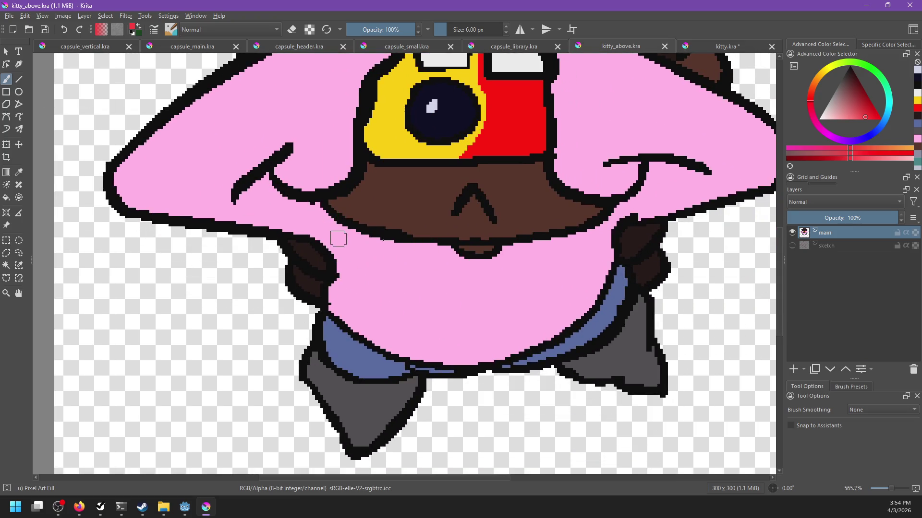
mouse_move(397, 254)
left_mouse_down()
mouse_move(372, 286)
mouse_move(388, 273)
left_mouse_up()
key("ctrl+z")
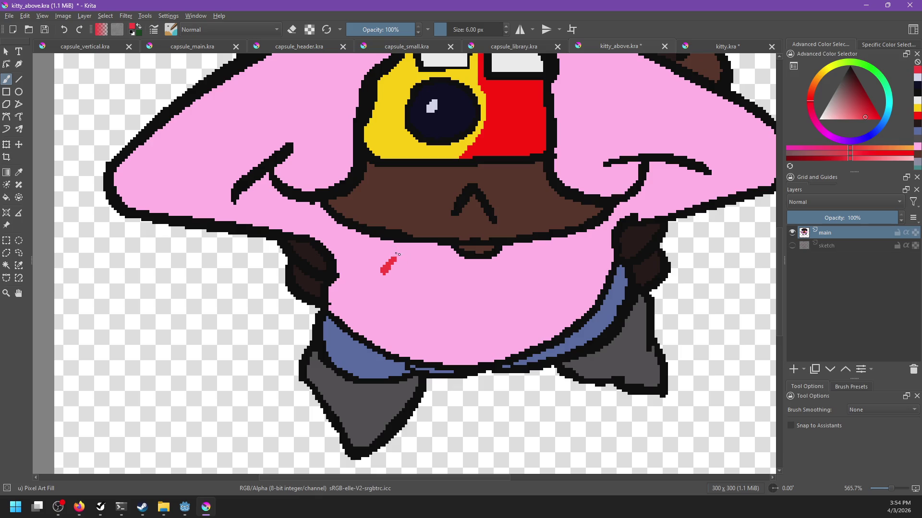
left_click_drag(394, 262, 411, 282)
scroll(441, 250, "down", 2)
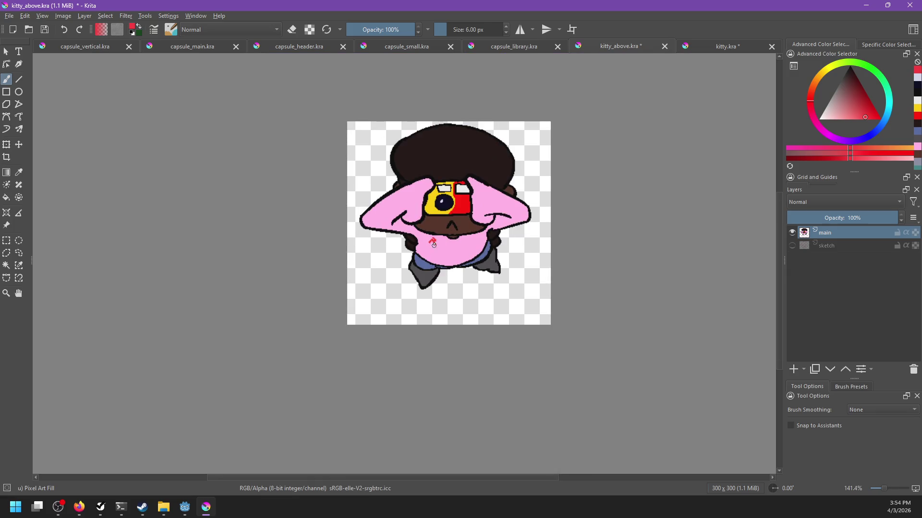
scroll(434, 245, "up", 4)
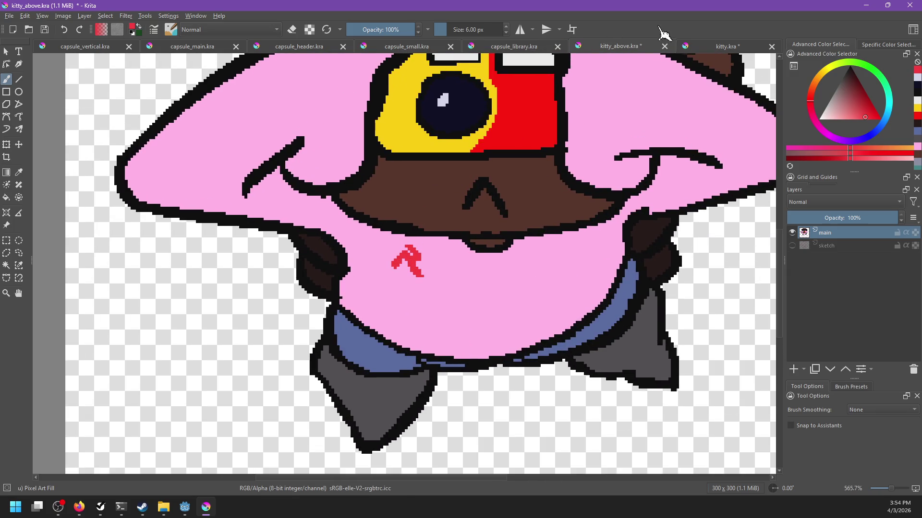
In kitty.kra, hide the standing layer and show the sitty render, then return to kitty_above.kra.
left_click(726, 46)
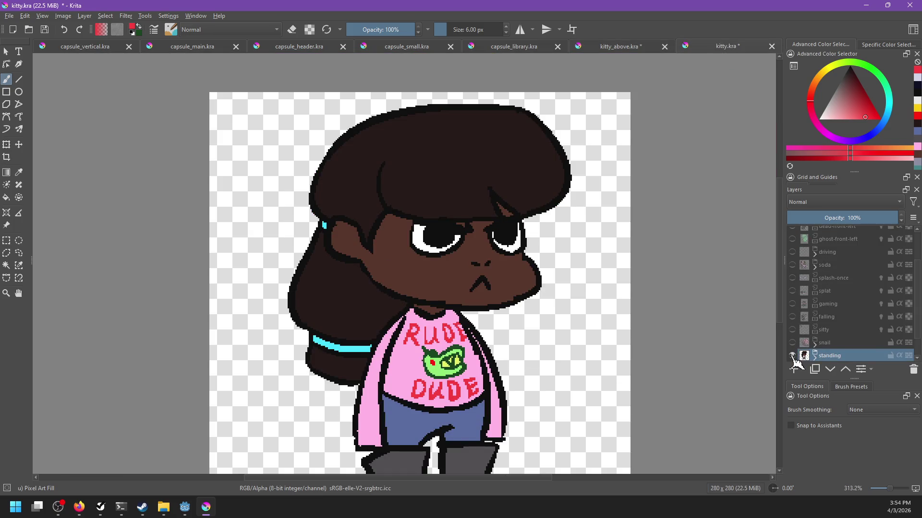
left_click(792, 355)
left_click(792, 330)
left_click_drag(451, 309, 479, 211)
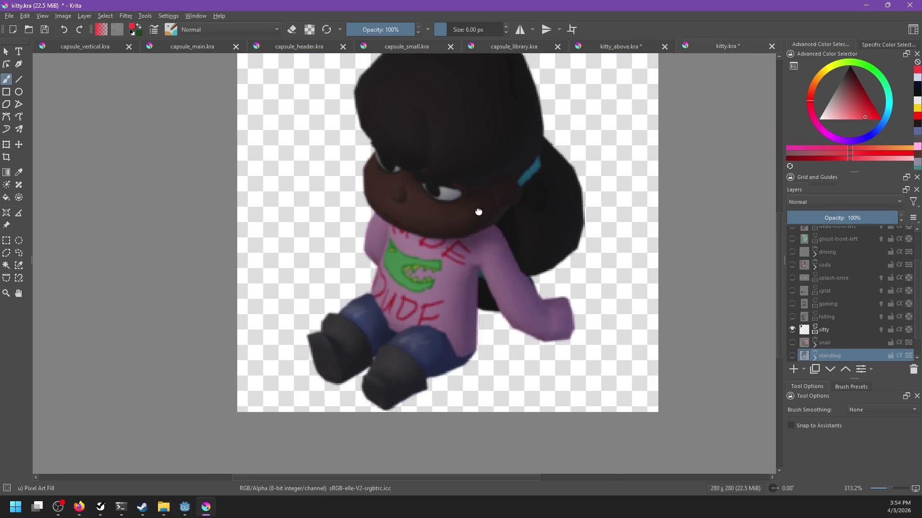
mouse_move(463, 282)
left_mouse_down()
mouse_move(448, 294)
mouse_move(455, 304)
left_mouse_up()
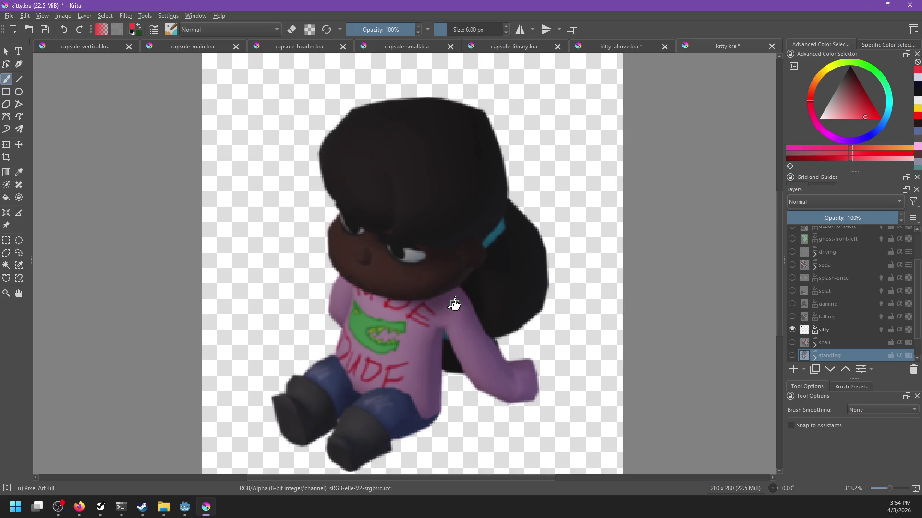
left_click(619, 47)
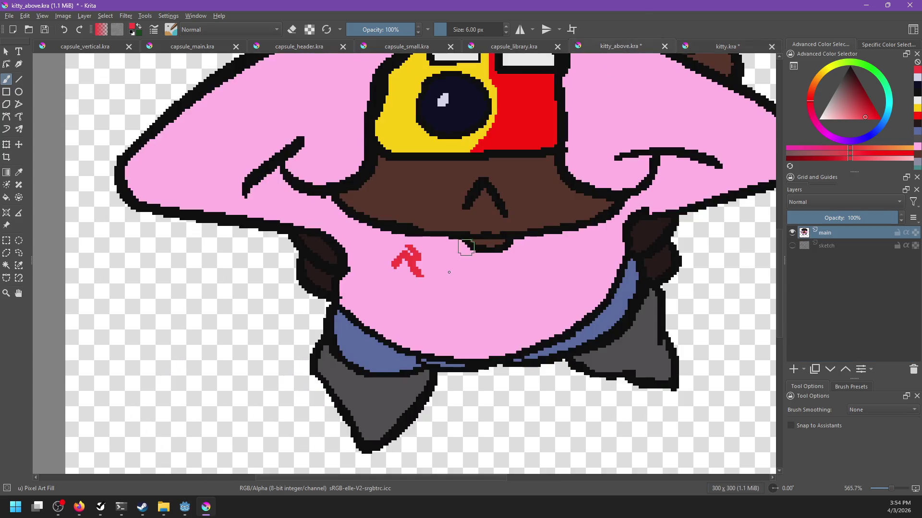
scroll(485, 237, "down", 3)
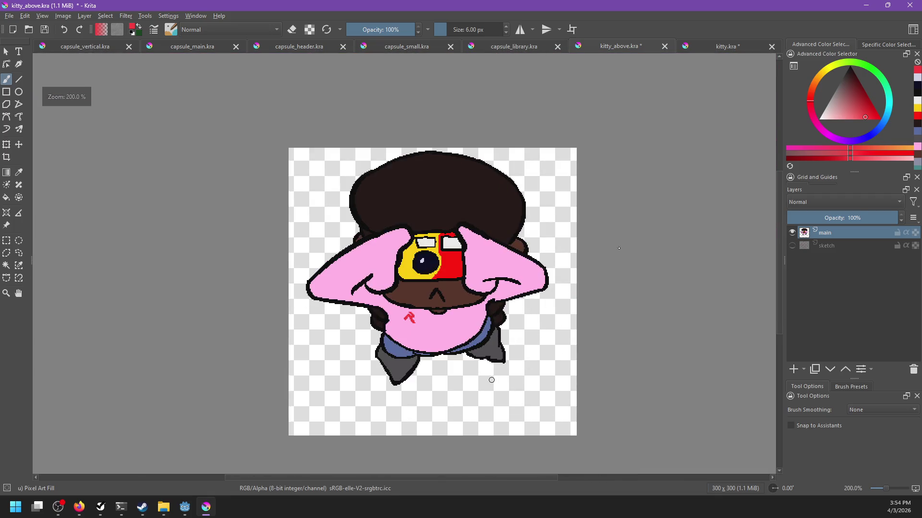
Sample the shirt's pink and add a new Paint Layer 1 above main.
scroll(423, 331, "up", 4)
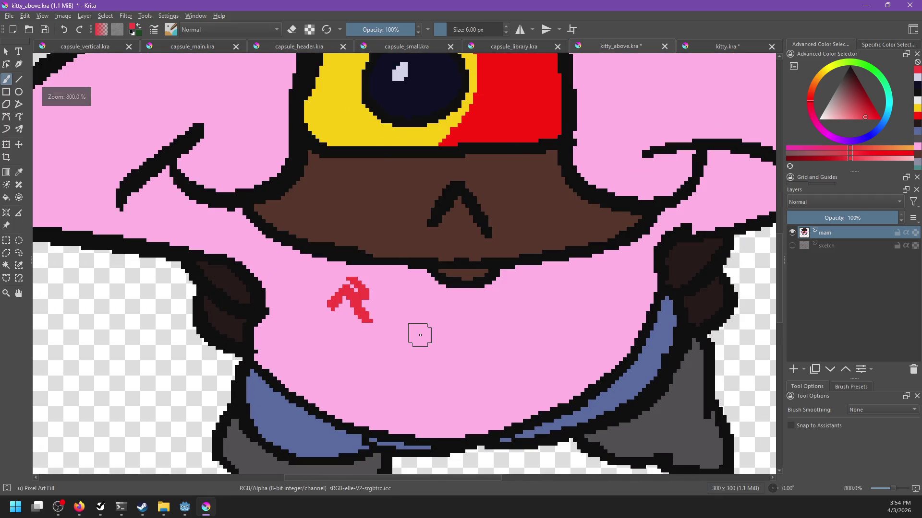
key("x")
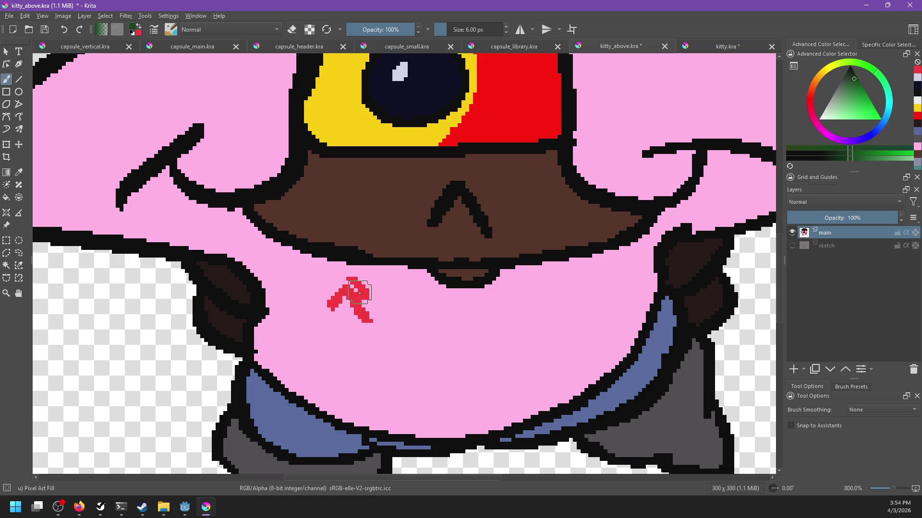
left_click(421, 351, "ctrl")
mouse_move(384, 312)
left_mouse_down()
mouse_move(370, 300)
mouse_move(322, 304)
left_mouse_up()
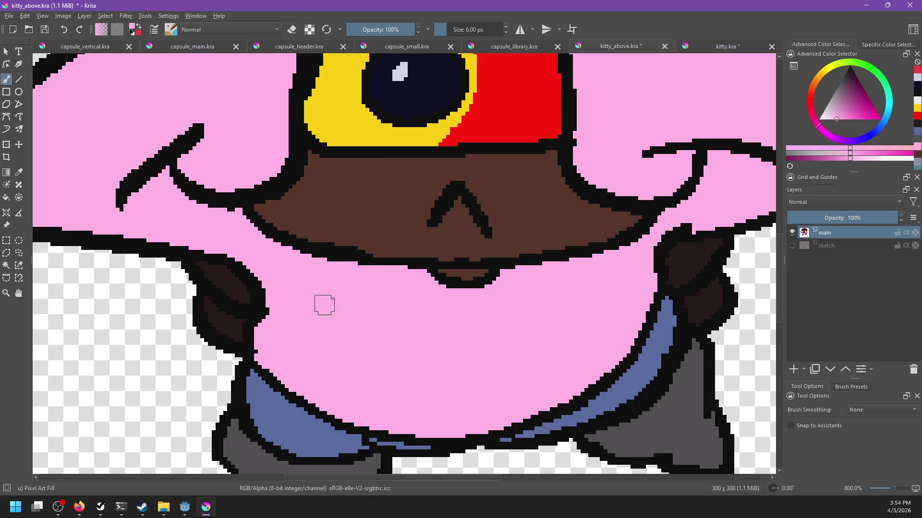
key("ctrl+z")
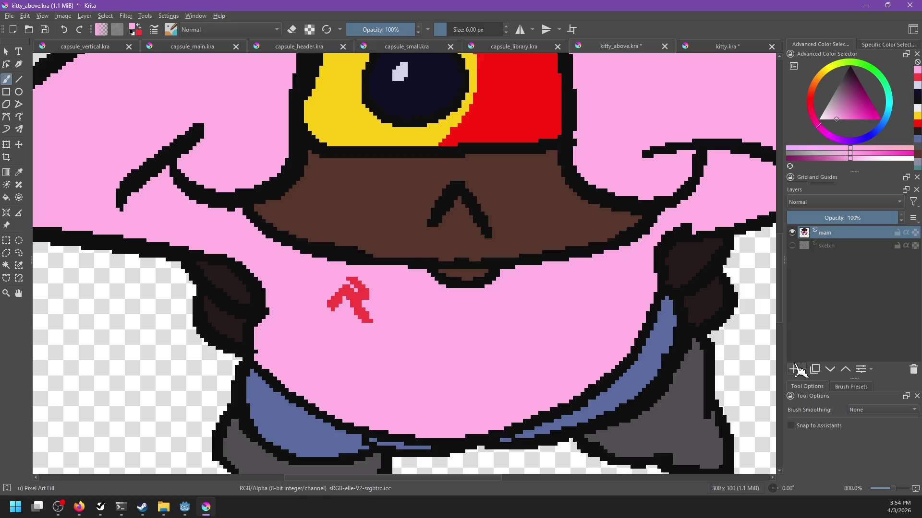
left_click(793, 369)
Paint the red R out with pink on main, then make Paint Layer 1 active with red.
key("x")
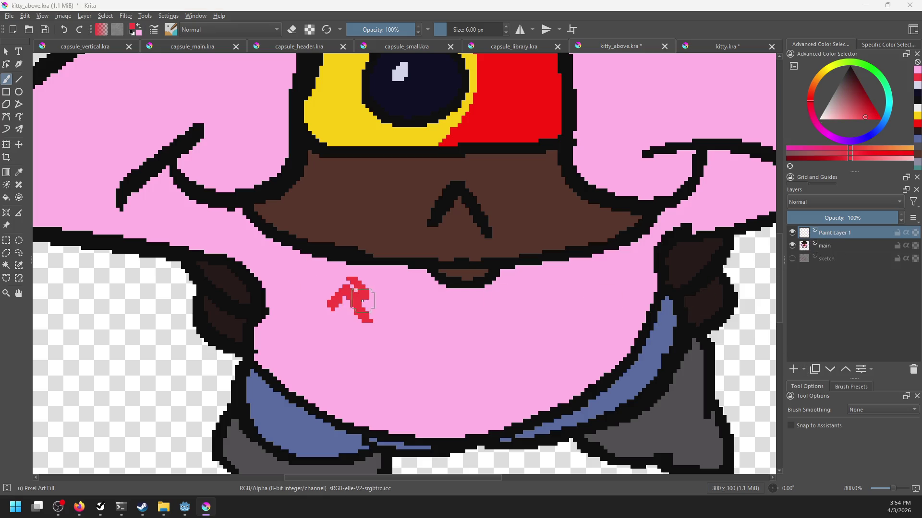
left_click(828, 246)
key("x")
left_click_drag(379, 301, 351, 302)
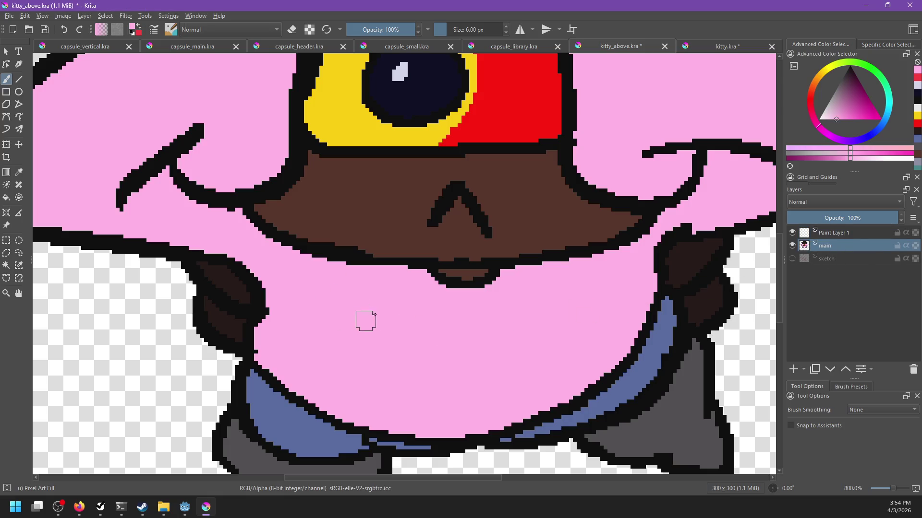
left_click(833, 232)
key("x")
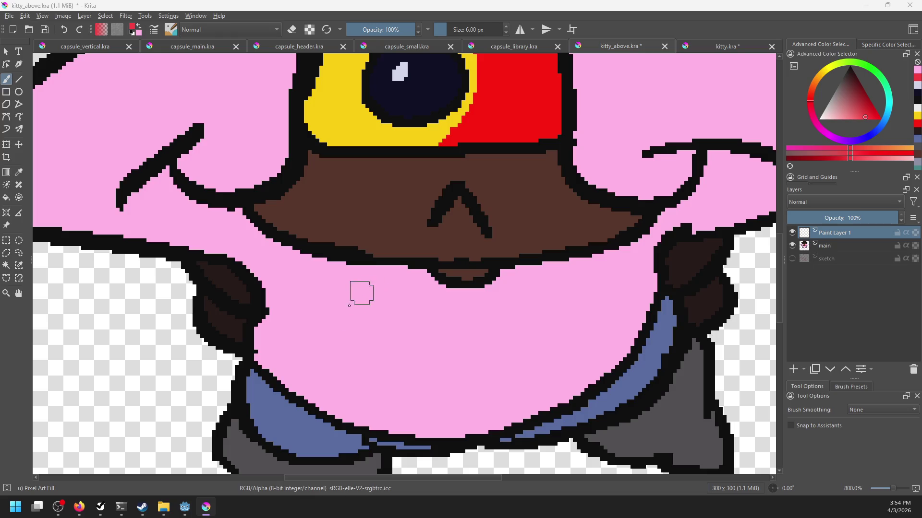